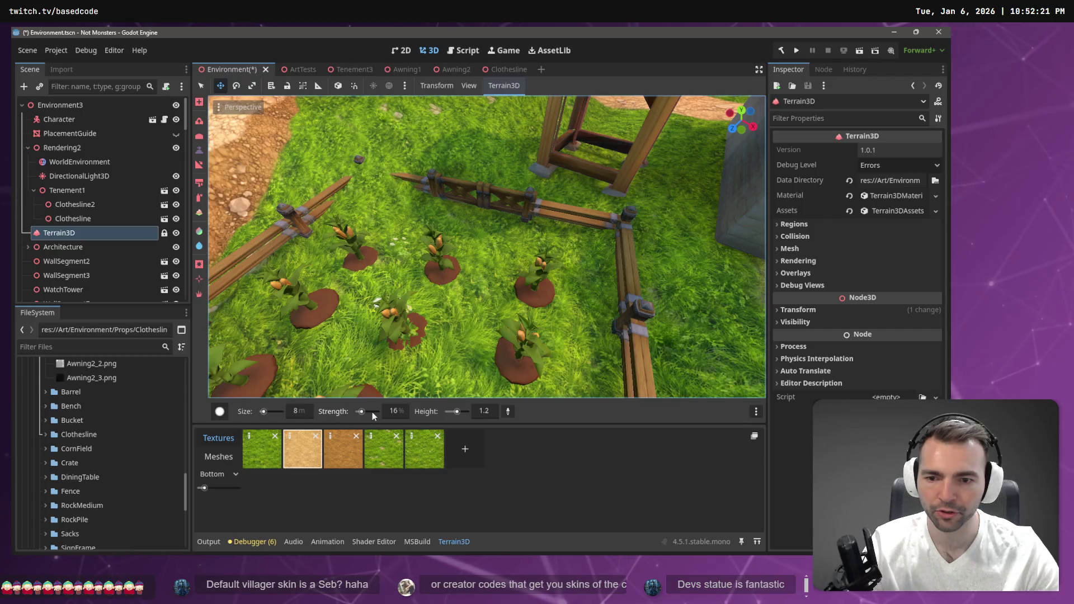
# Set the Terrain3D brush size to 4 m, view the field from above, and pick a sculpt tool
pyautogui.click(301, 414)
pyautogui.write('4')
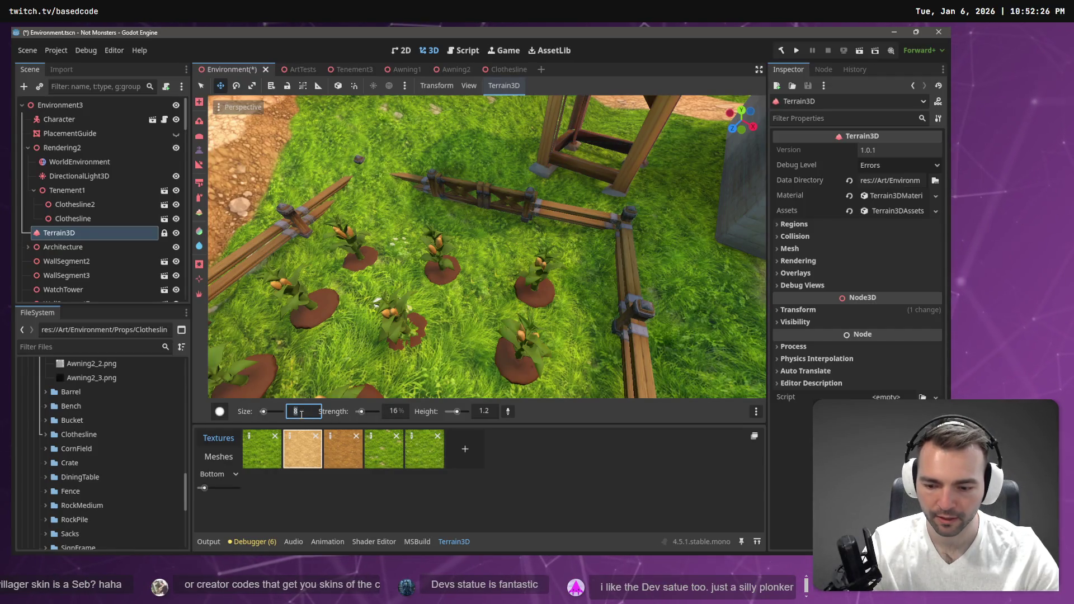
pyautogui.press('Return')
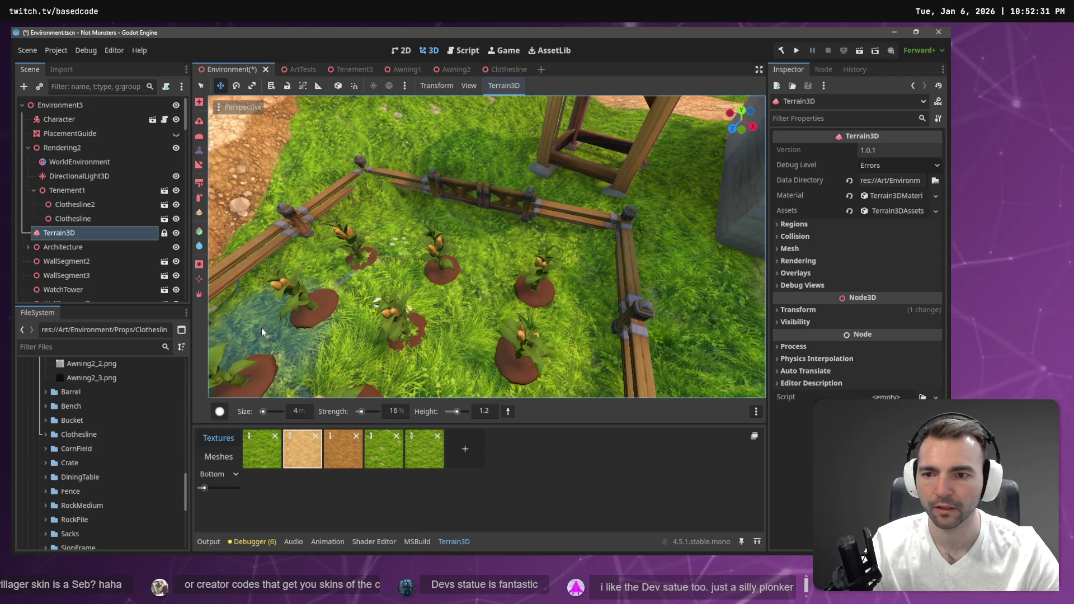
pyautogui.scroll(-5, 292, 296)
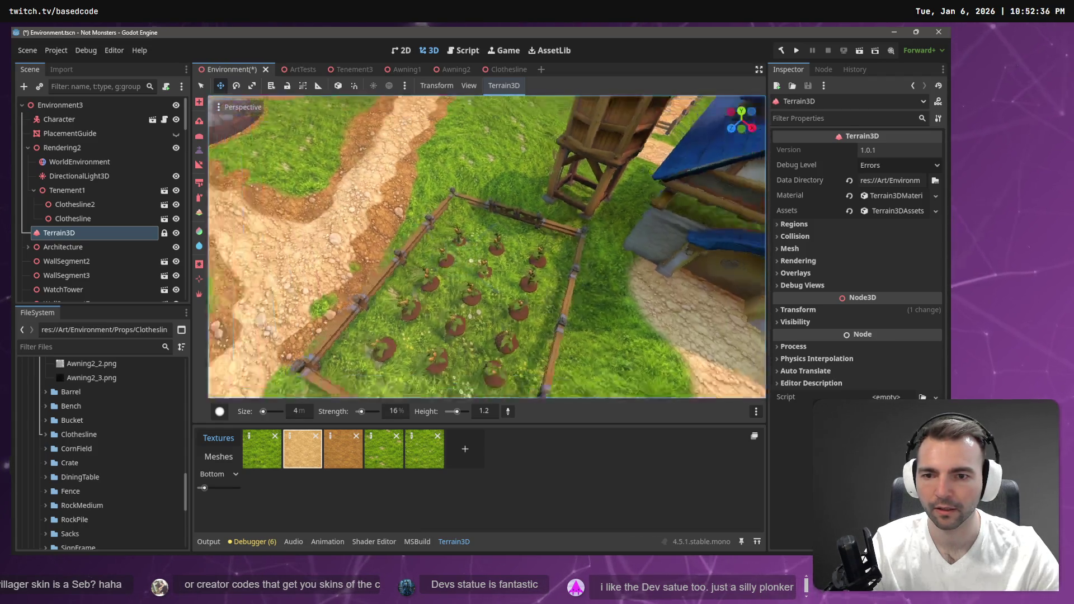
pyautogui.moveTo(292, 297); pyautogui.dragTo(348, 300)
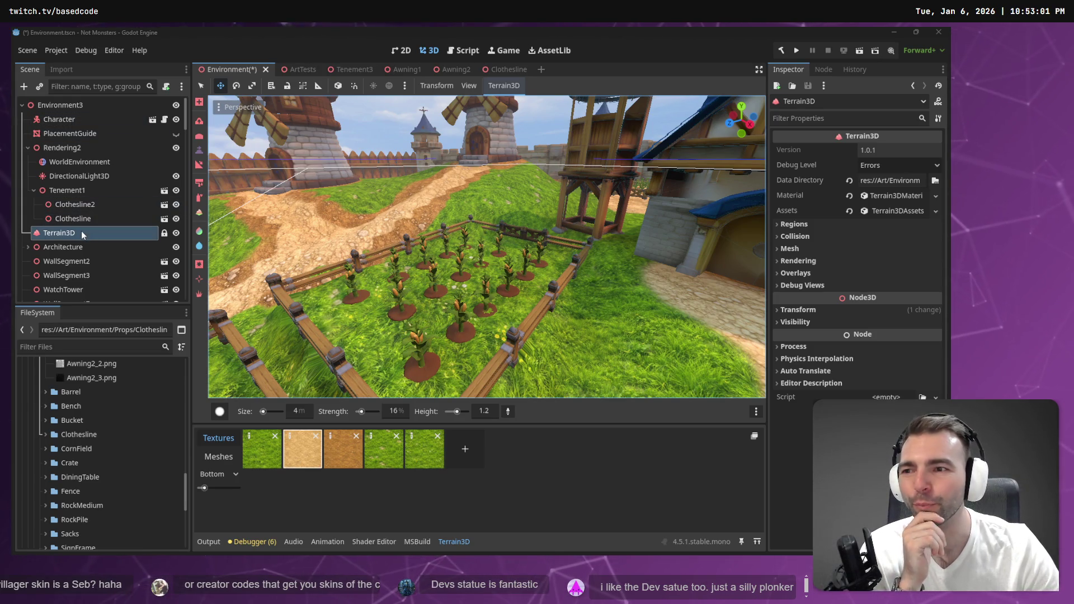
pyautogui.click(200, 135)
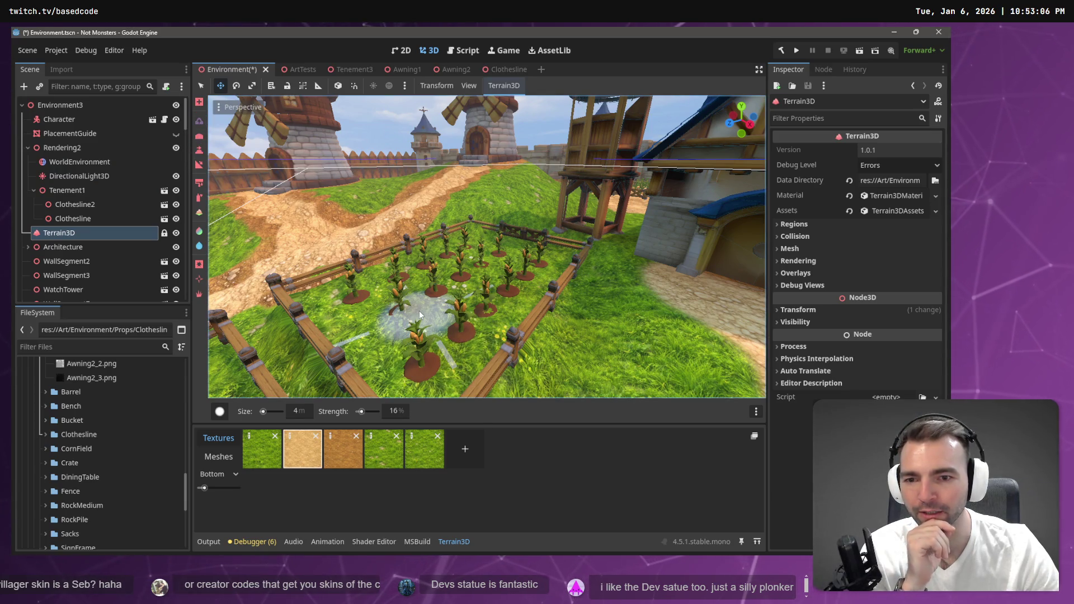
# Switch the sculpt tool to lowering mode with brush strength 5%
pyautogui.press('ctrl')
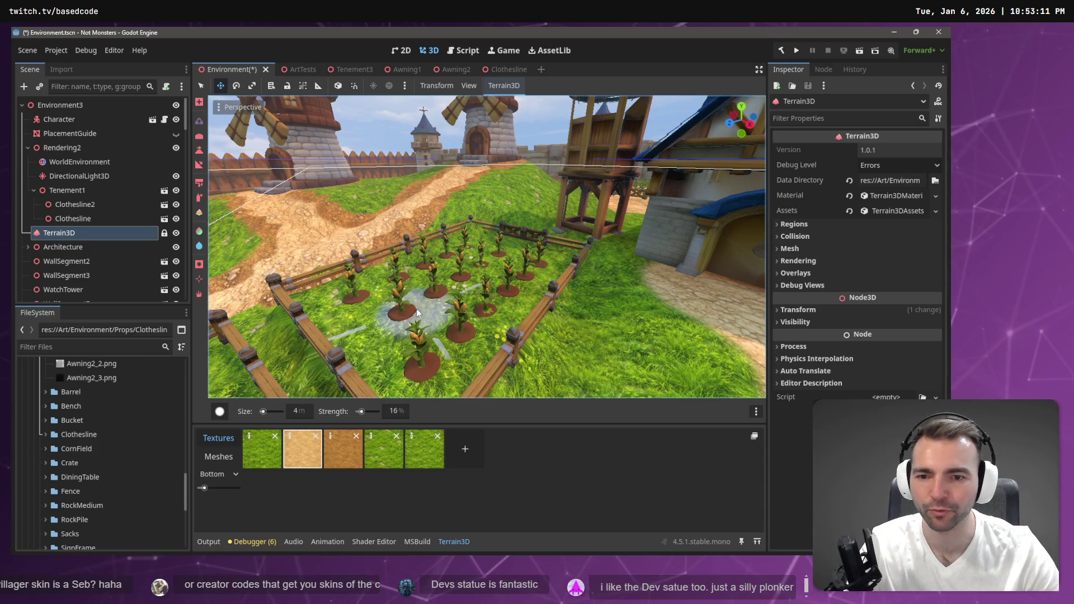
pyautogui.click(402, 411)
pyautogui.write('5')
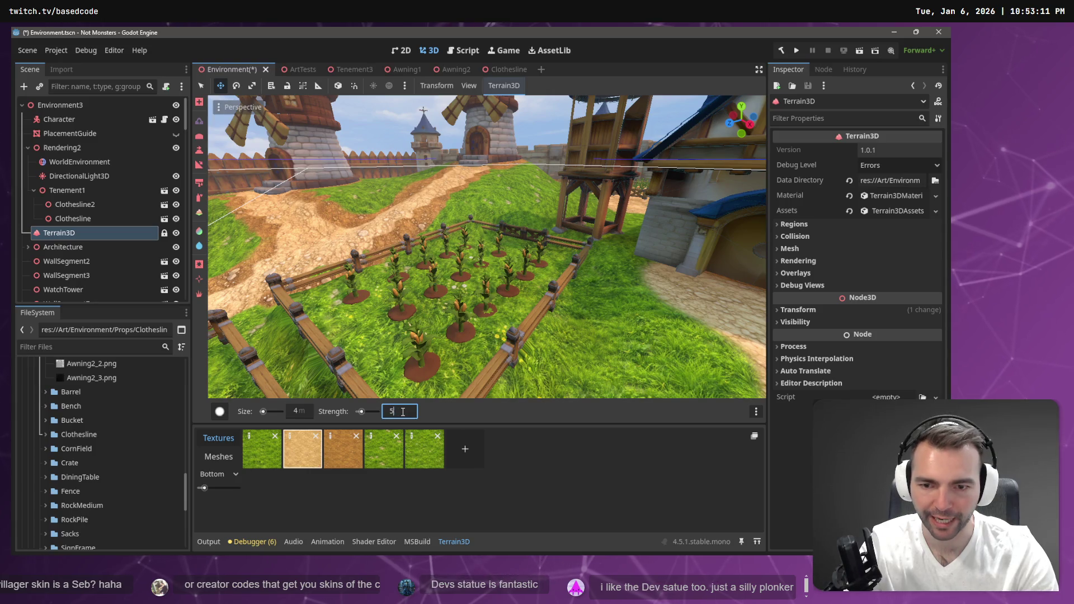
pyautogui.press('Return')
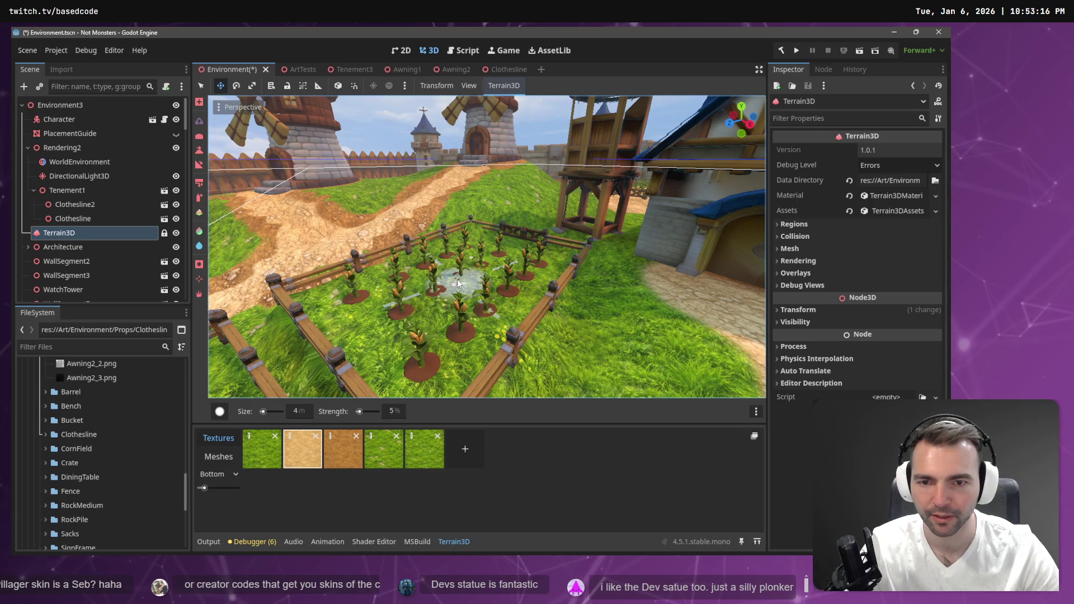
pyautogui.scroll(5, 440, 295)
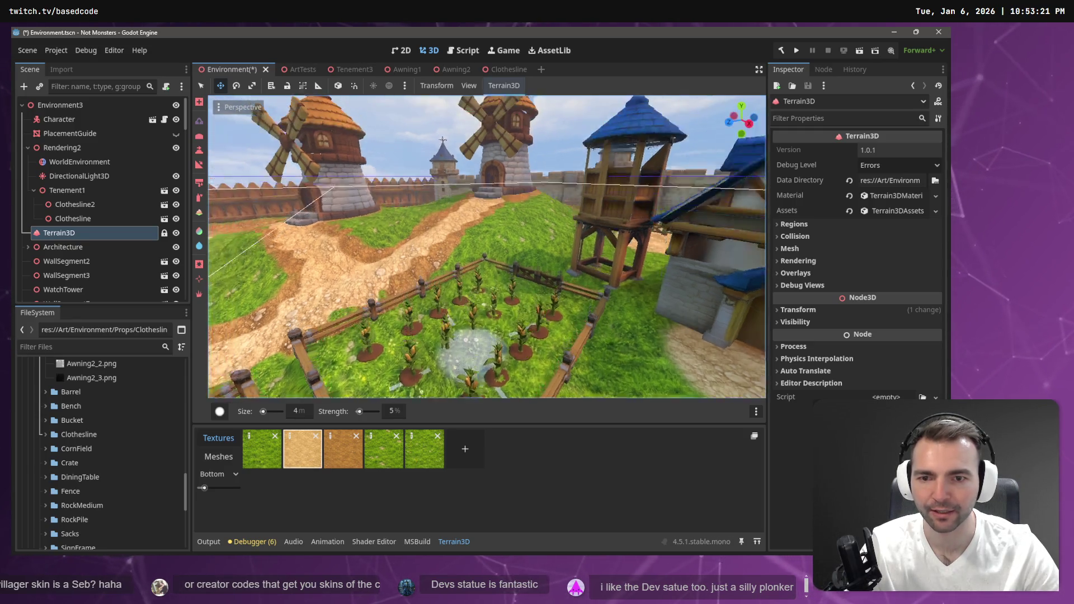
pyautogui.scroll(3, 486, 246)
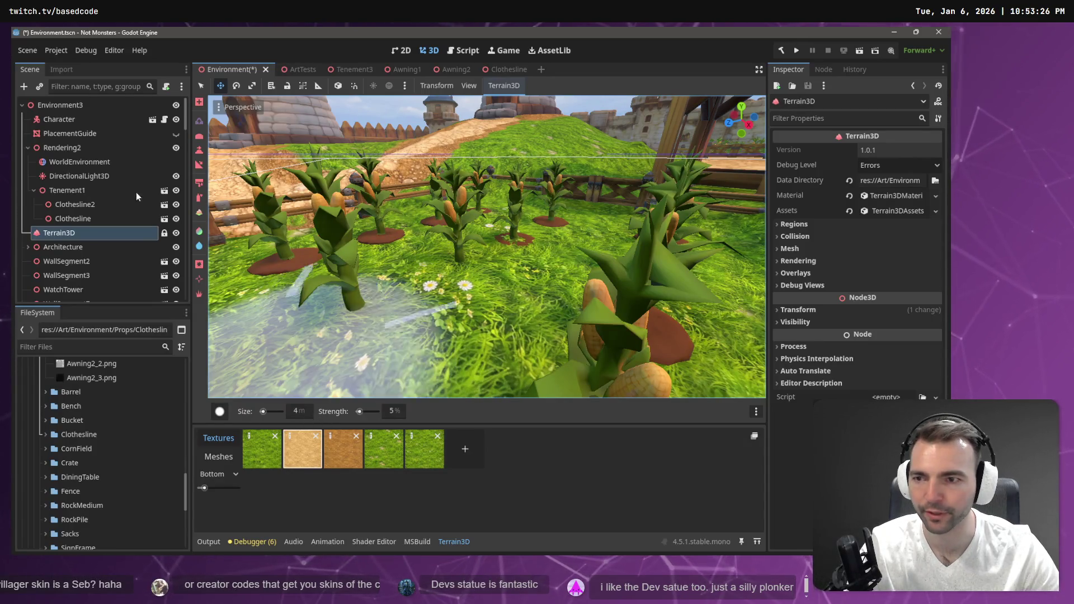
# Sculpt the ground left of the central corn stalk to height 1.2 with the Height tool
pyautogui.press('h')
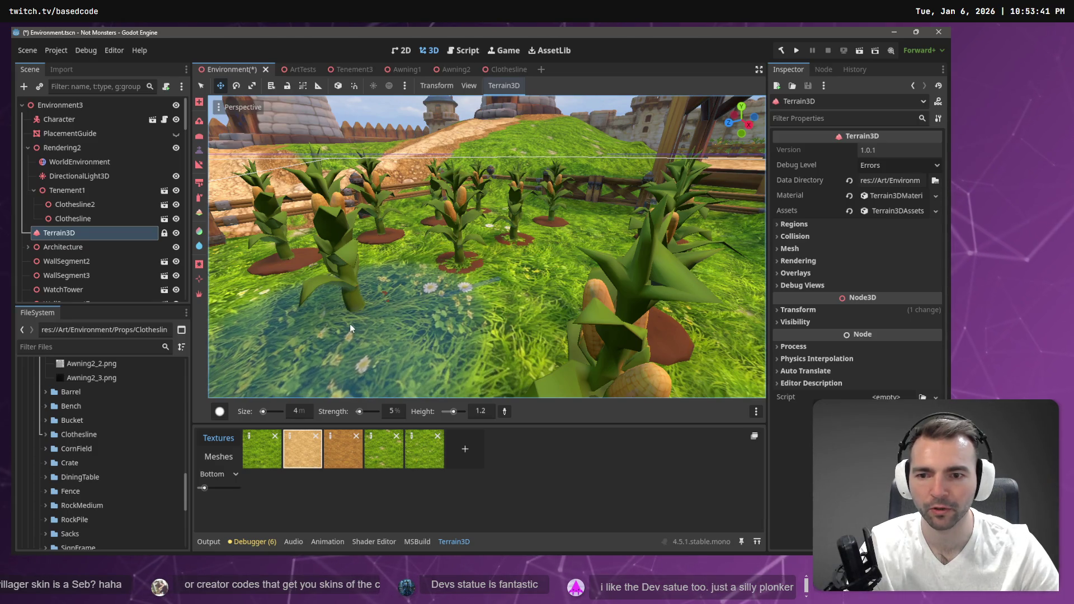
pyautogui.moveTo(350, 325); pyautogui.dragTo(325, 331)
pyautogui.press('s')
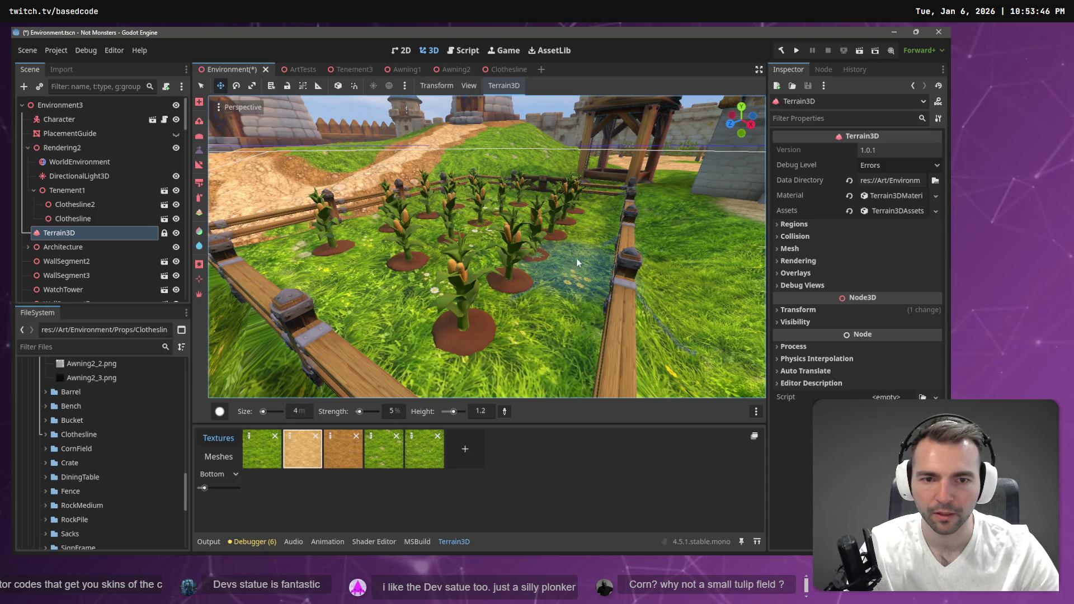
# Fly the view around the fenced corn plots, fence corner and watchtower
pyautogui.rightClick(598, 209)
pyautogui.press('s')
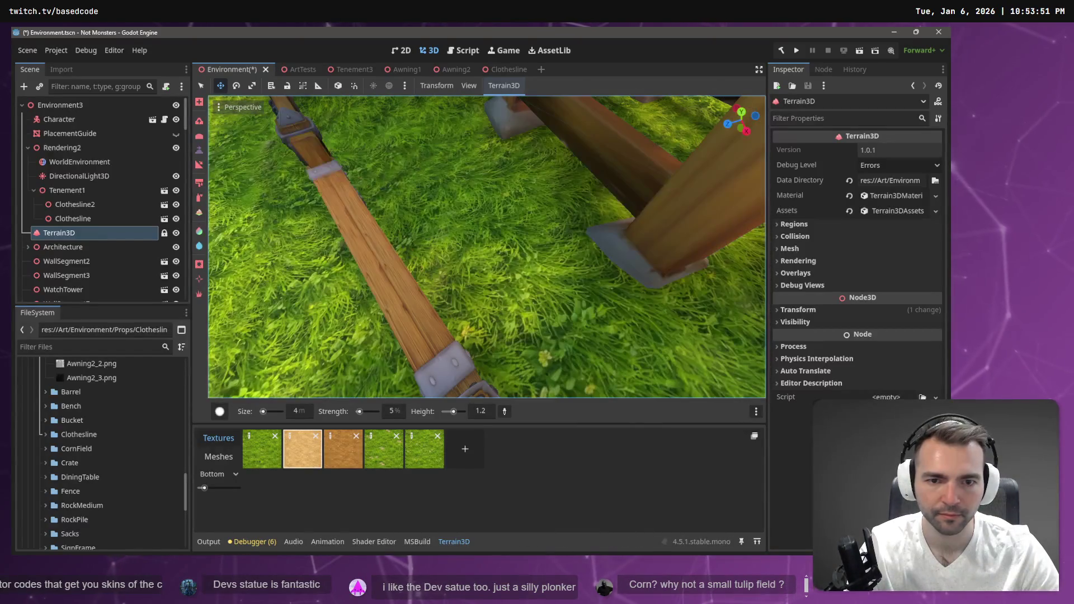
pyautogui.press('s')
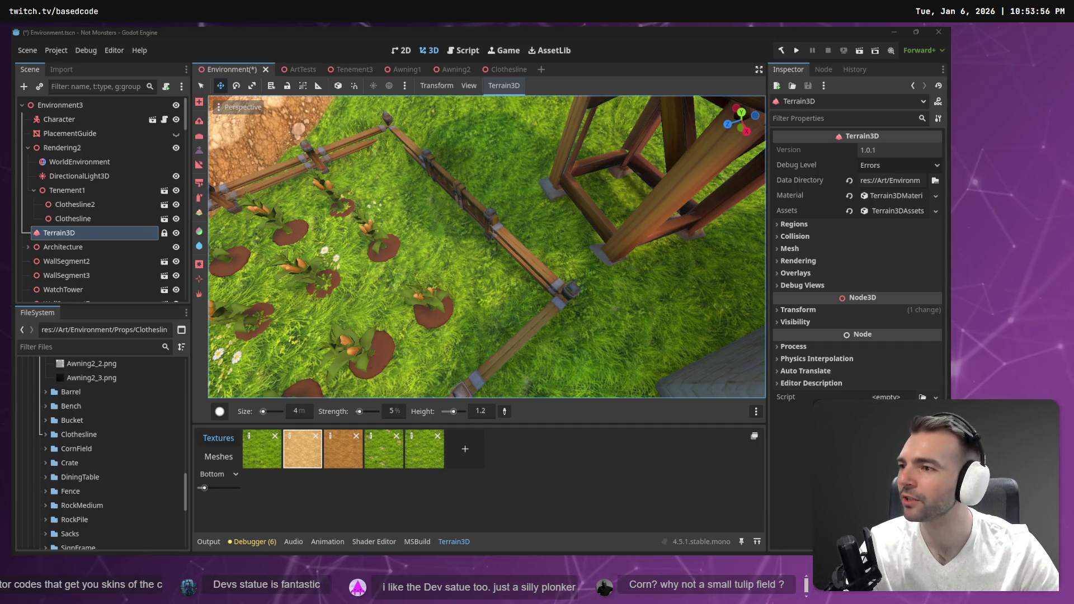
pyautogui.click(498, 314)
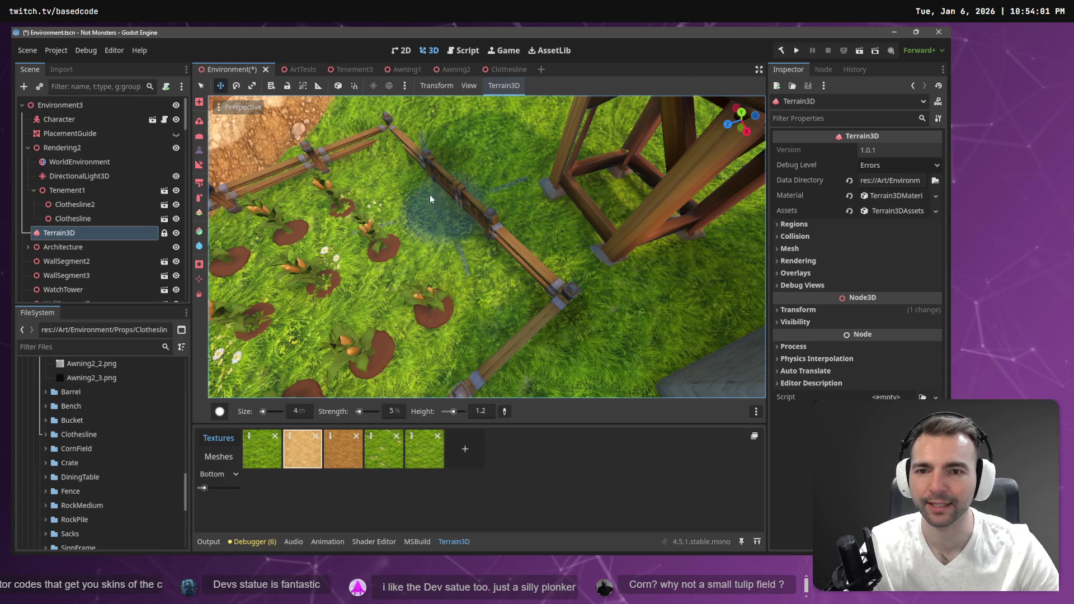
pyautogui.rightClick(394, 152)
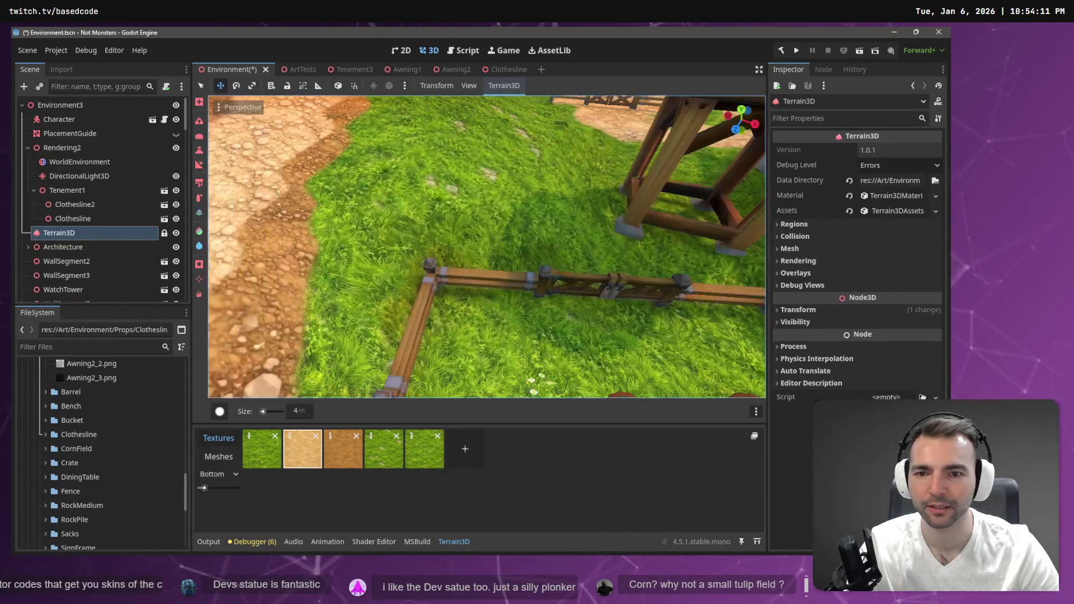
pyautogui.rightClick(411, 277)
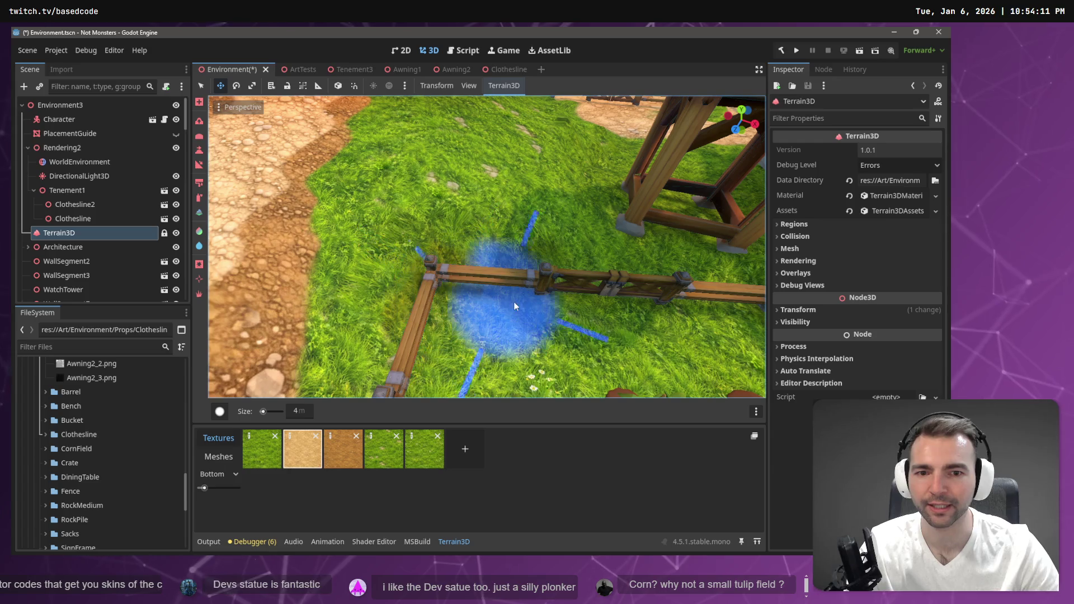
pyautogui.rightClick(669, 336)
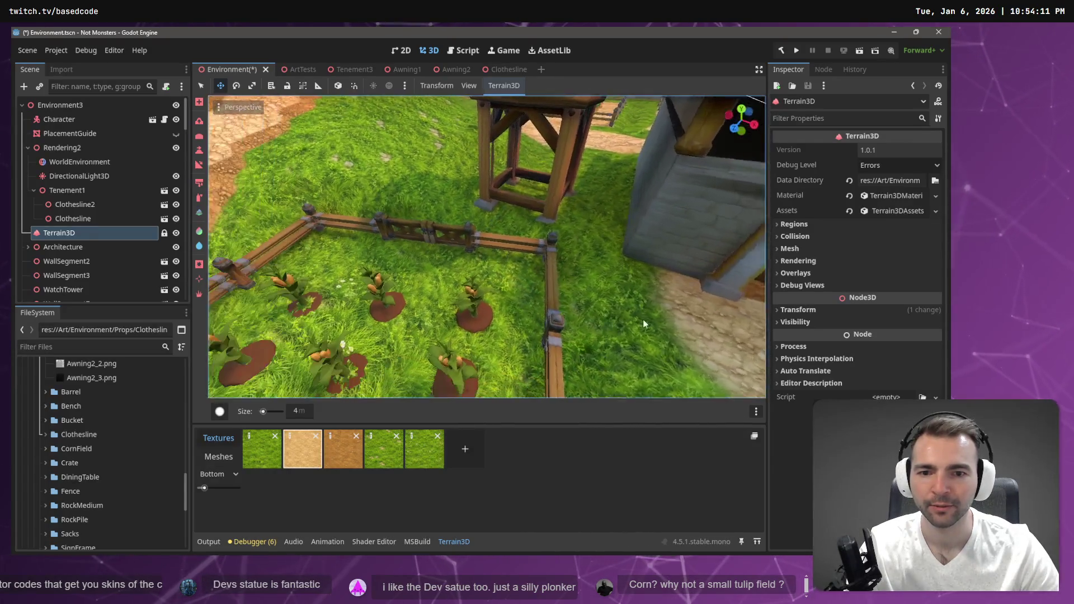
pyautogui.rightClick(501, 315)
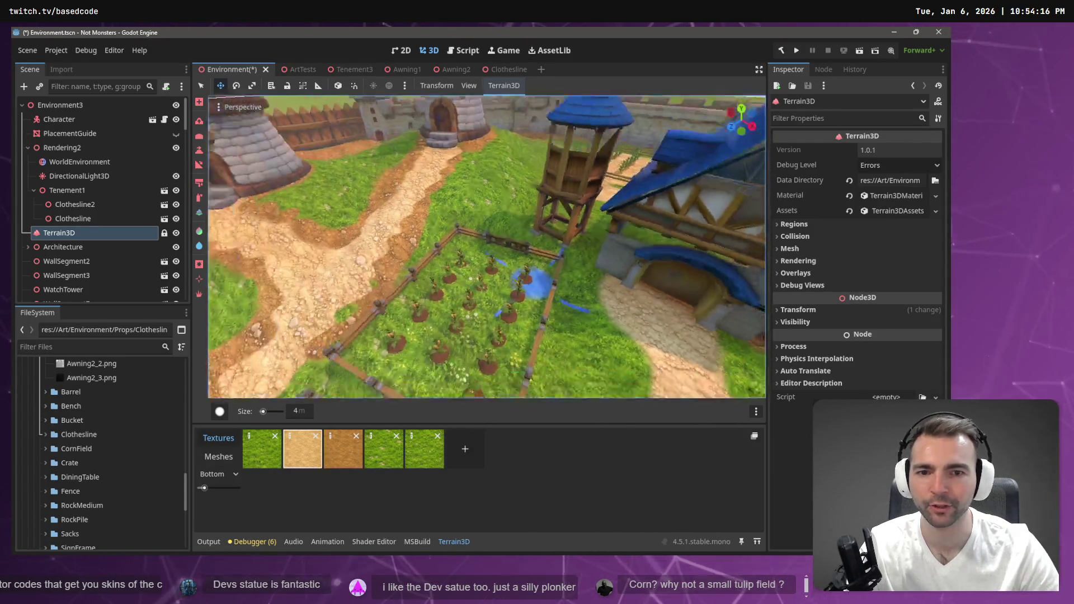
pyautogui.rightClick(487, 246)
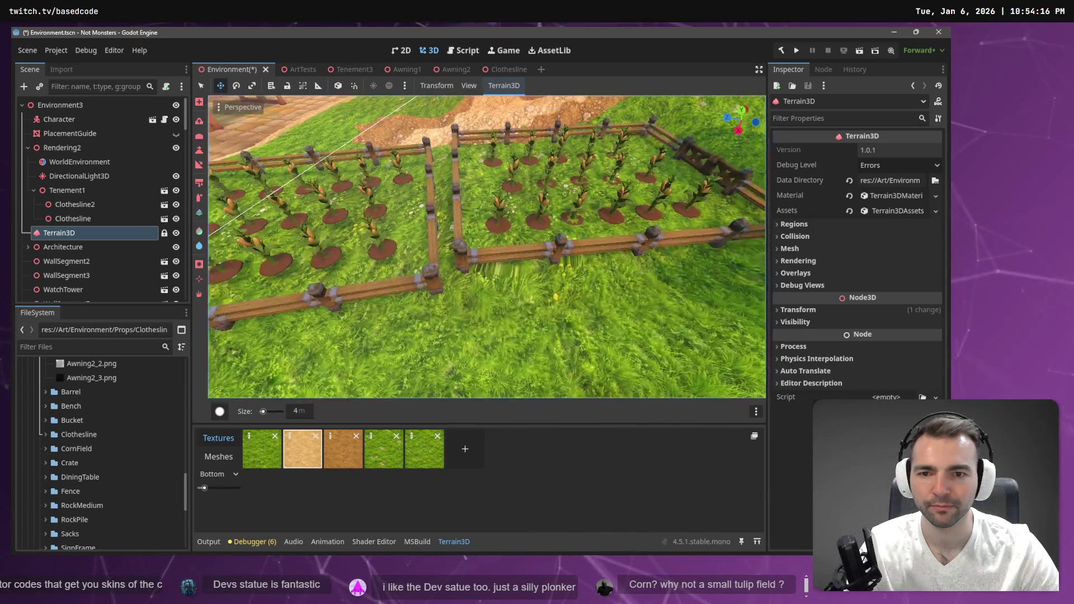
pyautogui.rightClick(489, 286)
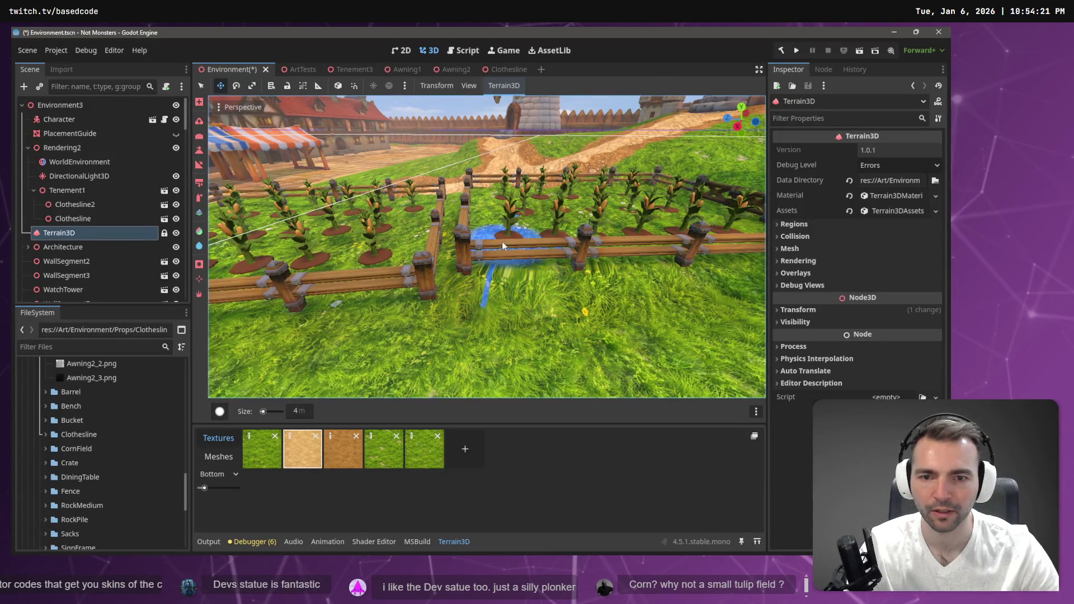
# Select the Height tool, sweep the view along the fence rows, and save the scene
pyautogui.click(200, 151)
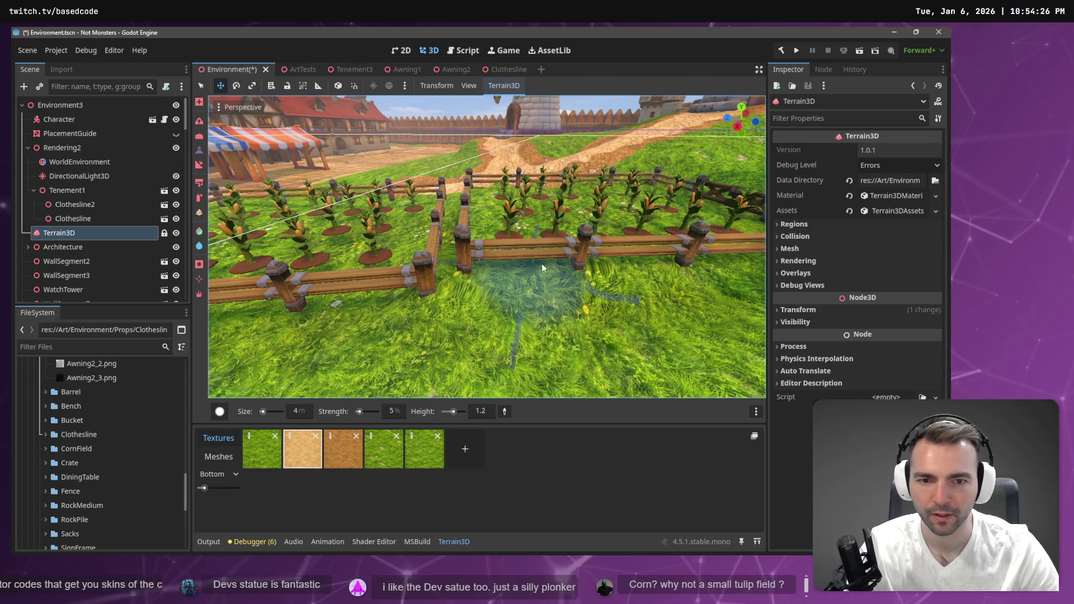
pyautogui.moveTo(599, 256); pyautogui.dragTo(480, 297)
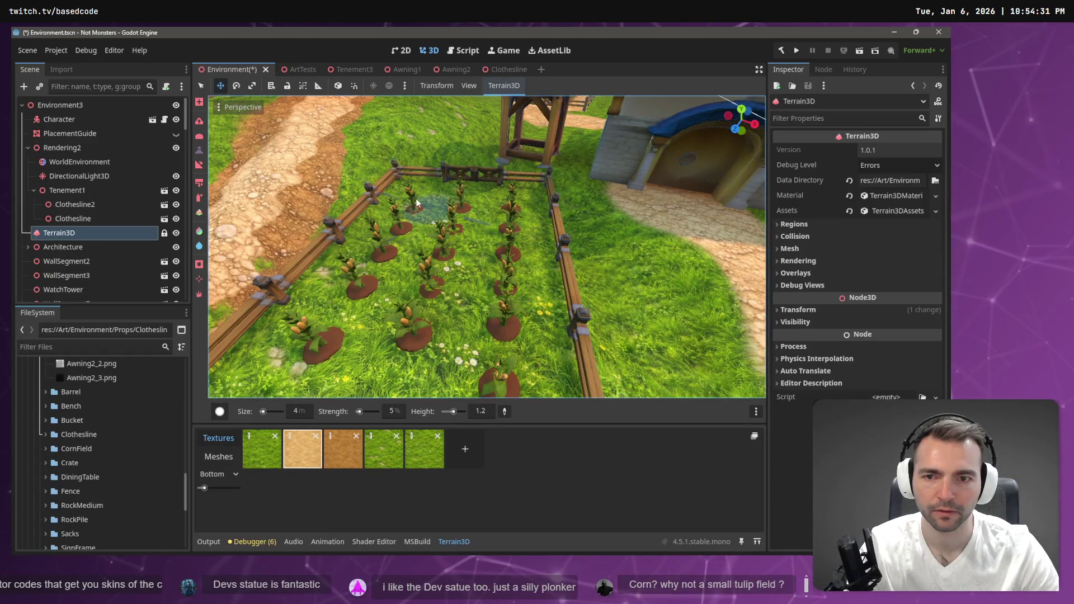
pyautogui.moveTo(402, 197); pyautogui.dragTo(408, 249)
pyautogui.moveTo(455, 223); pyautogui.dragTo(454, 168)
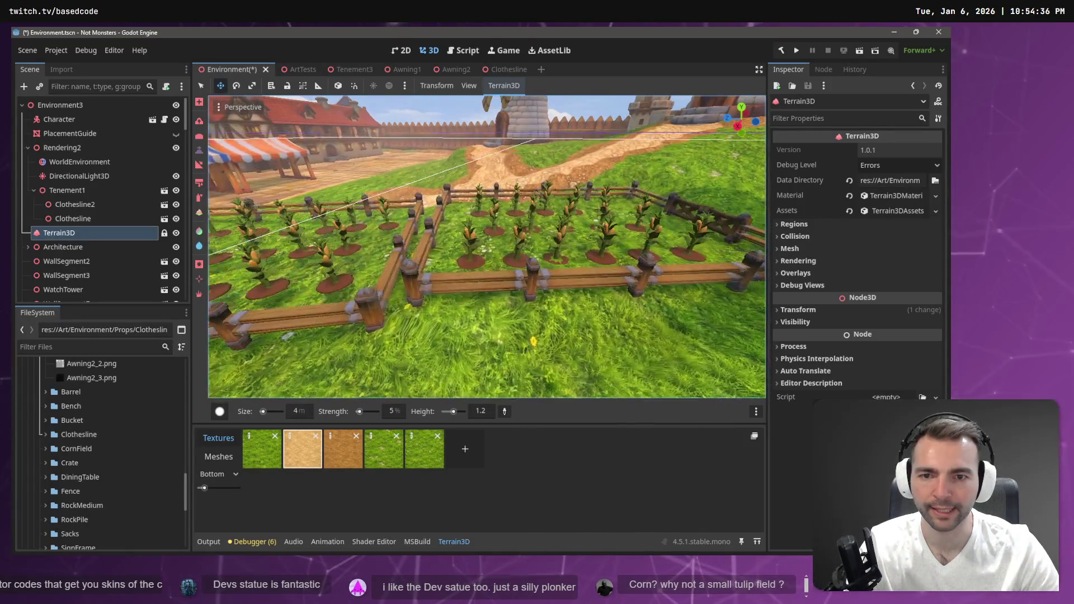
pyautogui.hotkey('ctrl', 's')
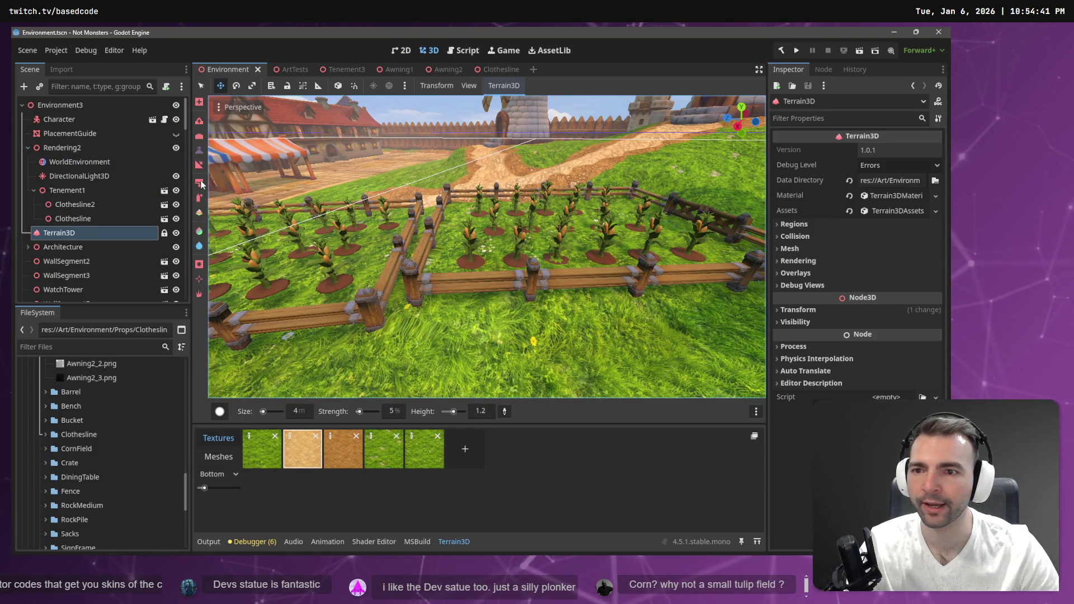
# With the Paint Texture tool, brush sandy dirt over the grass inside the corn field
pyautogui.click(199, 182)
pyautogui.moveTo(453, 364)
pyautogui.mouseDown()
pyautogui.moveTo(492, 314)
pyautogui.moveTo(508, 265)
pyautogui.moveTo(486, 243)
pyautogui.mouseUp()
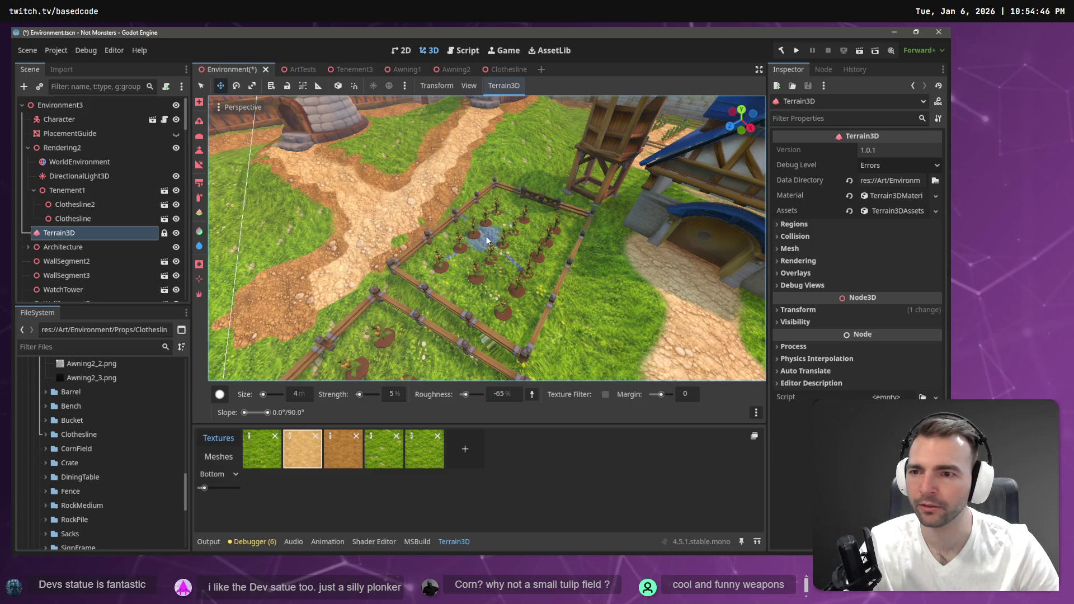
pyautogui.click(200, 183)
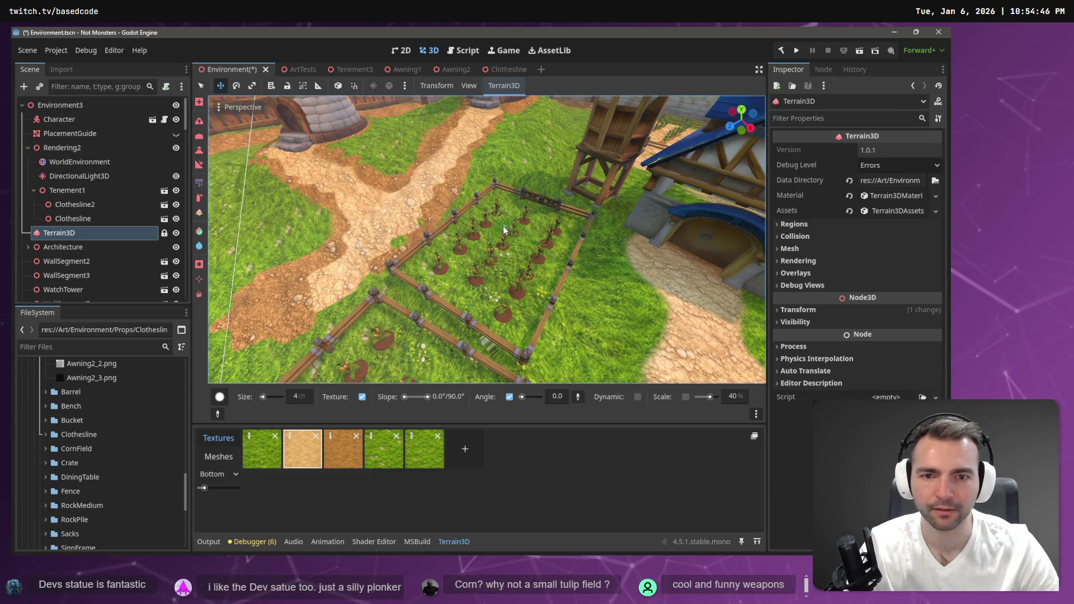
pyautogui.moveTo(498, 236)
pyautogui.mouseDown()
pyautogui.moveTo(437, 276)
pyautogui.moveTo(518, 298)
pyautogui.moveTo(562, 231)
pyautogui.moveTo(495, 209)
pyautogui.moveTo(464, 248)
pyautogui.mouseUp()
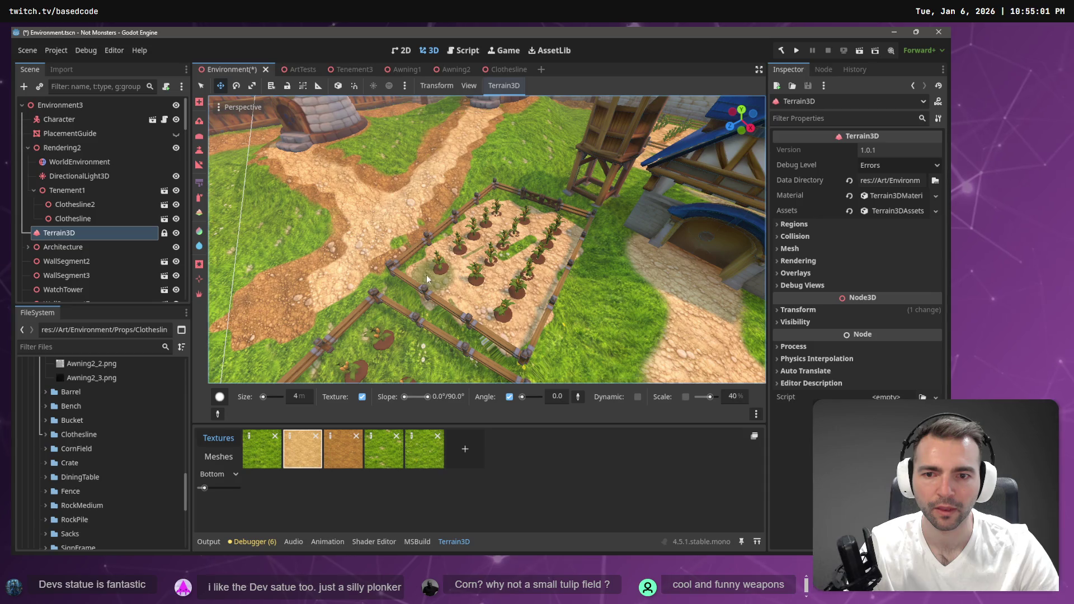
pyautogui.moveTo(497, 271)
pyautogui.mouseDown()
pyautogui.moveTo(522, 249)
pyautogui.moveTo(532, 291)
pyautogui.moveTo(587, 291)
pyautogui.mouseUp()
pyautogui.scroll(10, 587, 292)
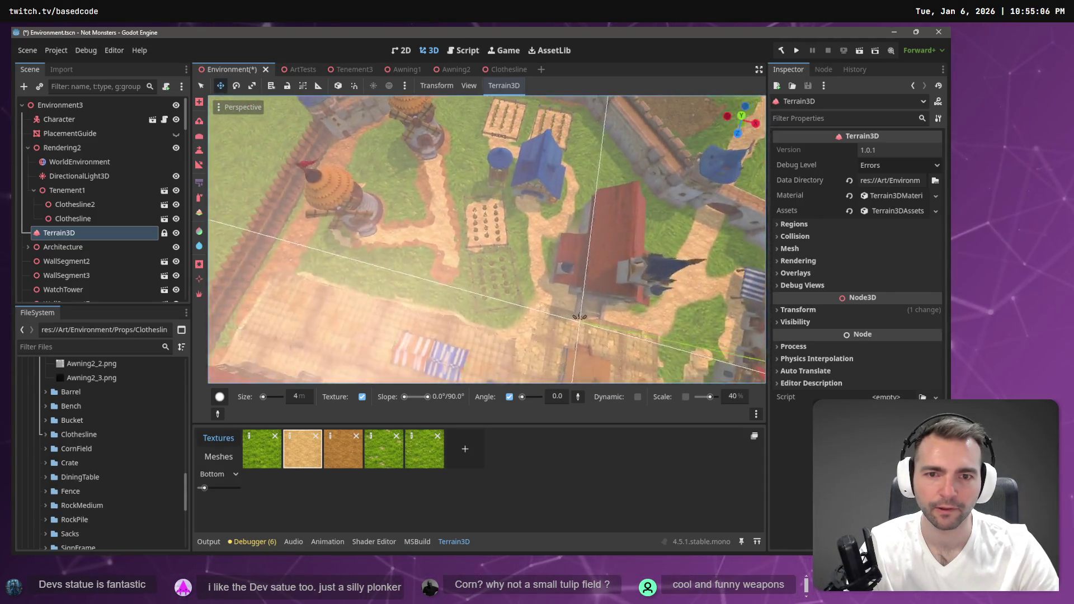
pyautogui.scroll(-5, 487, 247)
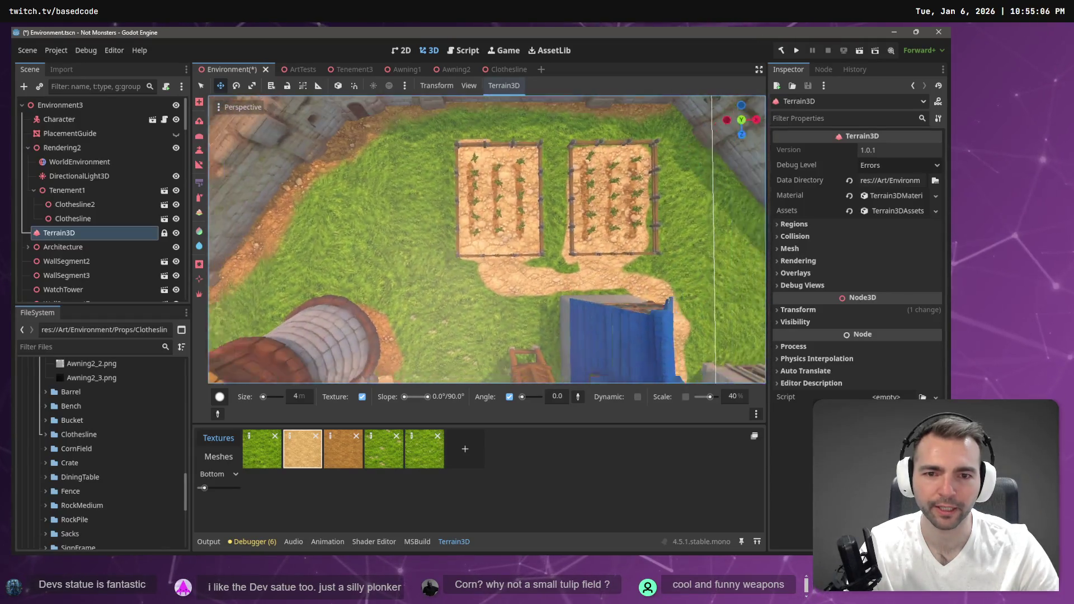
pyautogui.press('t')
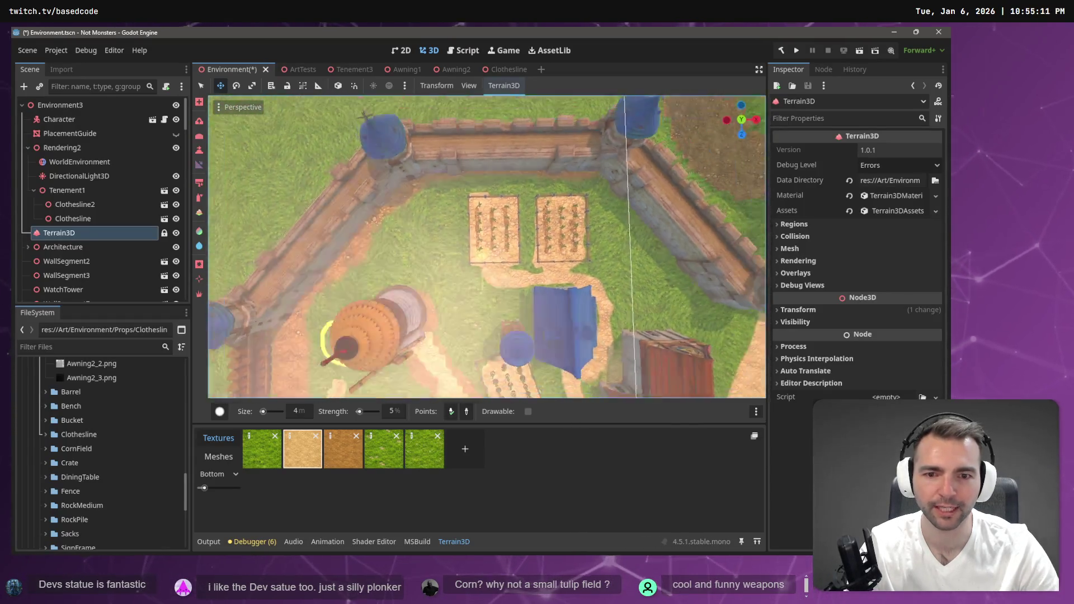
pyautogui.moveTo(458, 250); pyautogui.dragTo(458, 249)
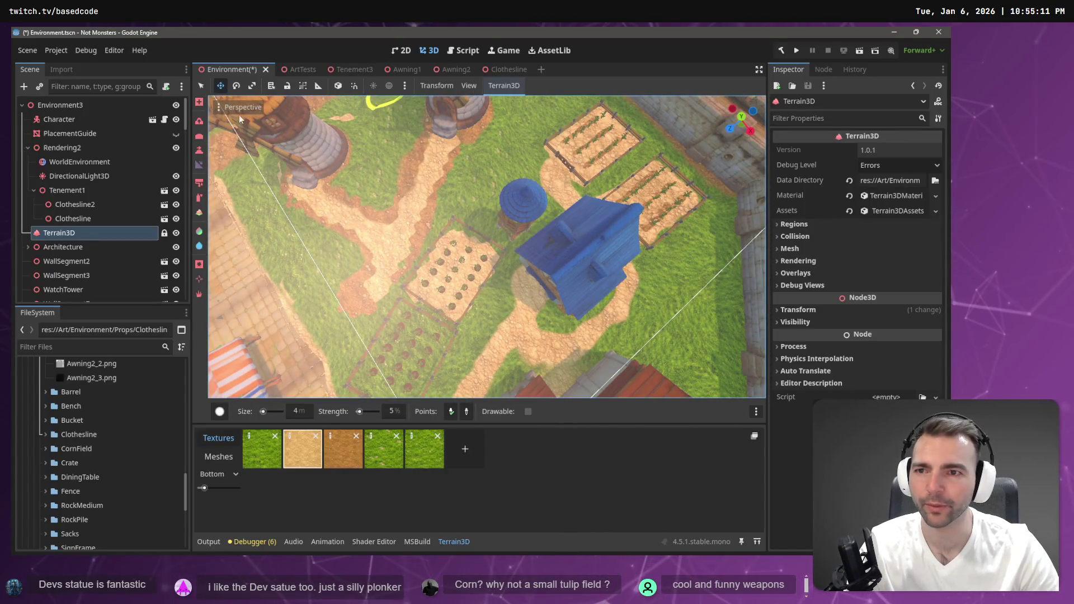
pyautogui.click(218, 107)
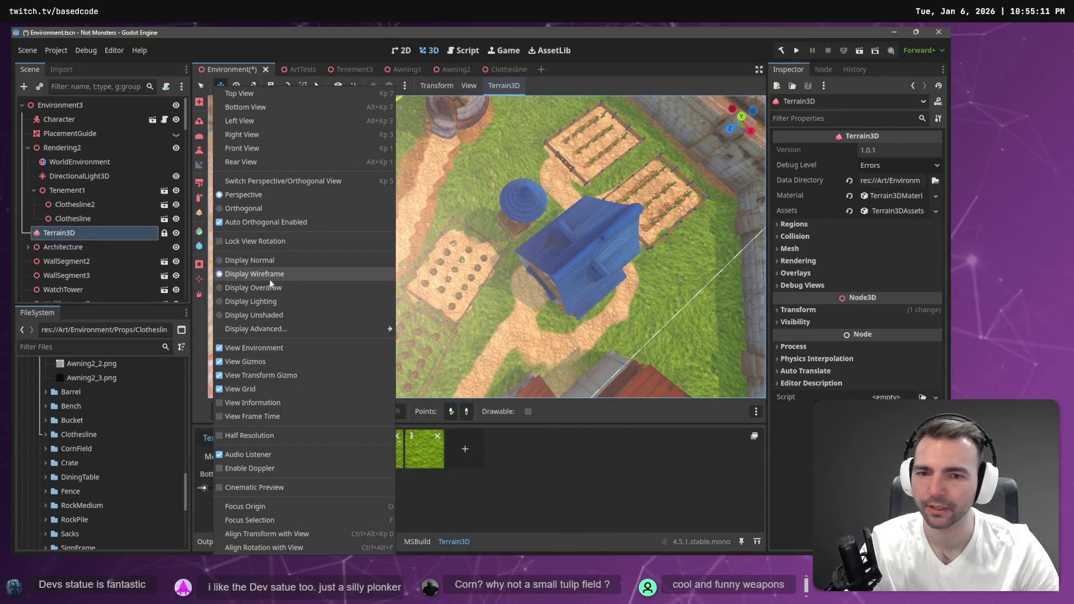
pyautogui.click(269, 280)
pyautogui.press('b')
pyautogui.scroll(3, 513, 257)
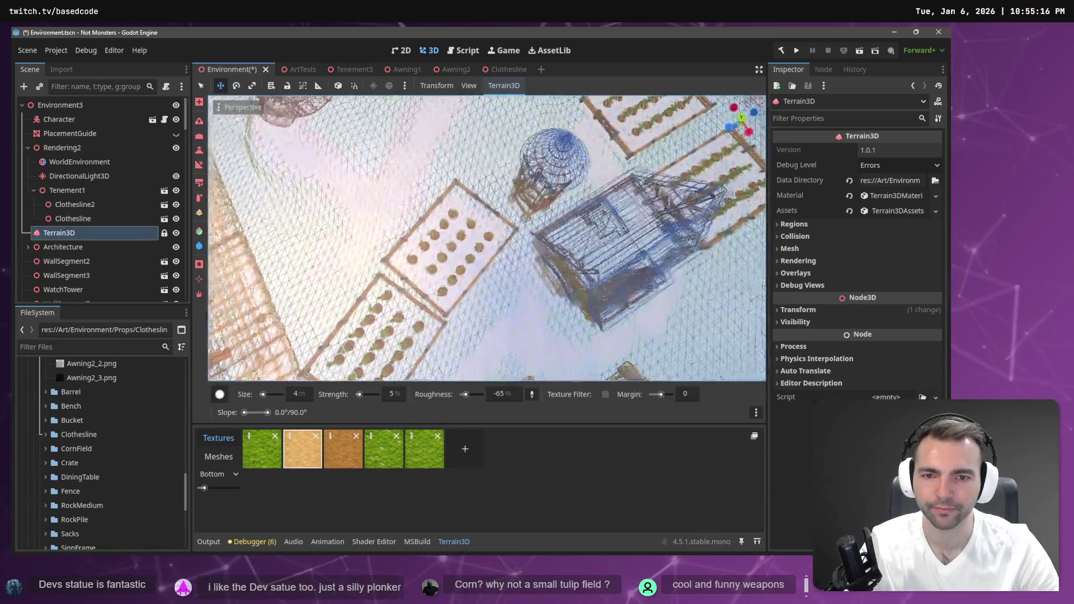
pyautogui.scroll(3, 625, 188)
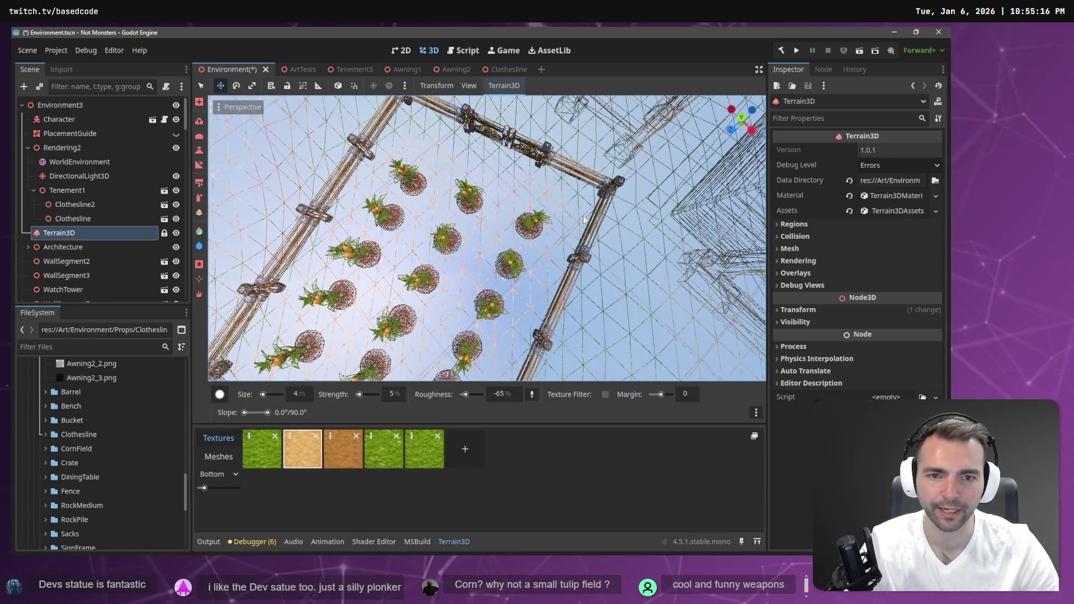
pyautogui.scroll(-5, 424, 115)
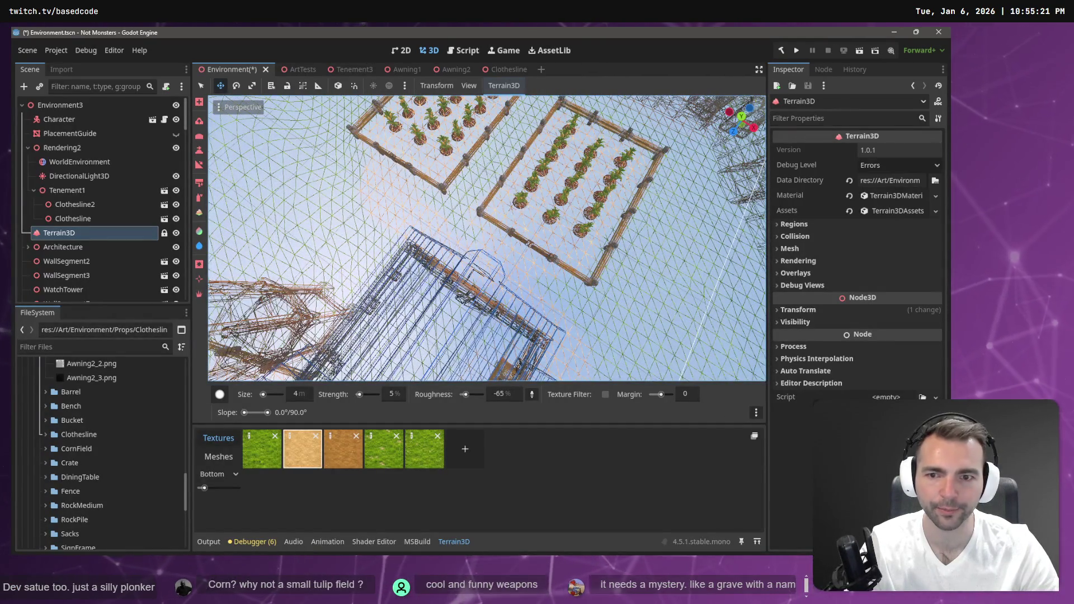
pyautogui.moveTo(452, 276)
pyautogui.mouseDown()
pyautogui.moveTo(420, 197)
pyautogui.moveTo(442, 192)
pyautogui.mouseUp()
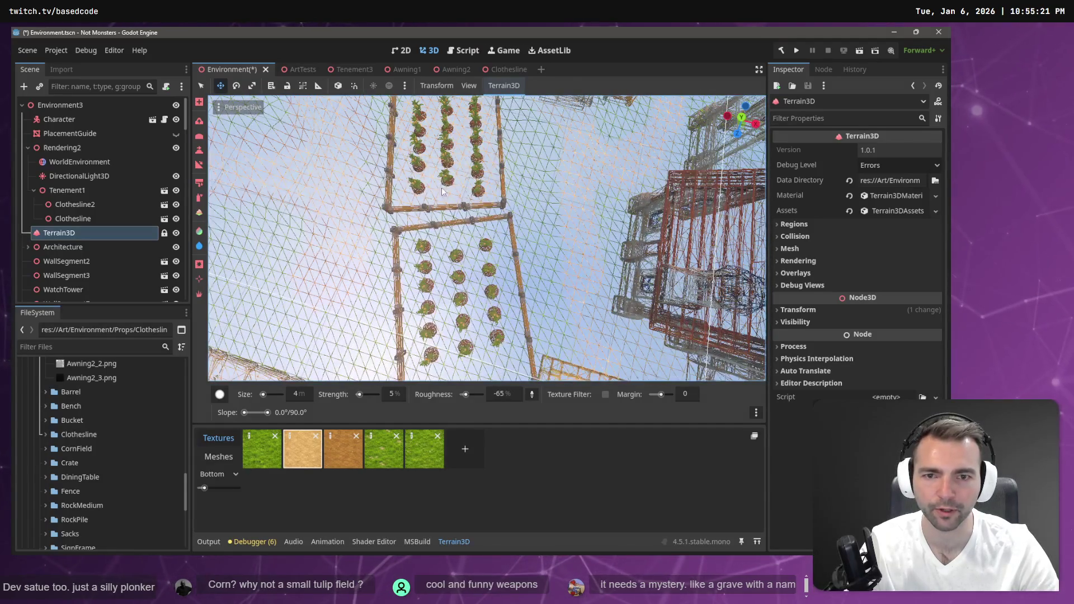
pyautogui.click(217, 107)
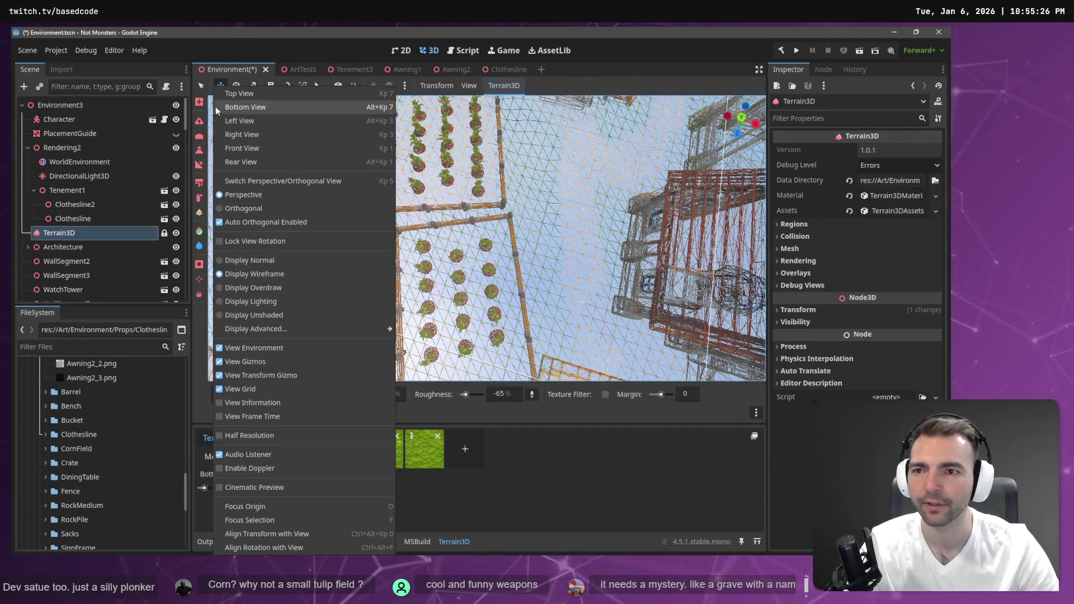
pyautogui.click(262, 260)
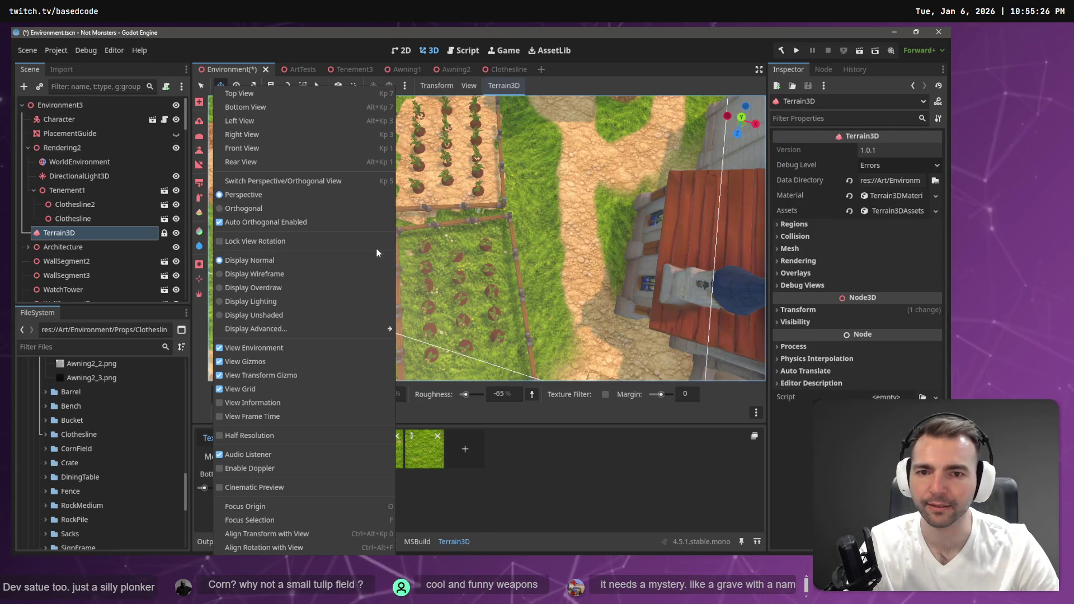
pyautogui.moveTo(487, 237); pyautogui.dragTo(453, 244)
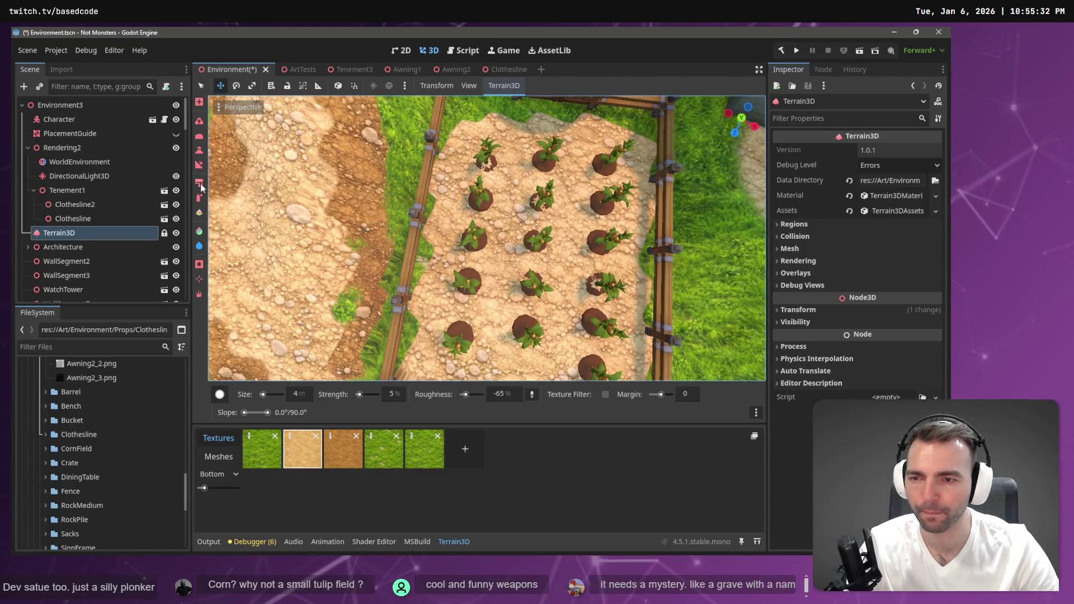
pyautogui.click(200, 183)
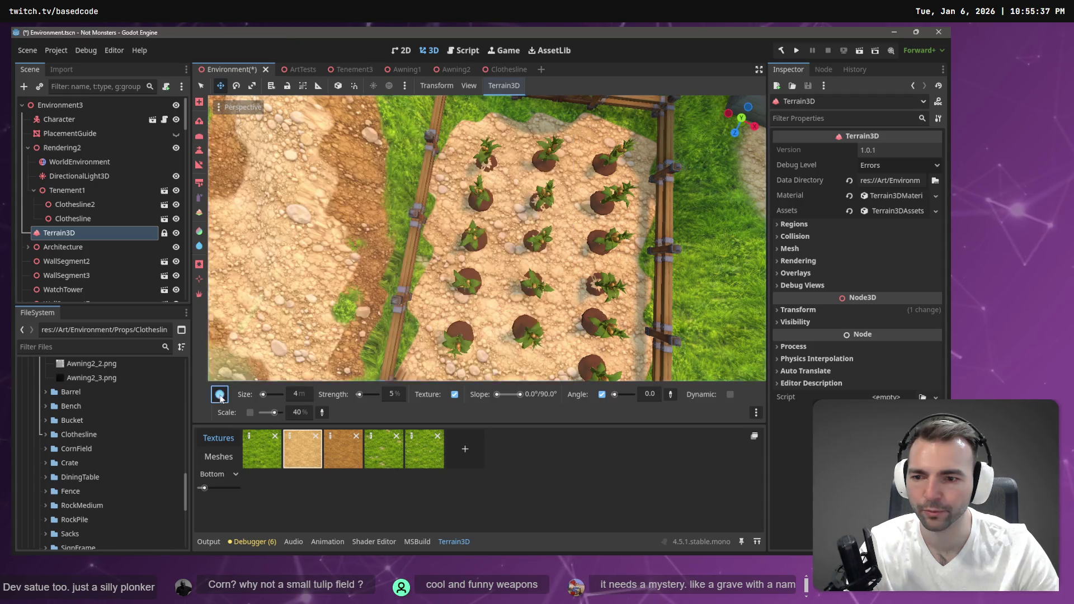
# Choose the ring brush, raise strength to 100%, and select the dirt texture tile
pyautogui.click(220, 395)
pyautogui.click(290, 252)
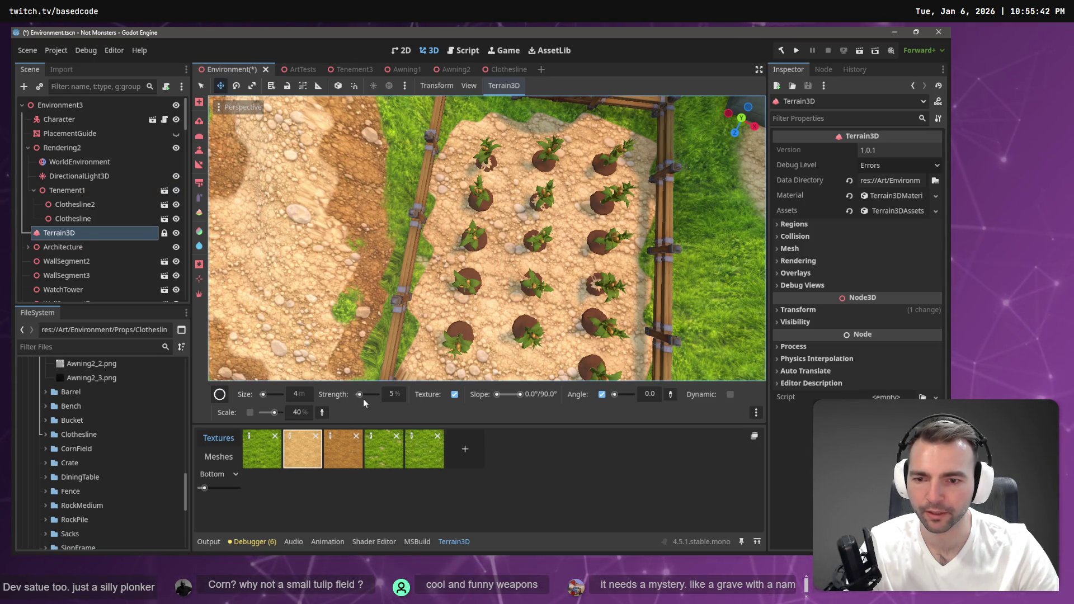
pyautogui.moveTo(367, 395); pyautogui.dragTo(375, 395)
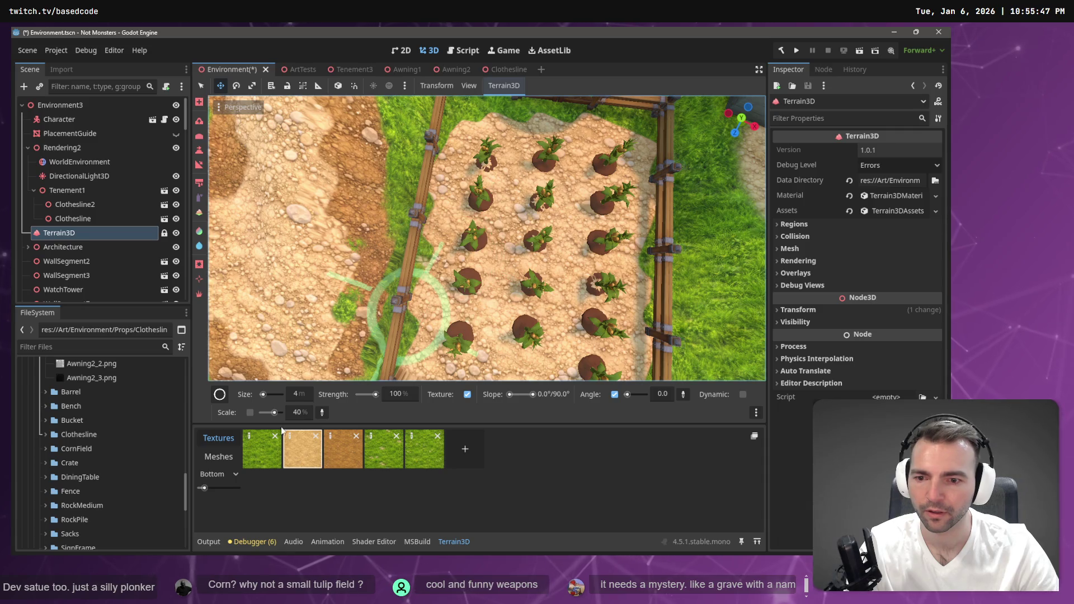
pyautogui.click(298, 451)
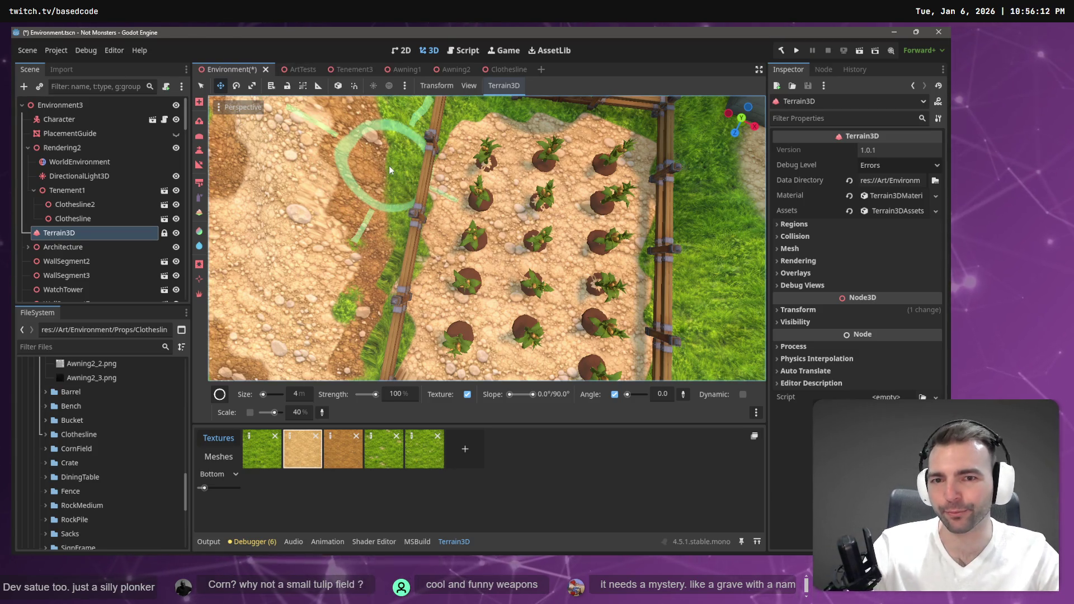
pyautogui.scroll(-1, 473, 218)
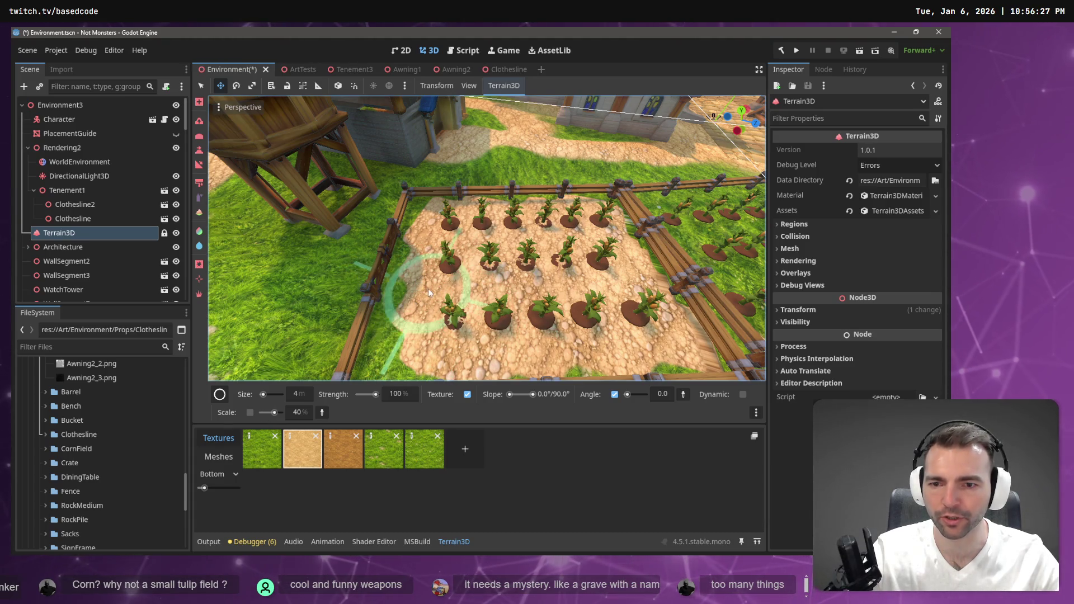
pyautogui.click(199, 182)
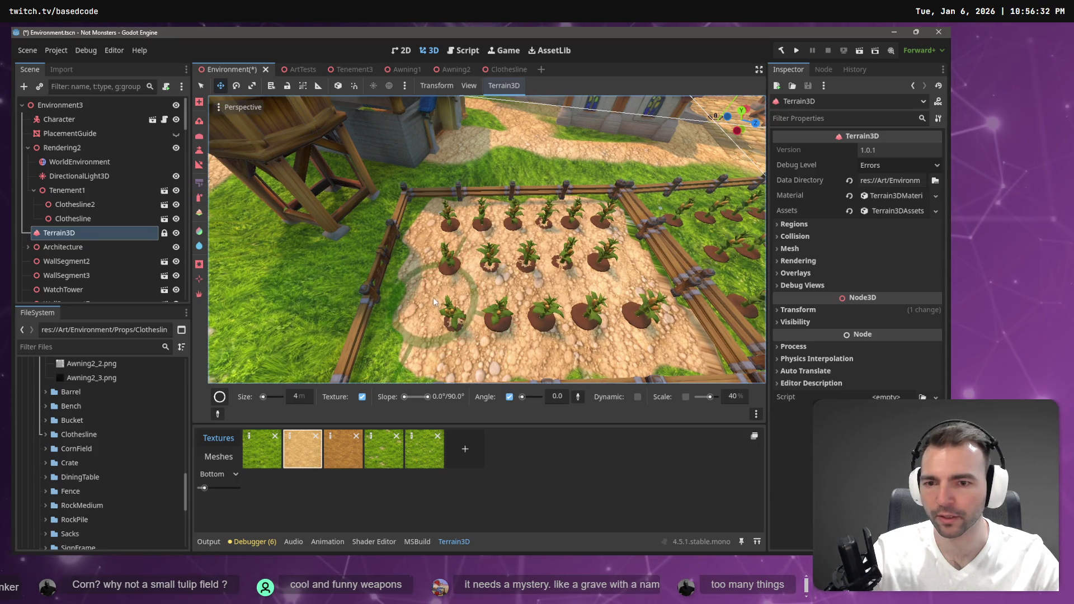
pyautogui.moveTo(433, 297)
pyautogui.mouseDown()
pyautogui.moveTo(421, 296)
pyautogui.moveTo(427, 249)
pyautogui.mouseUp()
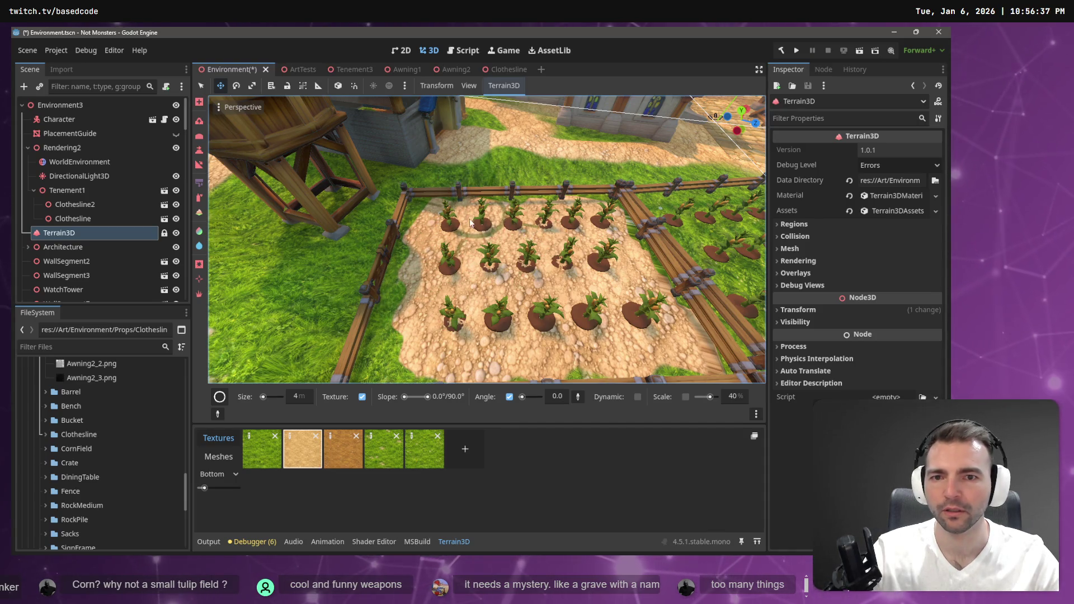
pyautogui.moveTo(429, 239)
pyautogui.mouseDown()
pyautogui.moveTo(358, 285)
pyautogui.moveTo(263, 305)
pyautogui.moveTo(369, 276)
pyautogui.mouseUp()
pyautogui.hotkey('ctrl', 'z')
pyautogui.hotkey('ctrl', 'z')
pyautogui.hotkey('ctrl', 'z')
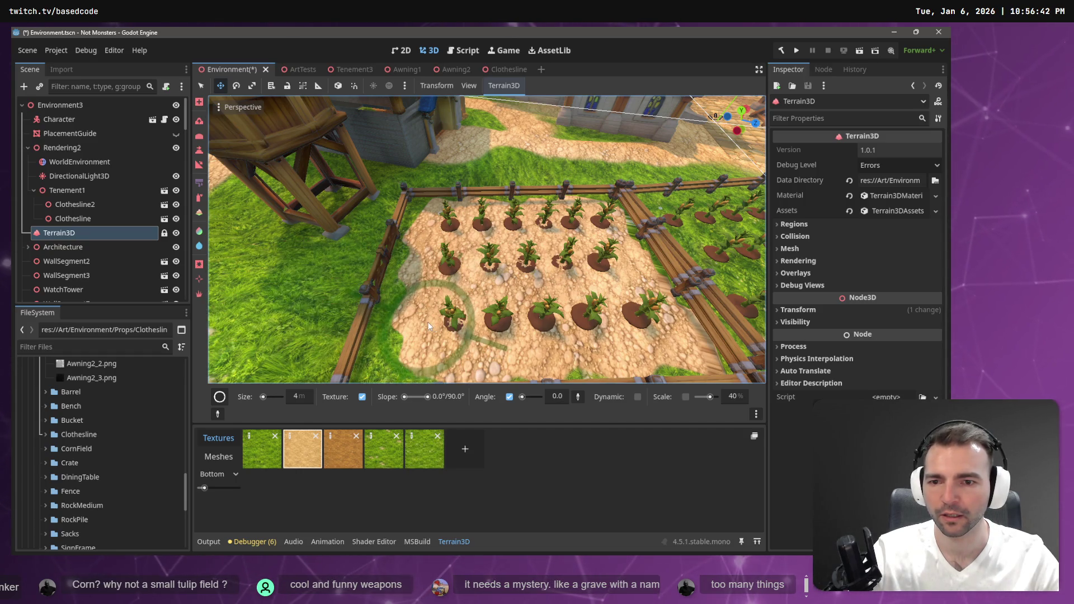
pyautogui.click(199, 186)
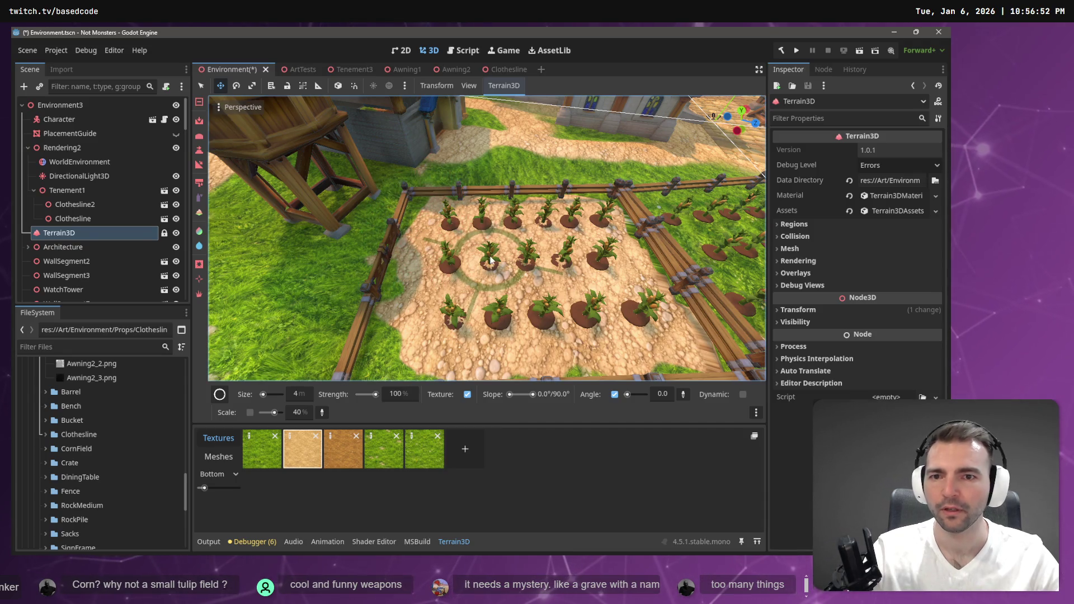
# Pick the Square1 brush shape from the brush grid
pyautogui.click(219, 395)
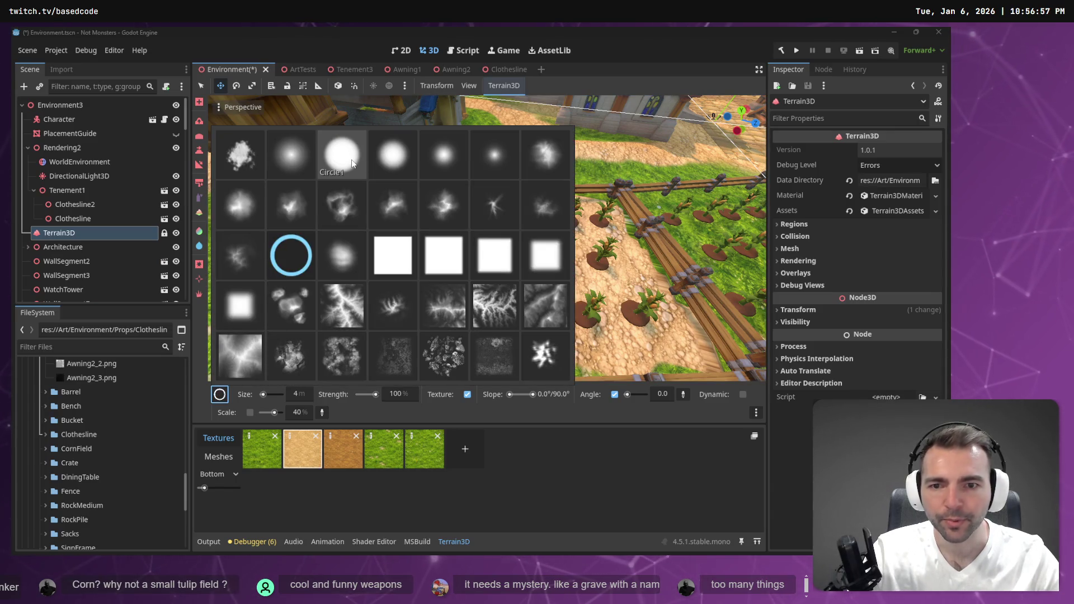
pyautogui.click(390, 258)
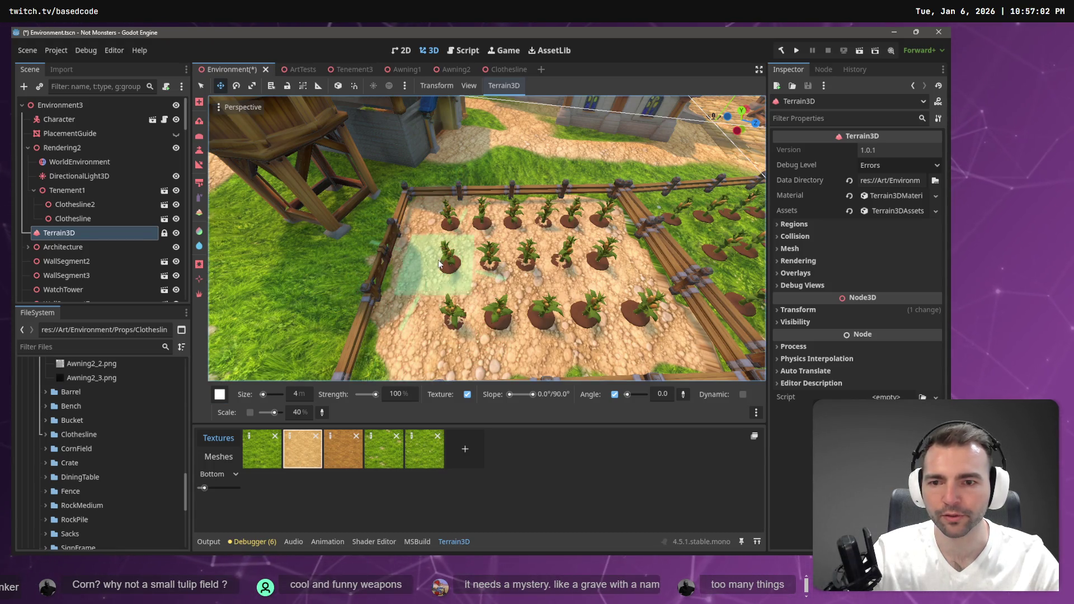
pyautogui.scroll(-5, 516, 251)
pyautogui.scroll(10, 516, 250)
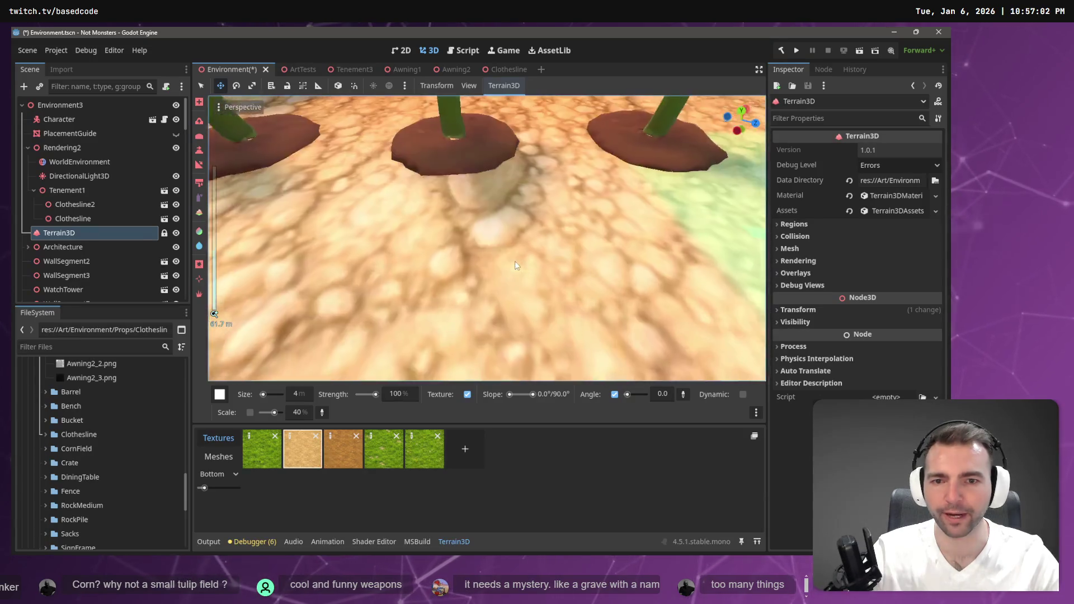
pyautogui.scroll(-5, 487, 238)
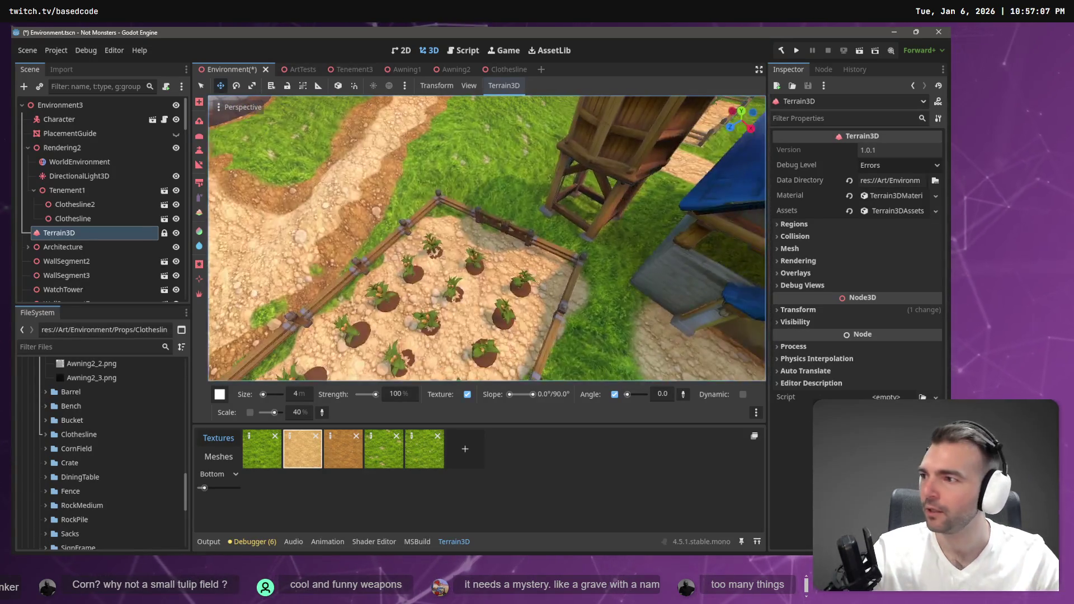
pyautogui.scroll(5, 487, 238)
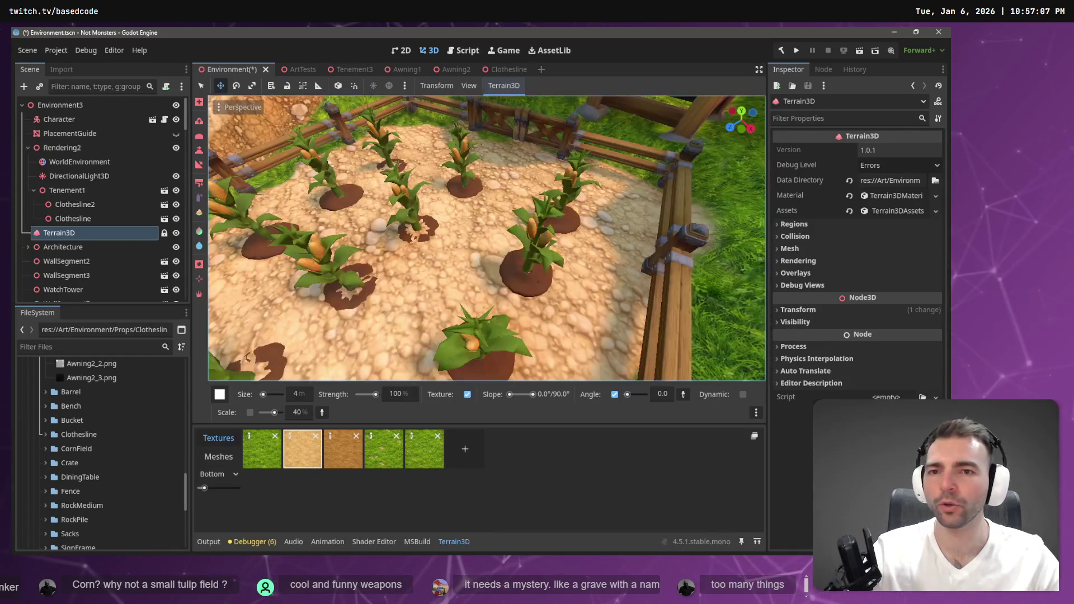
pyautogui.scroll(5, 550, 302)
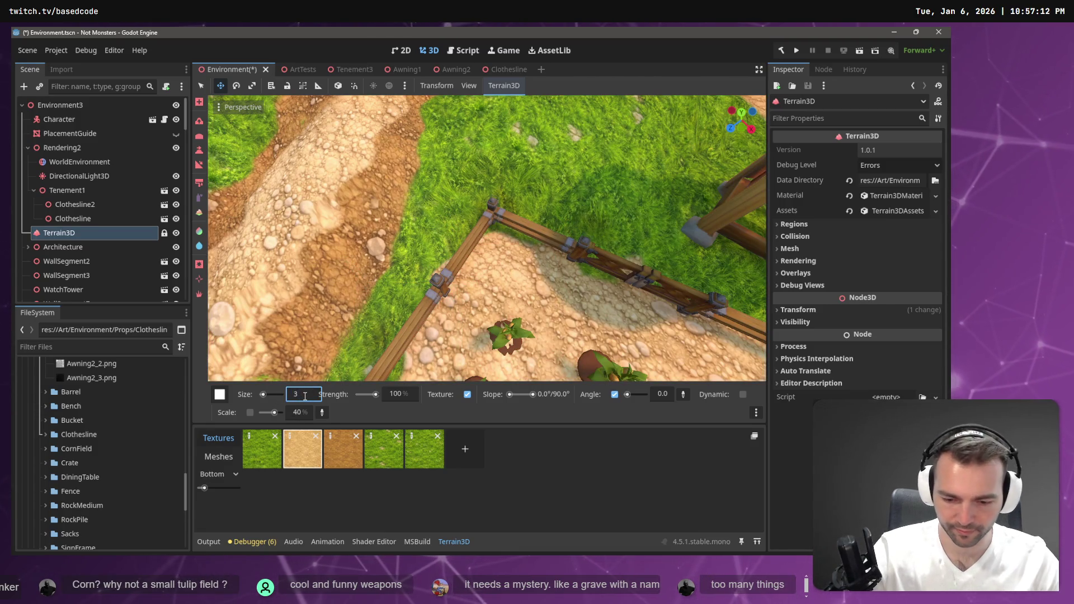
# Set the square brush size to 2 m and orbit over the fence corner and plant rows
pyautogui.press('BackSpace')
pyautogui.write('2')
pyautogui.press('Return')
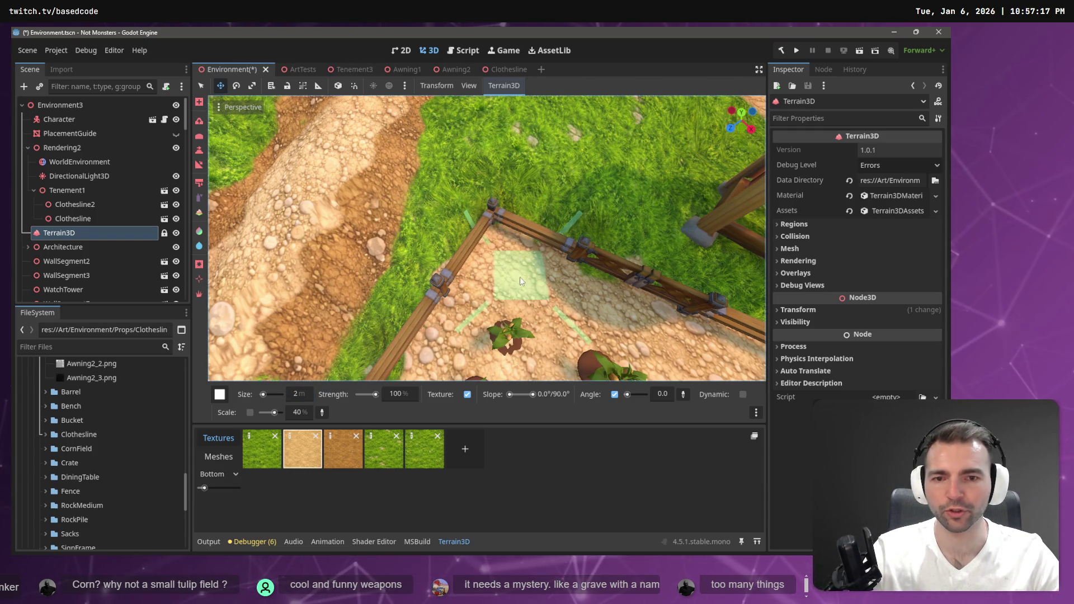
pyautogui.moveTo(519, 277)
pyautogui.mouseDown()
pyautogui.moveTo(553, 263)
pyautogui.moveTo(577, 300)
pyautogui.mouseUp()
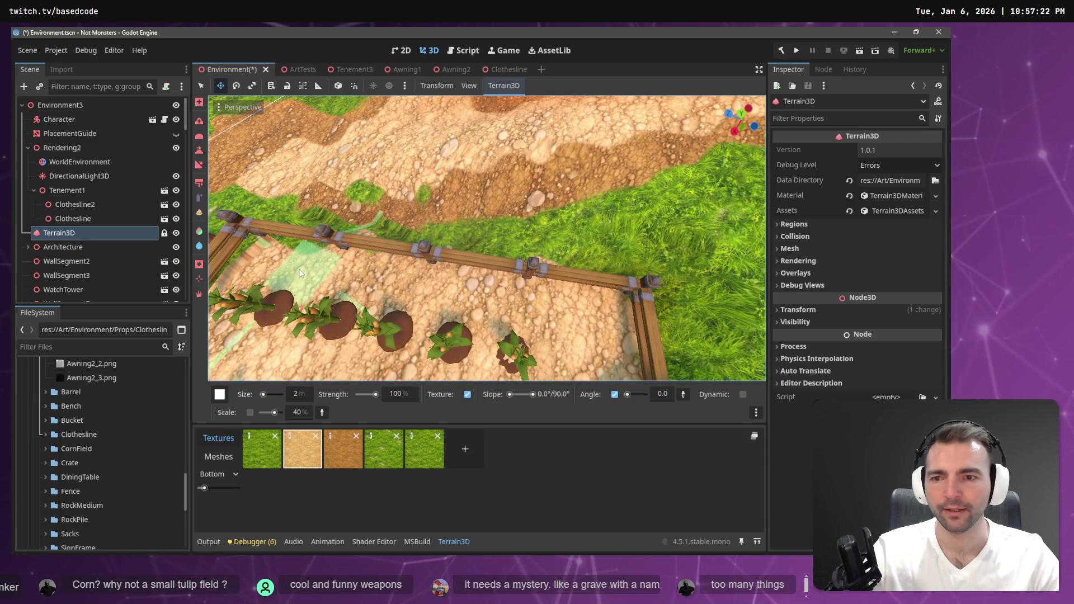
pyautogui.moveTo(284, 268)
pyautogui.mouseDown()
pyautogui.moveTo(352, 240)
pyautogui.moveTo(264, 240)
pyautogui.mouseUp()
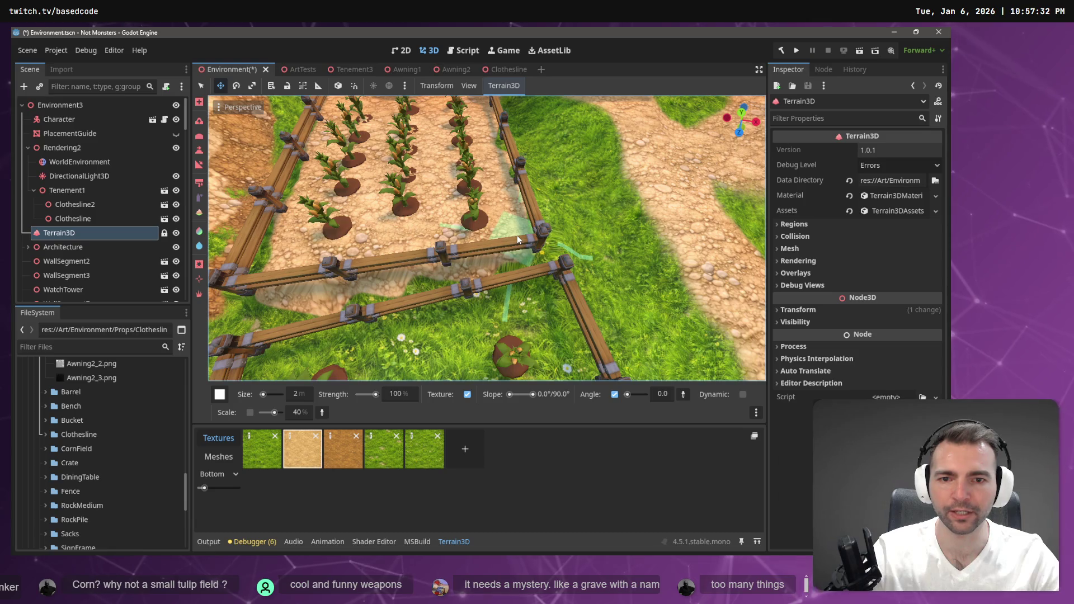
pyautogui.rightClick(502, 169)
# Select the Grass1 texture and paint grass across the dirt path beside the fence
pyautogui.press('s')
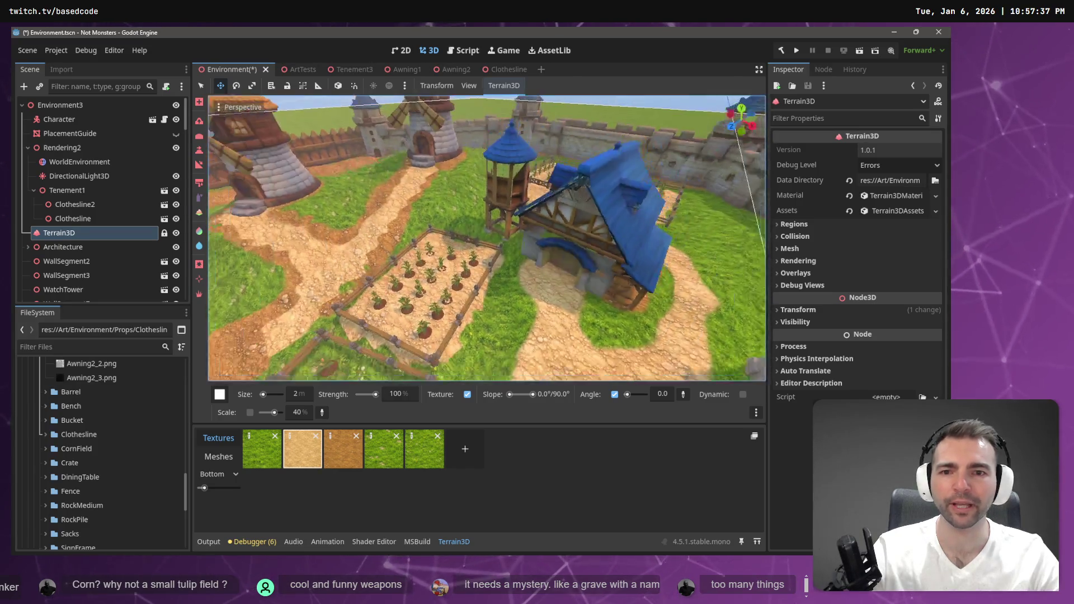
pyautogui.press('w')
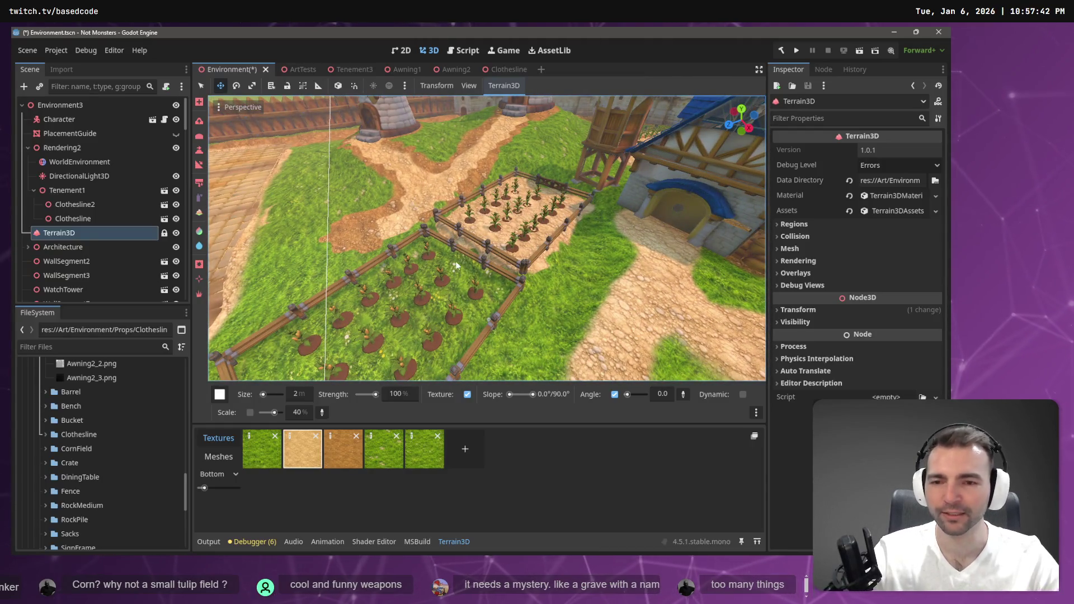
pyautogui.rightClick(423, 289)
pyautogui.press('w')
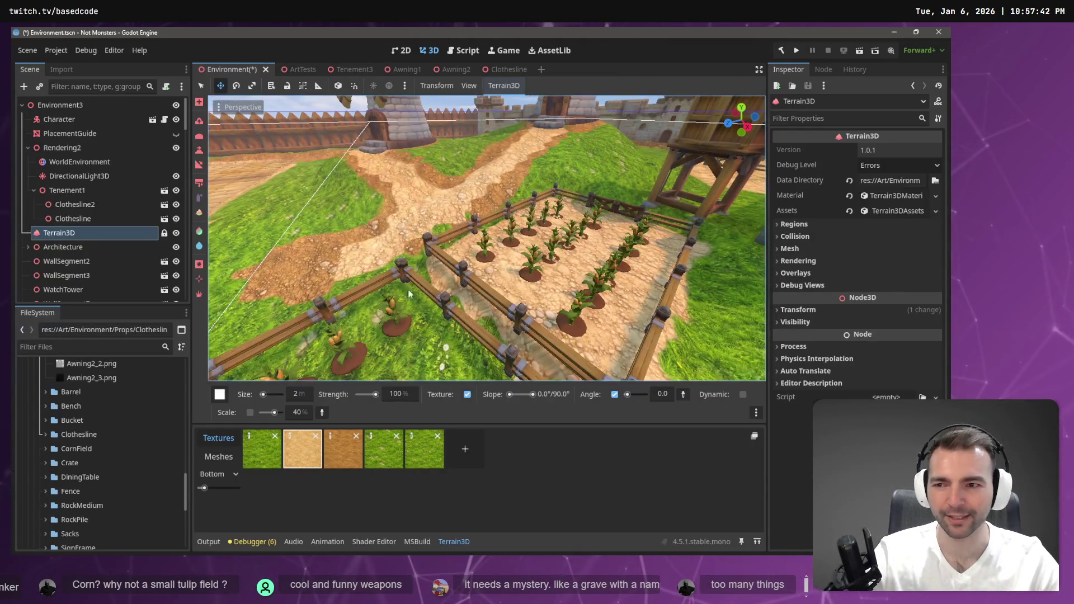
pyautogui.click(260, 455)
pyautogui.press('s')
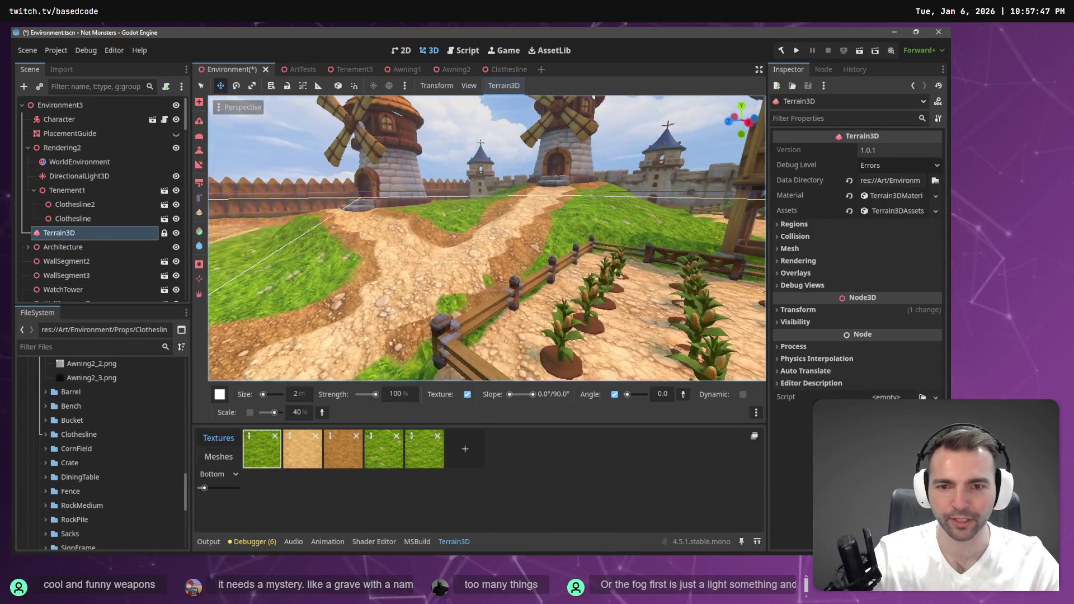
pyautogui.press('w')
pyautogui.press('s')
pyautogui.press('w')
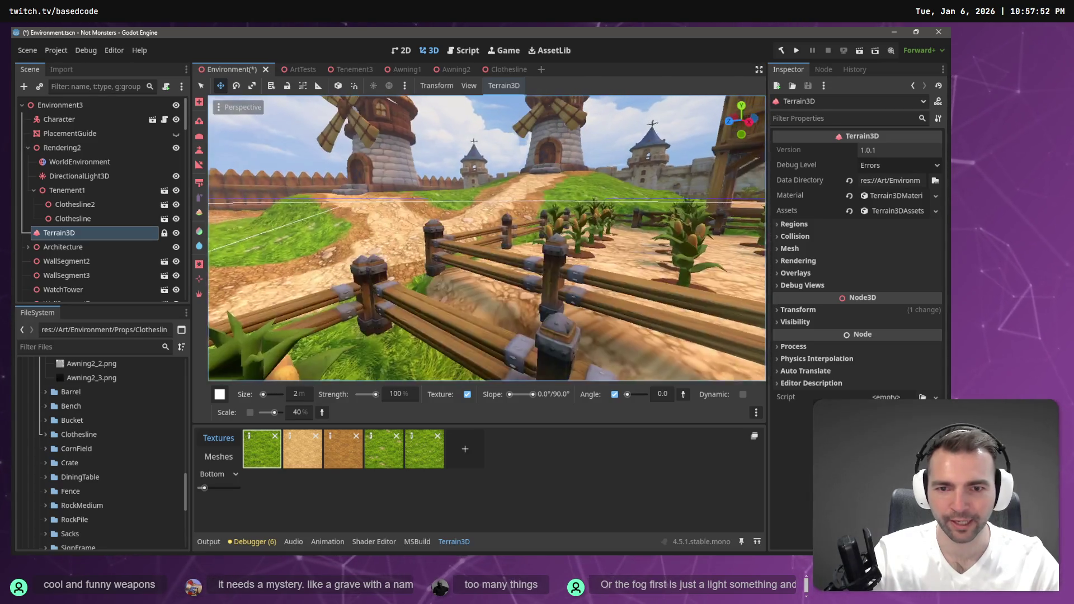
pyautogui.press('s')
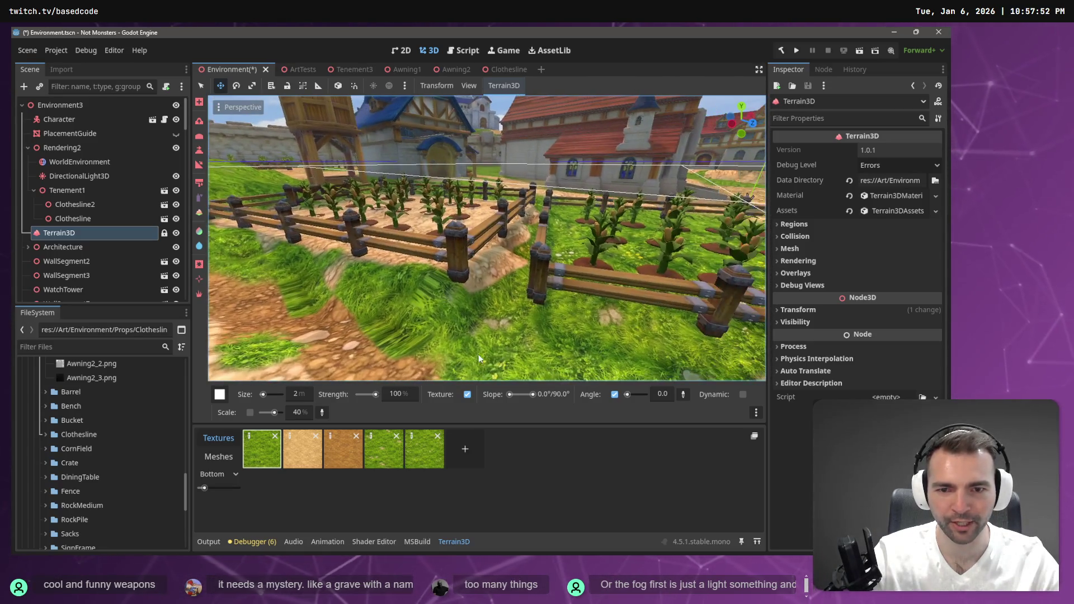
pyautogui.moveTo(478, 358)
pyautogui.mouseDown()
pyautogui.moveTo(503, 307)
pyautogui.moveTo(444, 337)
pyautogui.moveTo(341, 352)
pyautogui.moveTo(290, 390)
pyautogui.mouseUp()
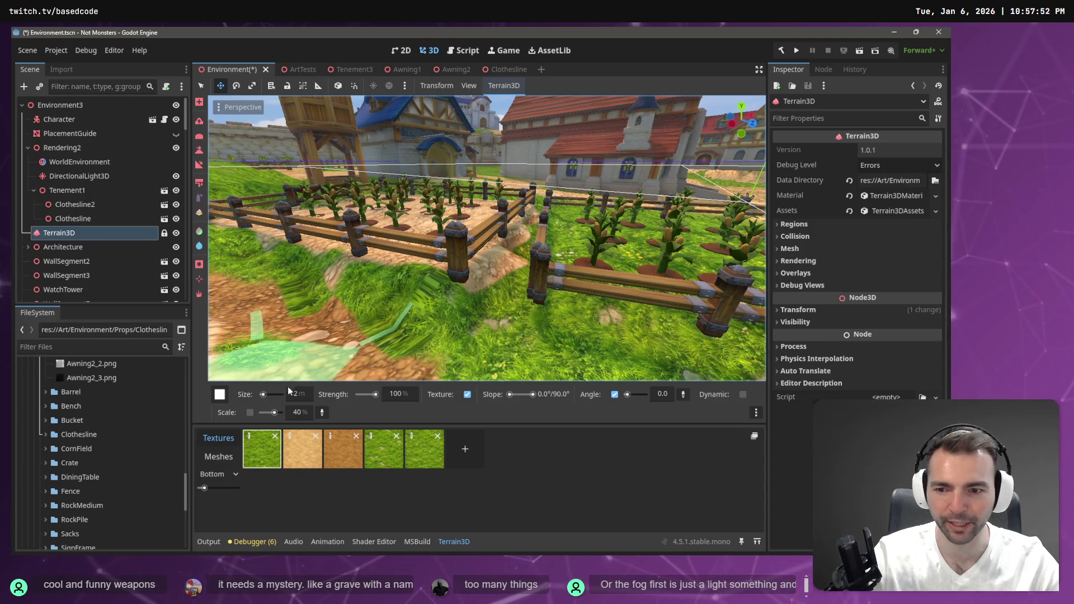
# Reduce the brush size to 1 m and inspect the fence and both crop plots up close
pyautogui.click(298, 394)
pyautogui.write('1')
pyautogui.press('Return')
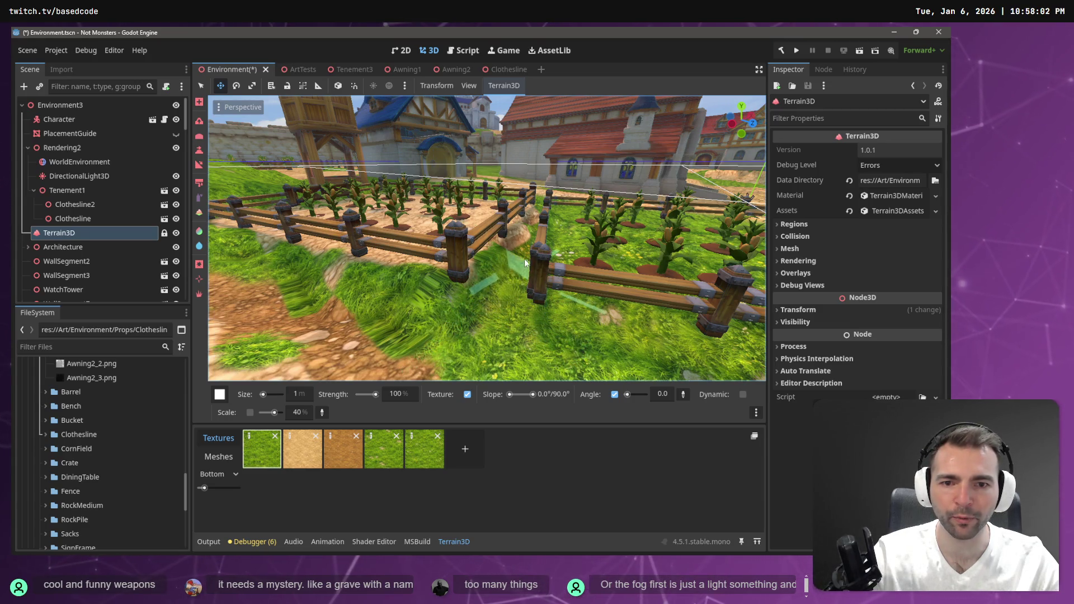
pyautogui.press('w')
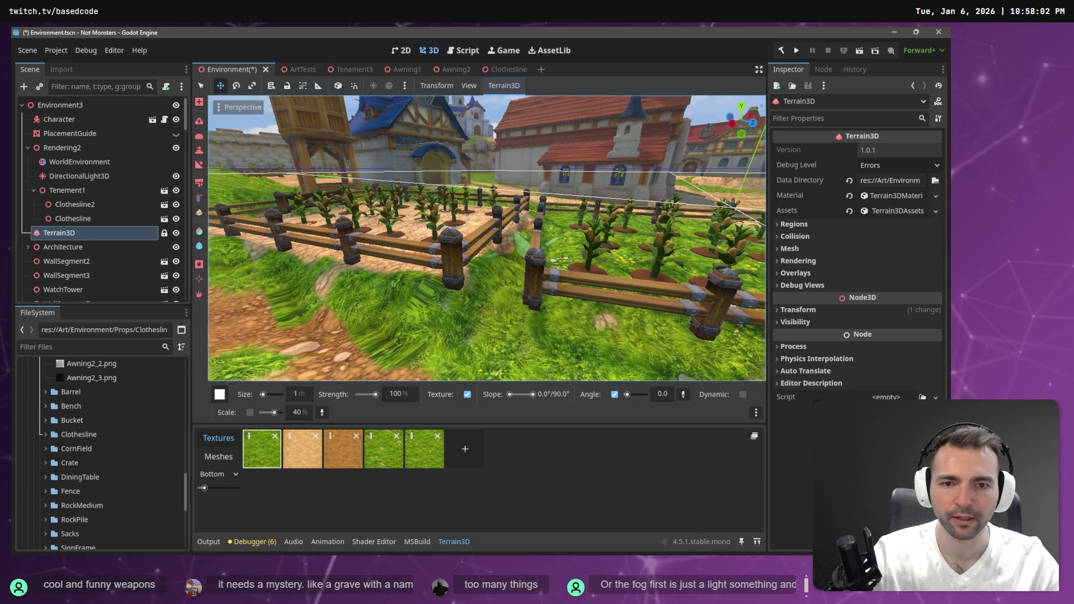
pyautogui.press('w')
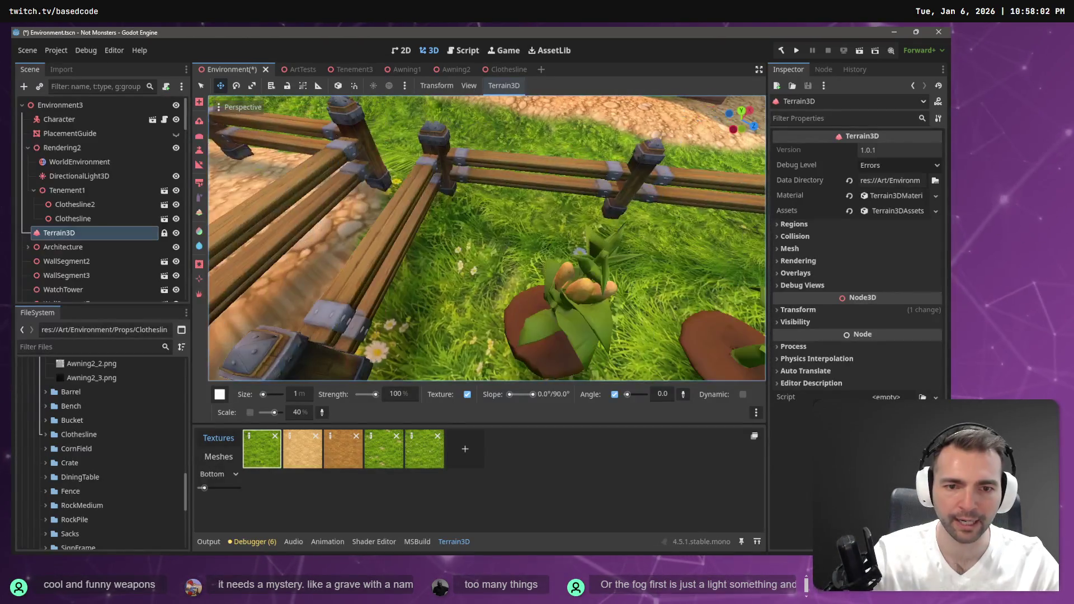
pyautogui.scroll(-3, 438, 310)
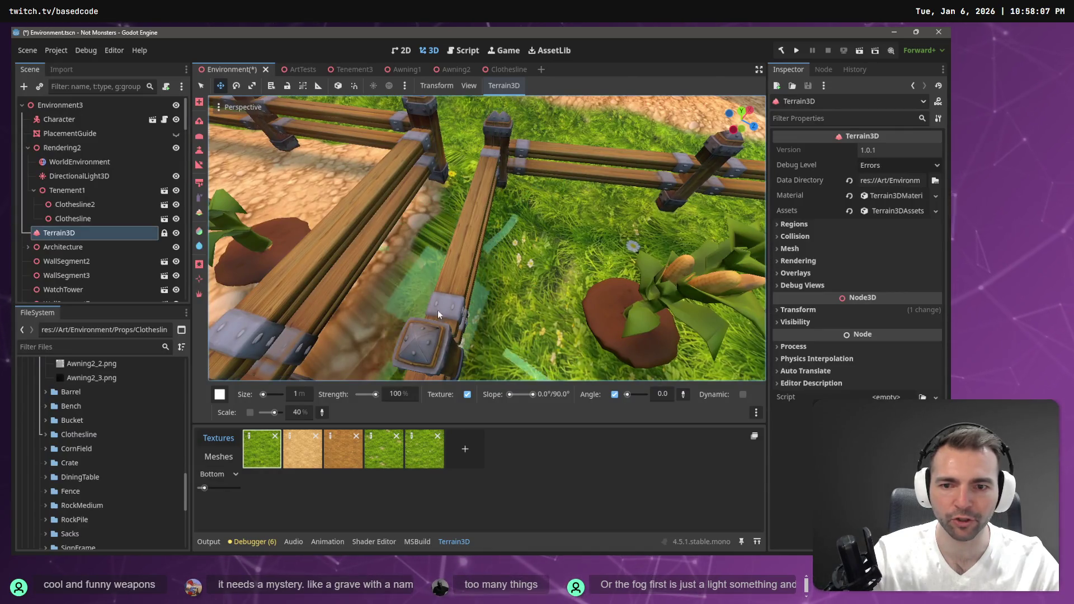
pyautogui.scroll(-3, 487, 279)
pyautogui.press('s')
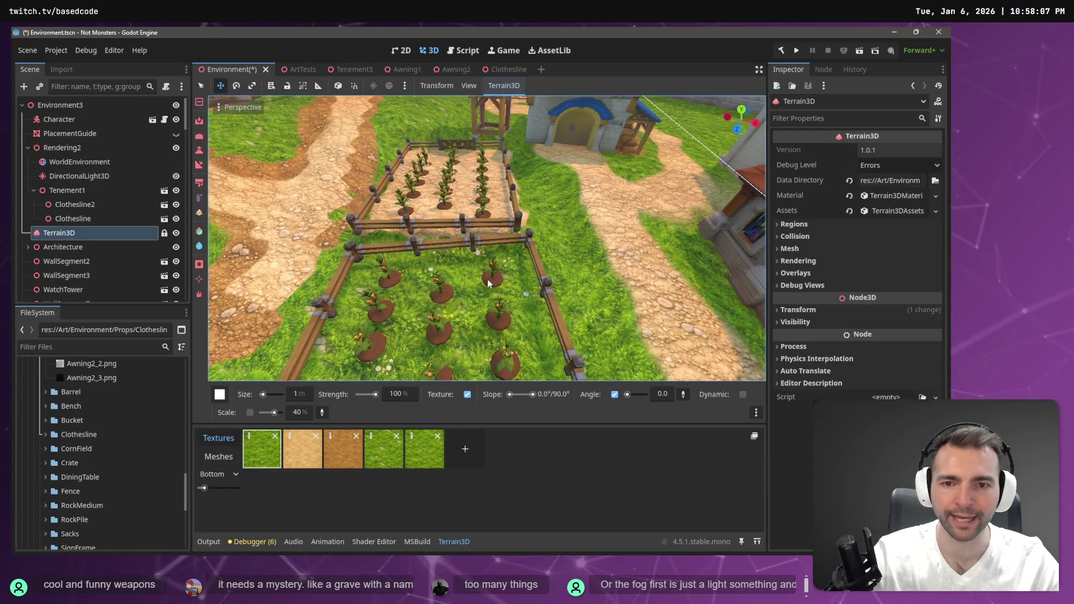
pyautogui.press('w')
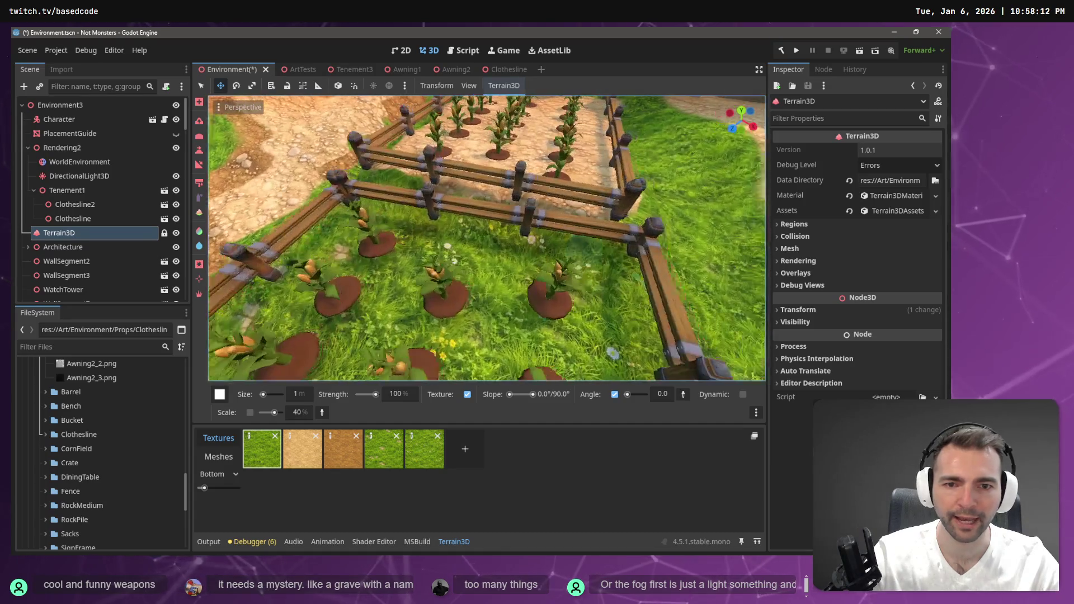
pyautogui.press('s')
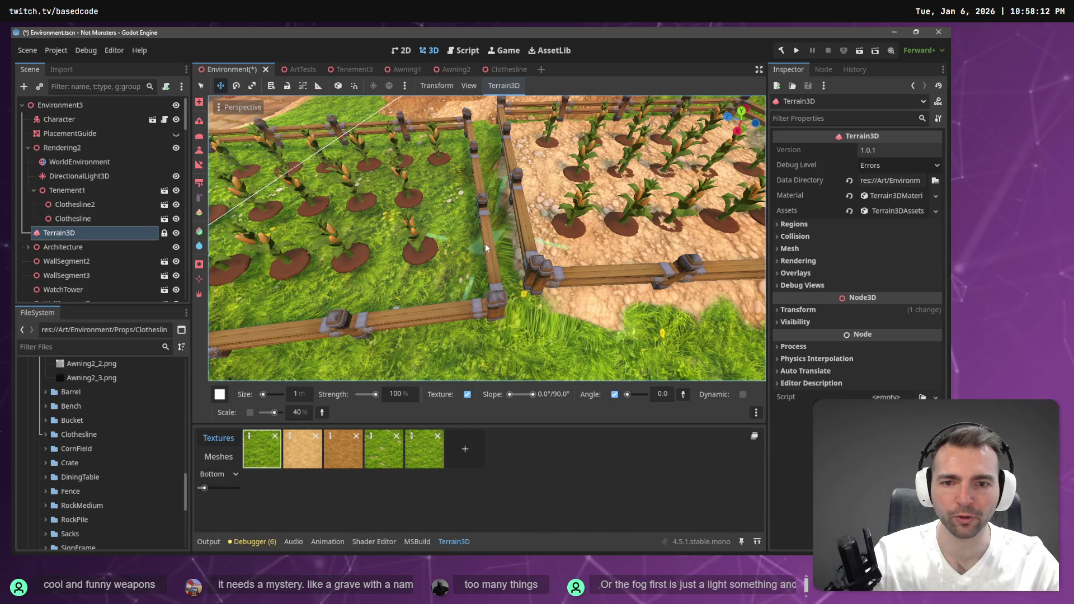
pyautogui.press('s')
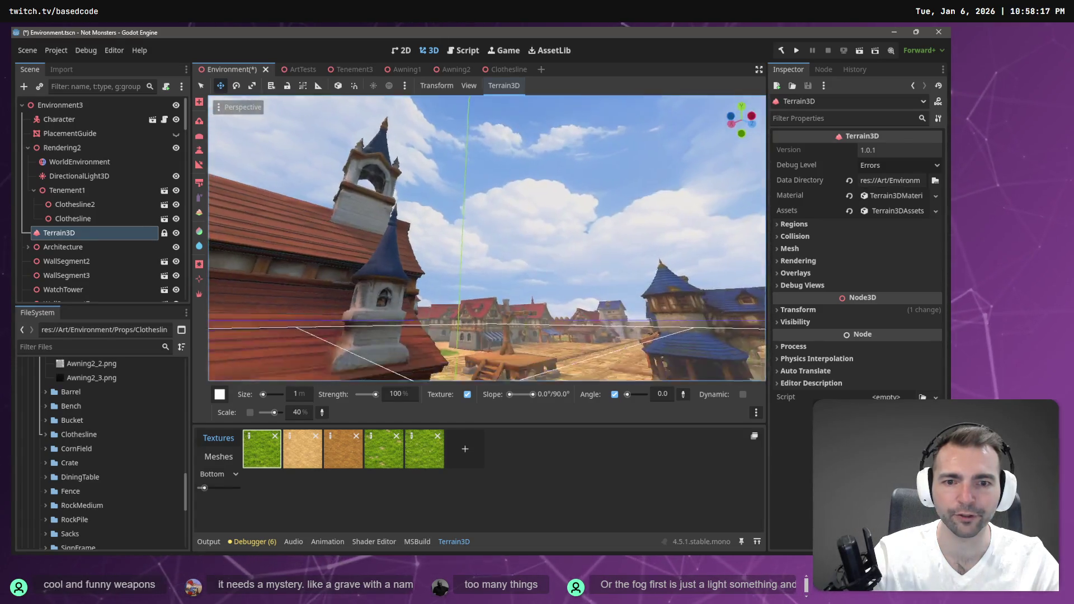
# Fly down the cobblestone street and over the fence to view the whole crop field
pyautogui.press('w')
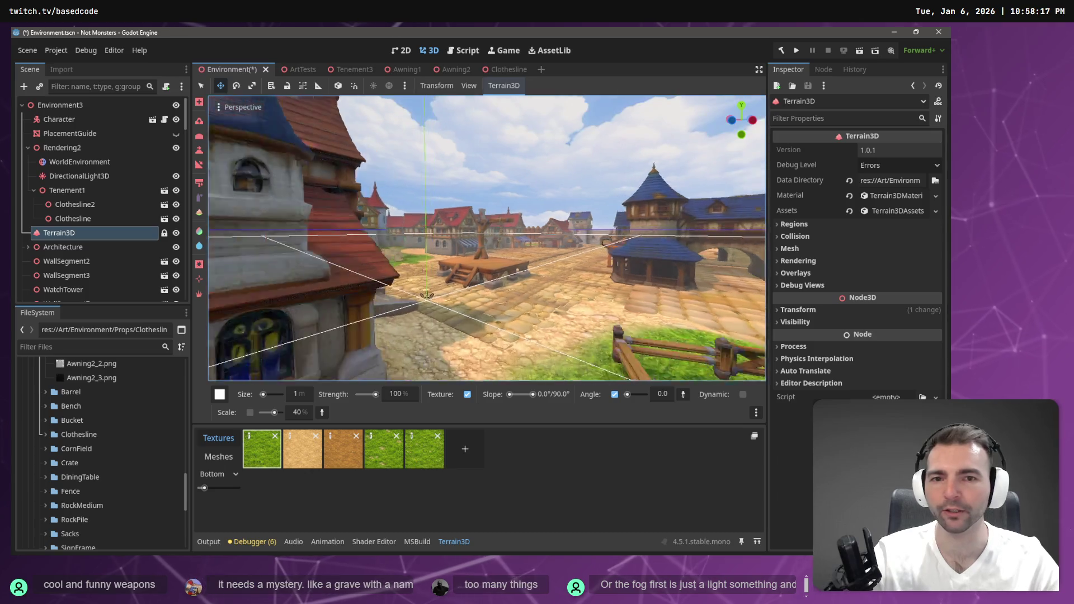
pyautogui.moveTo(516, 245); pyautogui.dragTo(705, 246)
pyautogui.press('w')
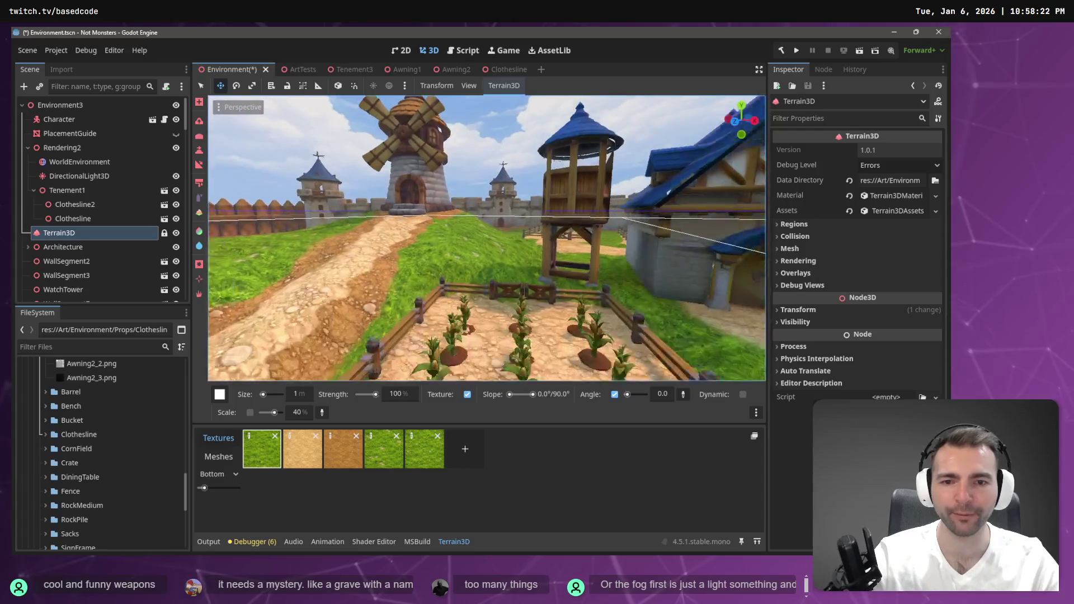
pyautogui.press('w')
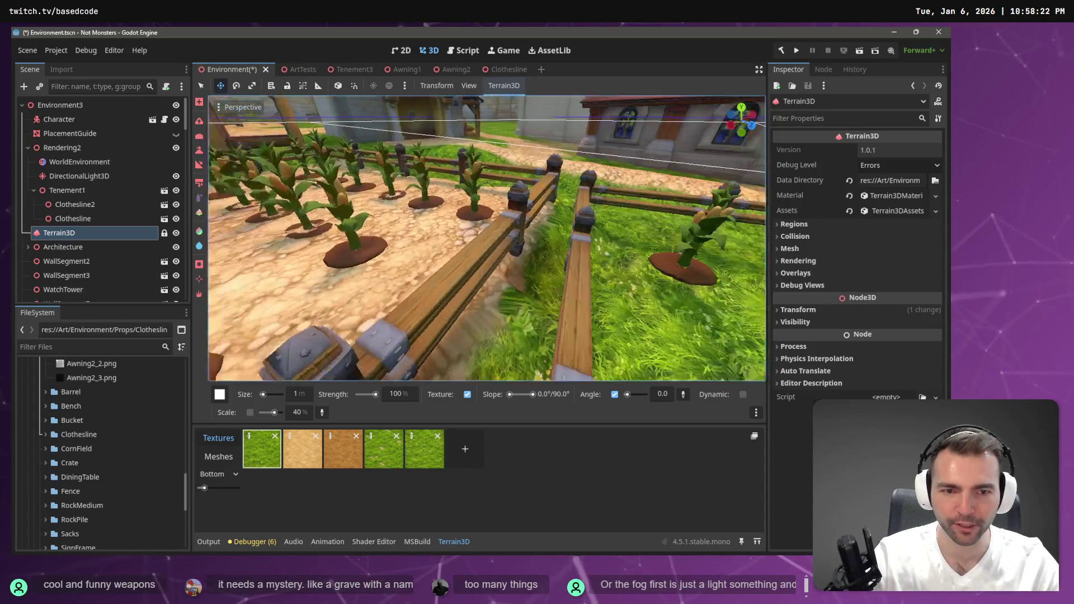
pyautogui.press('s')
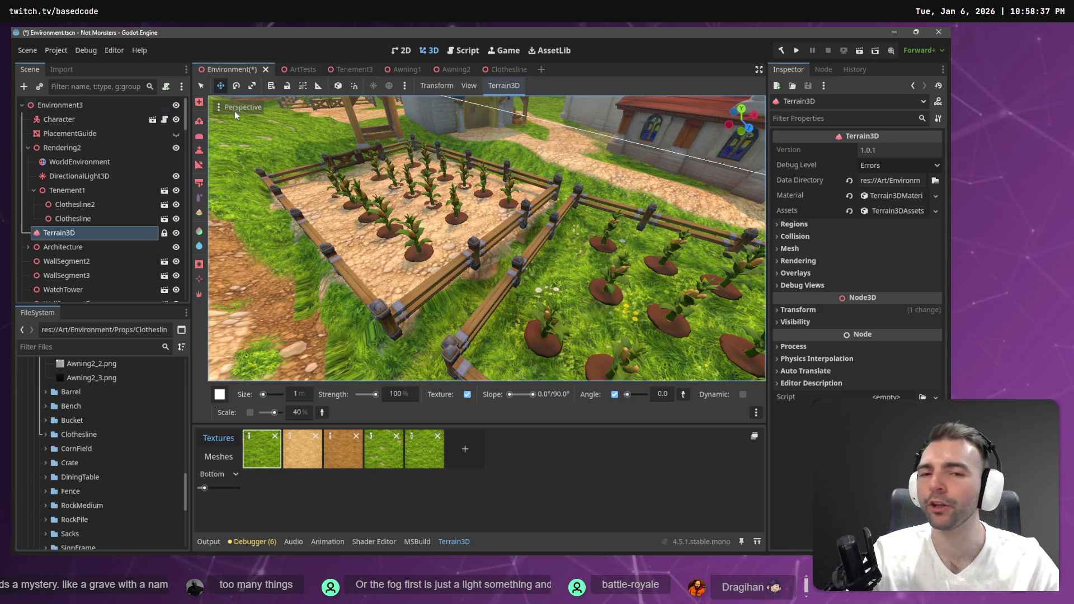
pyautogui.moveTo(361, 236); pyautogui.dragTo(360, 236)
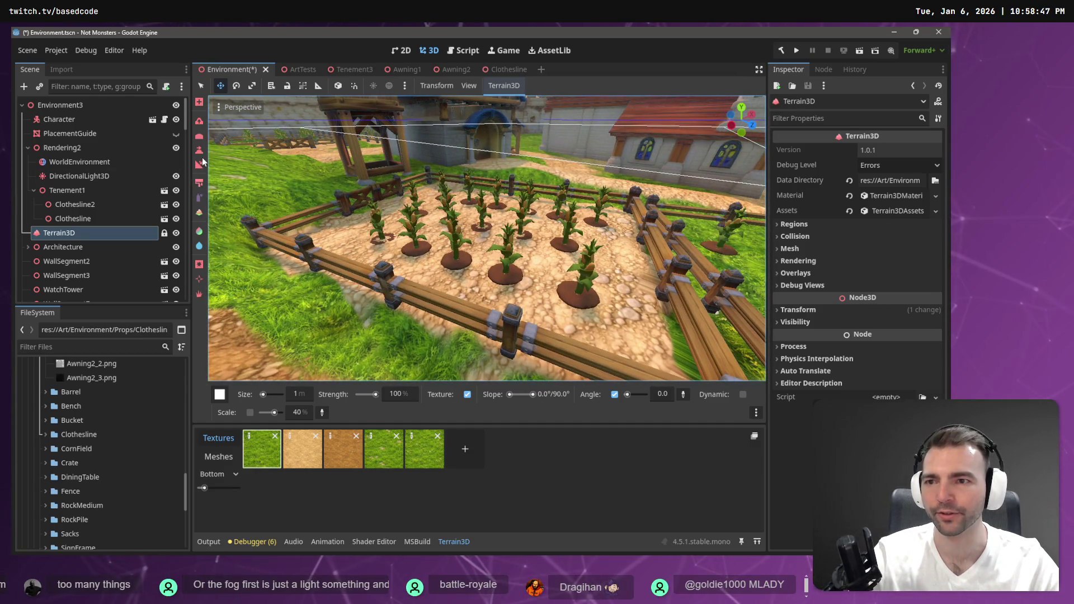
# Switch to another terrain editing tool, fly toward the church and castle, and save the scene
pyautogui.click(200, 121)
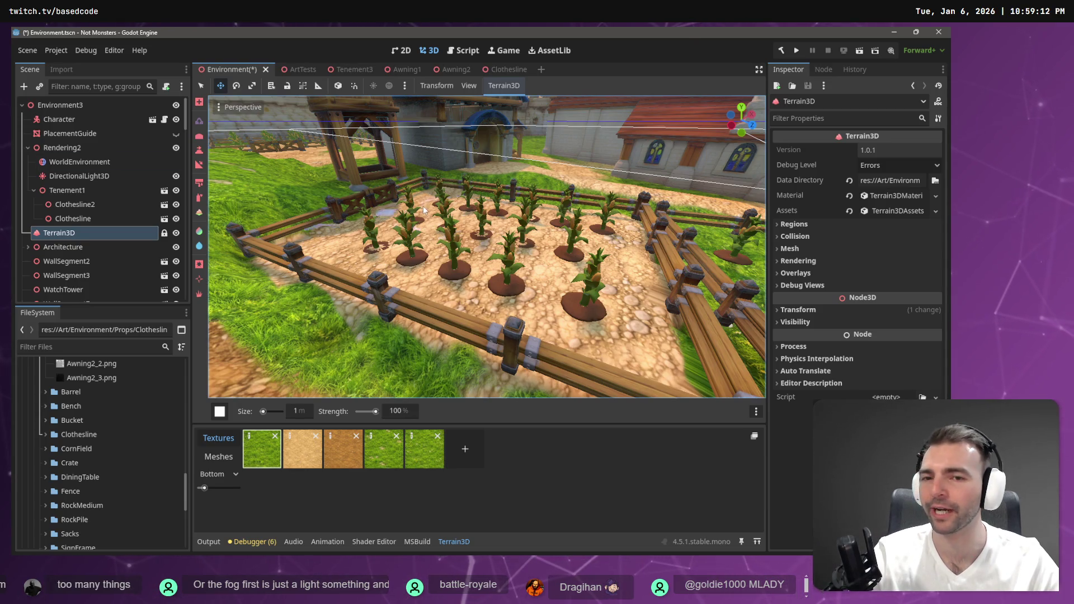
pyautogui.scroll(-5, 487, 246)
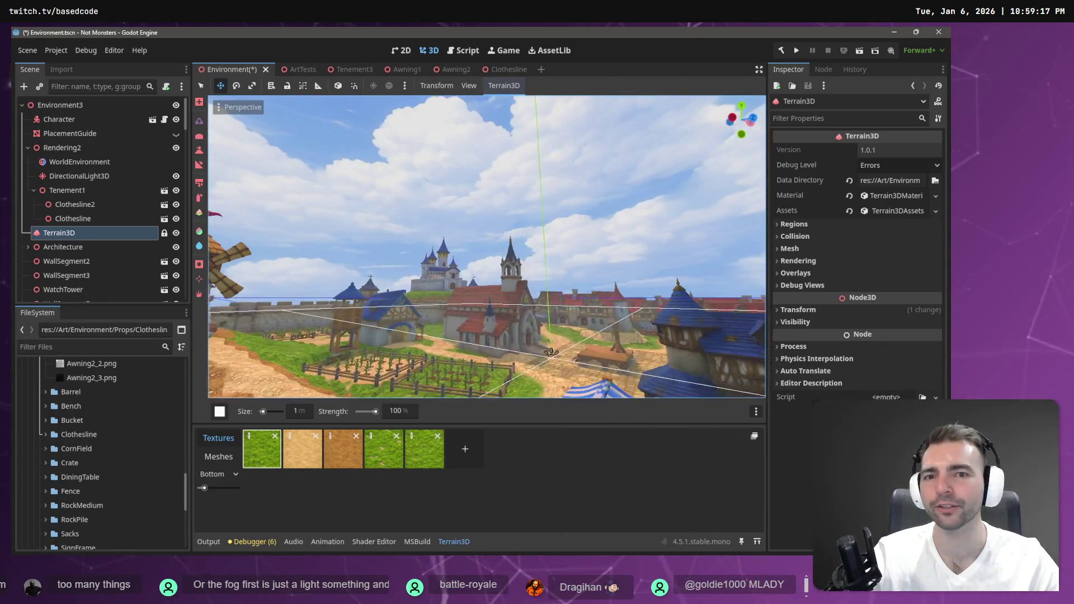
pyautogui.scroll(5, 487, 246)
pyautogui.scroll(-5, 487, 246)
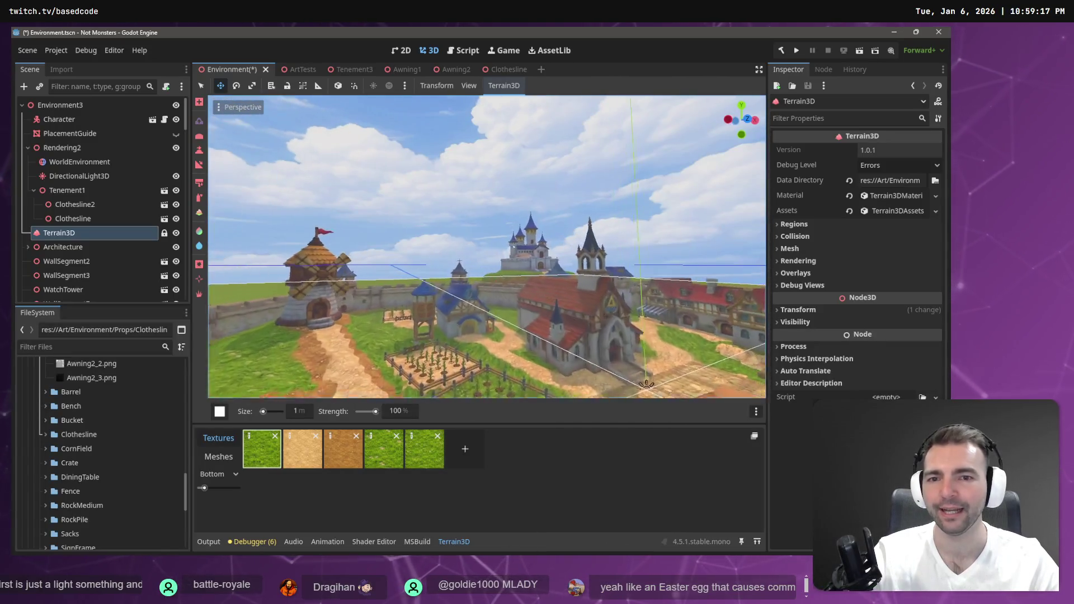
pyautogui.scroll(2, 486, 246)
pyautogui.moveTo(487, 246)
pyautogui.mouseDown()
pyautogui.moveTo(557, 350)
pyautogui.moveTo(504, 325)
pyautogui.moveTo(548, 335)
pyautogui.moveTo(520, 311)
pyautogui.moveTo(679, 345)
pyautogui.moveTo(667, 323)
pyautogui.mouseUp()
pyautogui.moveTo(497, 227); pyautogui.dragTo(497, 227)
pyautogui.hotkey('ctrl', 's')
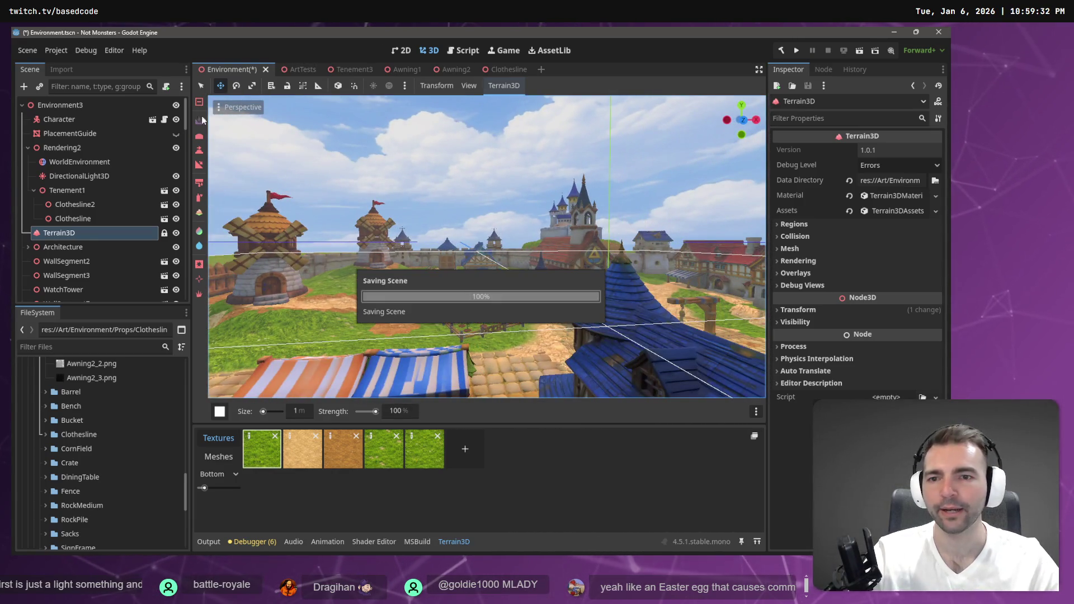
pyautogui.click(81, 160)
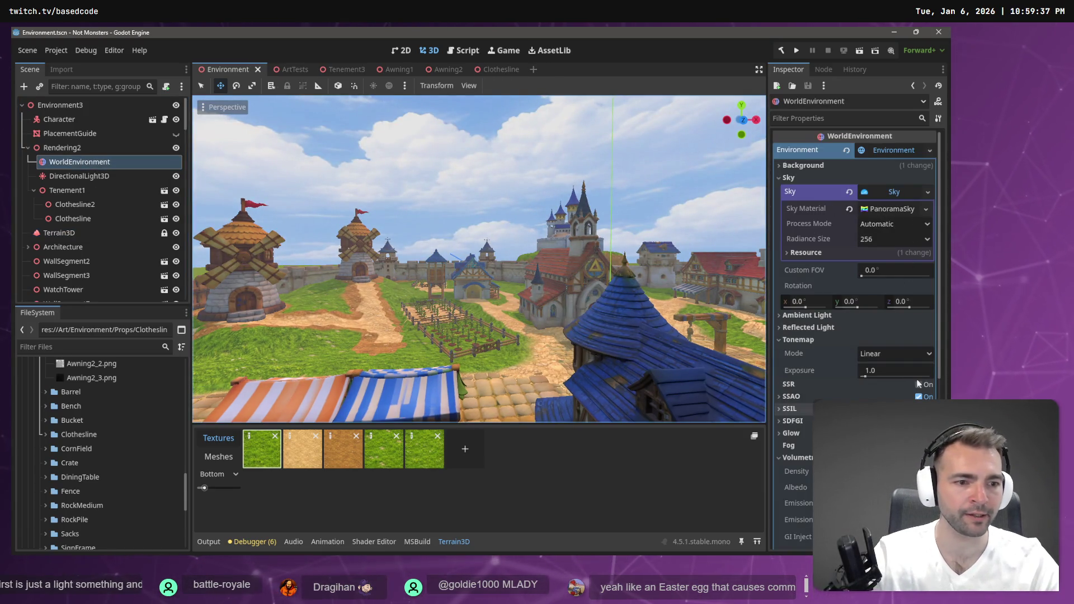
pyautogui.scroll(-2, 906, 234)
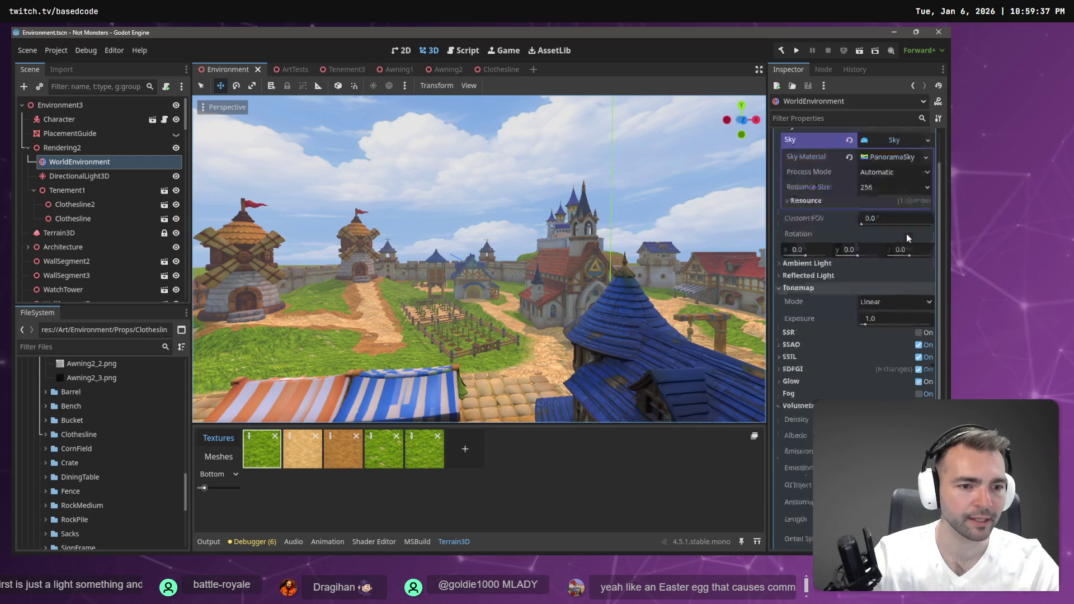
pyautogui.scroll(2, 906, 234)
pyautogui.click(801, 177)
pyautogui.click(808, 166)
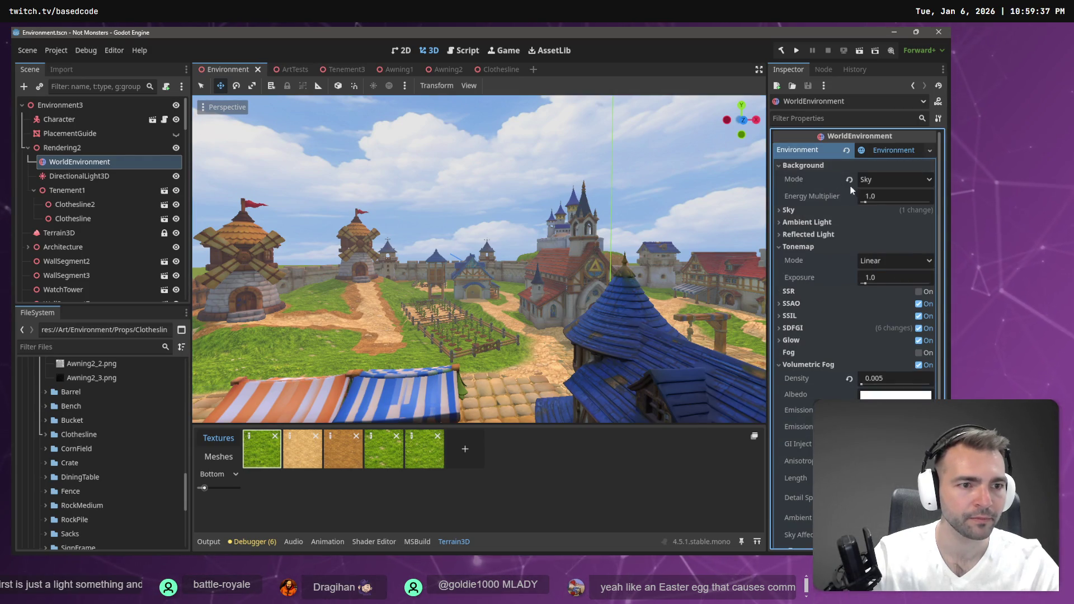
pyautogui.click(806, 165)
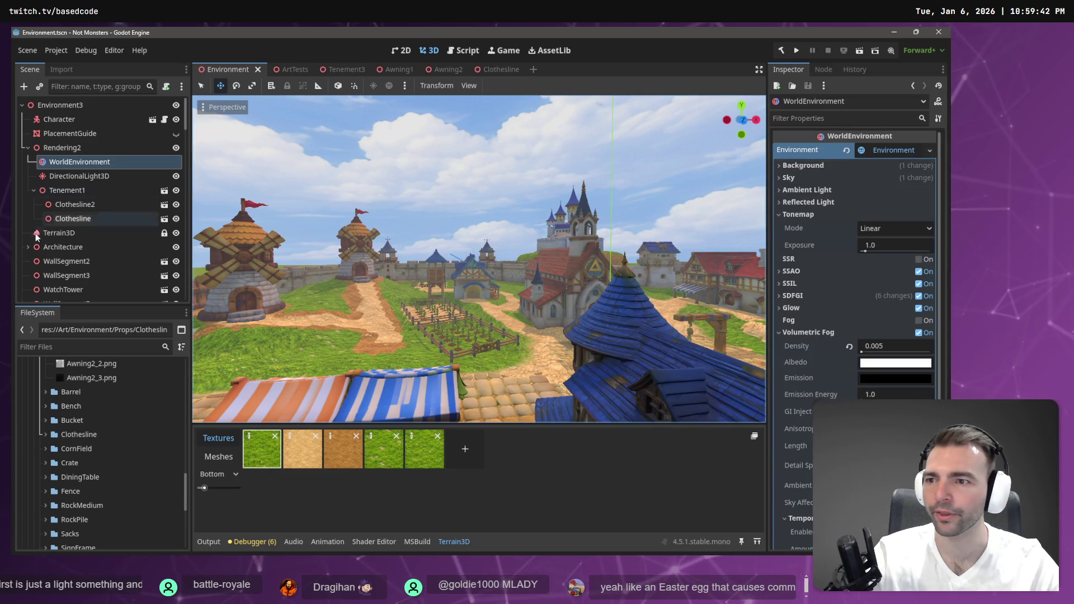
pyautogui.click(63, 236)
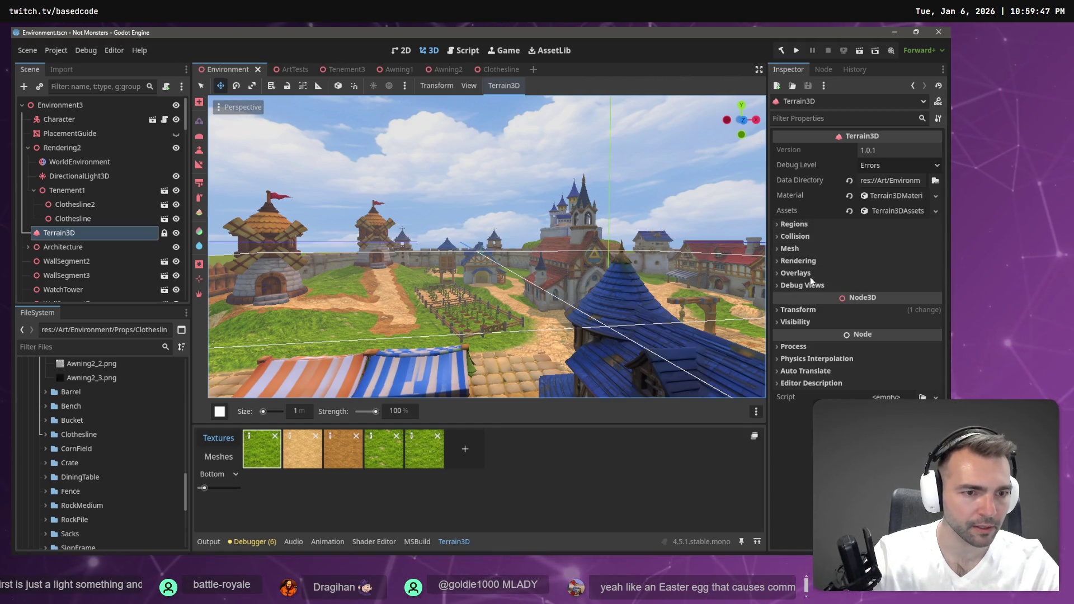
# Review the Terrain3D regions, mesh and rendering settings, then reselect the Terrain3D node
pyautogui.click(803, 223)
pyautogui.click(804, 225)
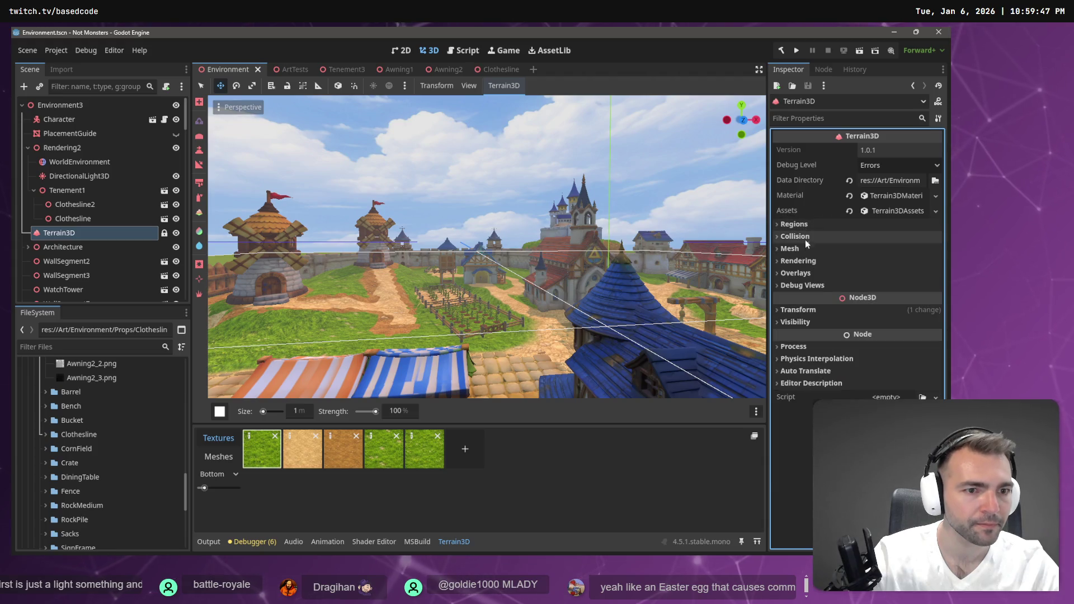
pyautogui.click(804, 250)
pyautogui.click(805, 248)
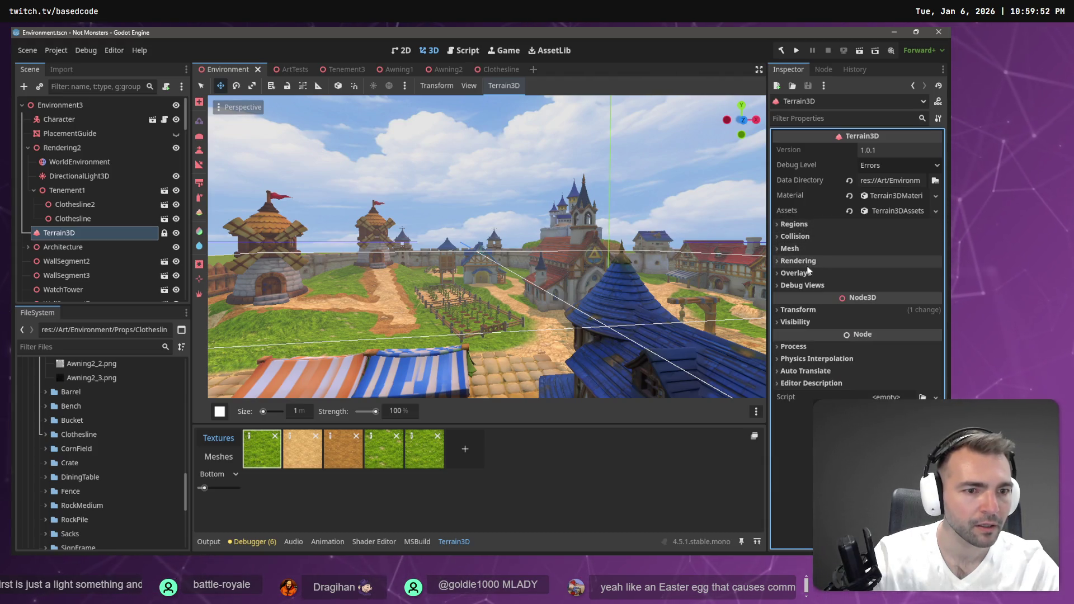
pyautogui.click(805, 261)
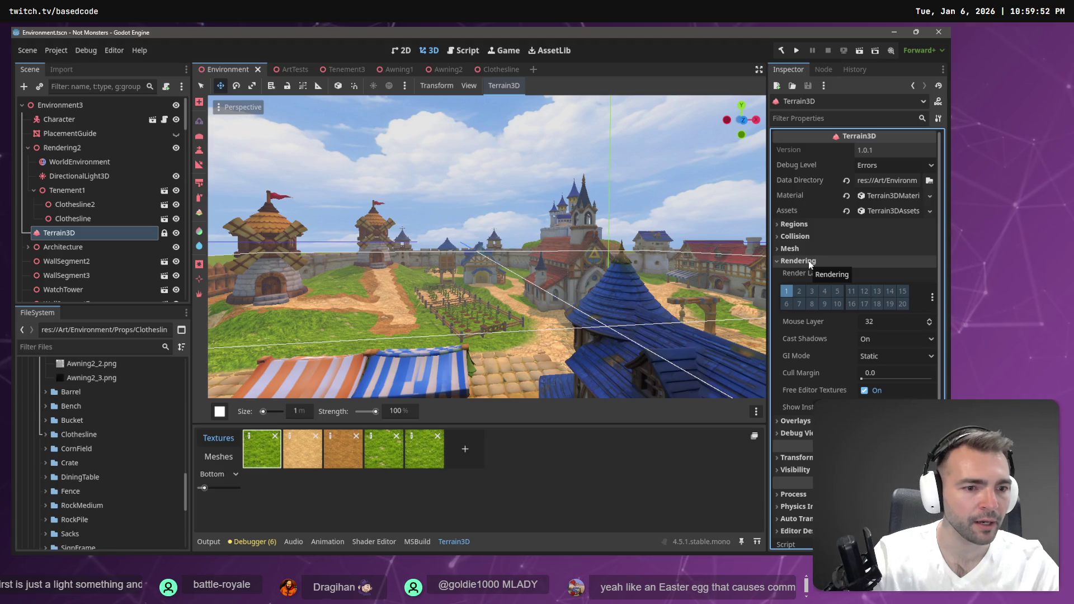
pyautogui.click(807, 261)
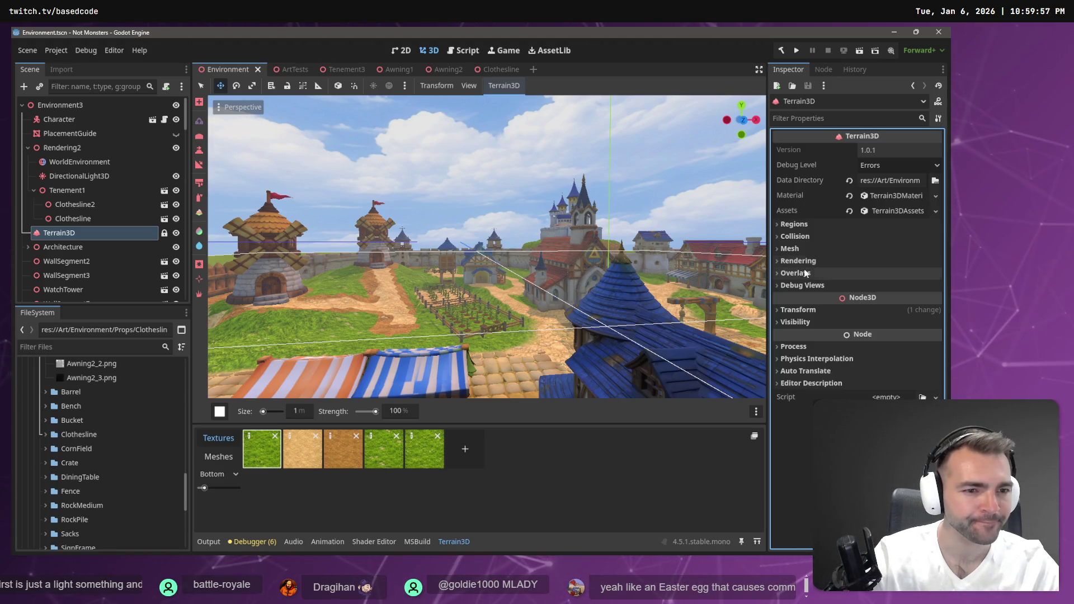
pyautogui.click(73, 219)
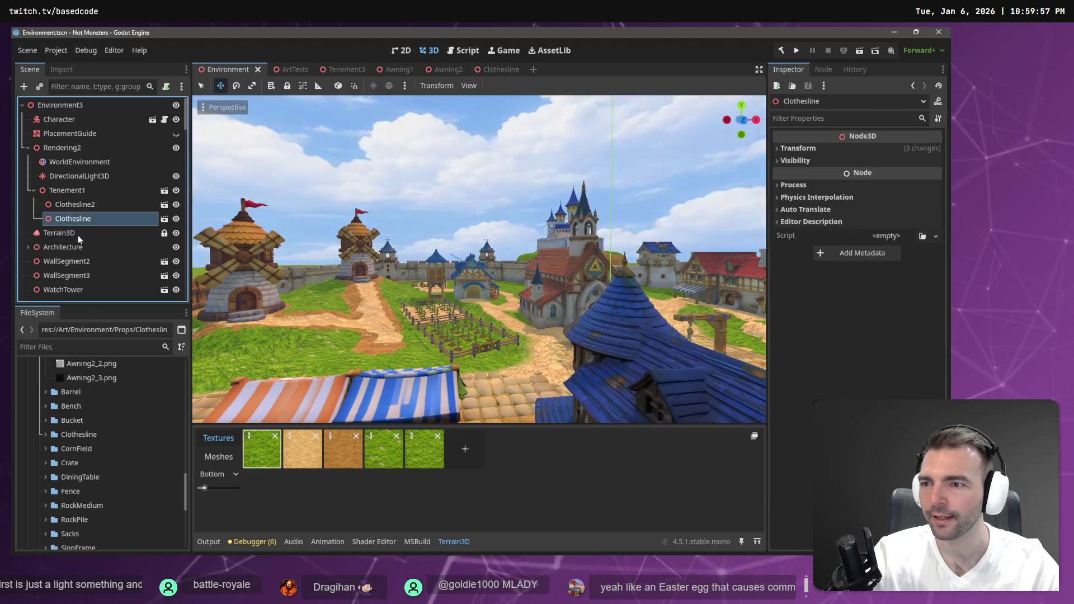
pyautogui.click(79, 237)
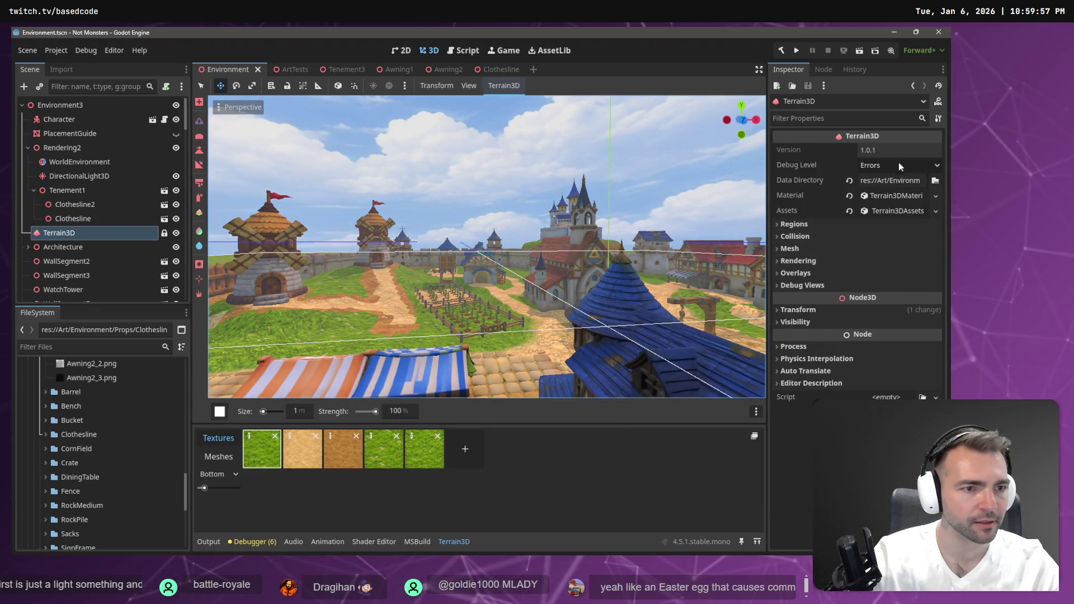
# Expand the Regions and Collision sections, unlock Terrain3D, and show its material settings
pyautogui.click(804, 224)
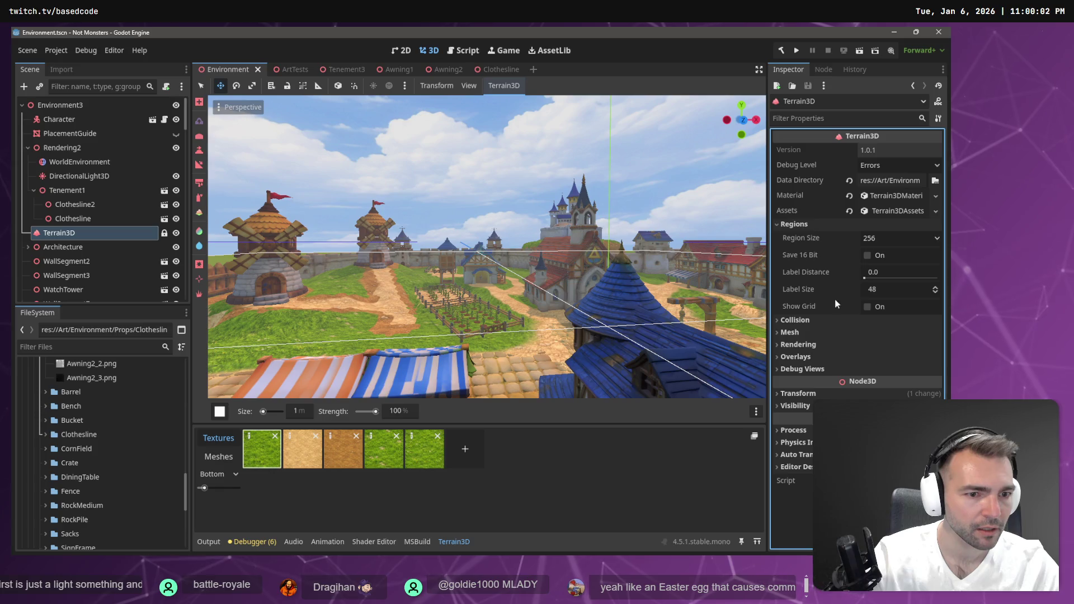
pyautogui.click(826, 321)
pyautogui.scroll(-3, 832, 318)
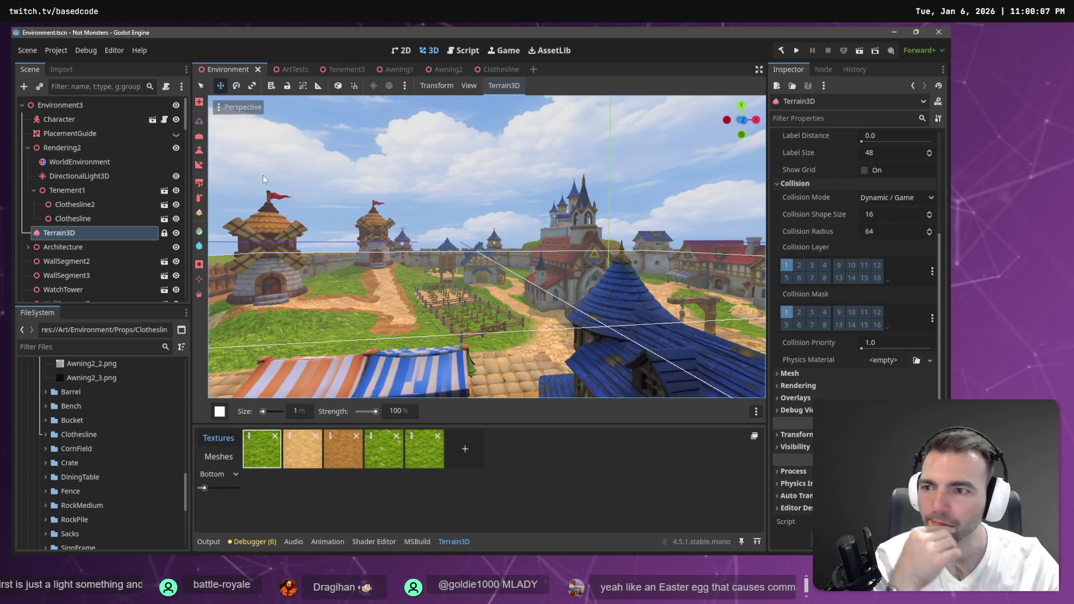
pyautogui.click(163, 232)
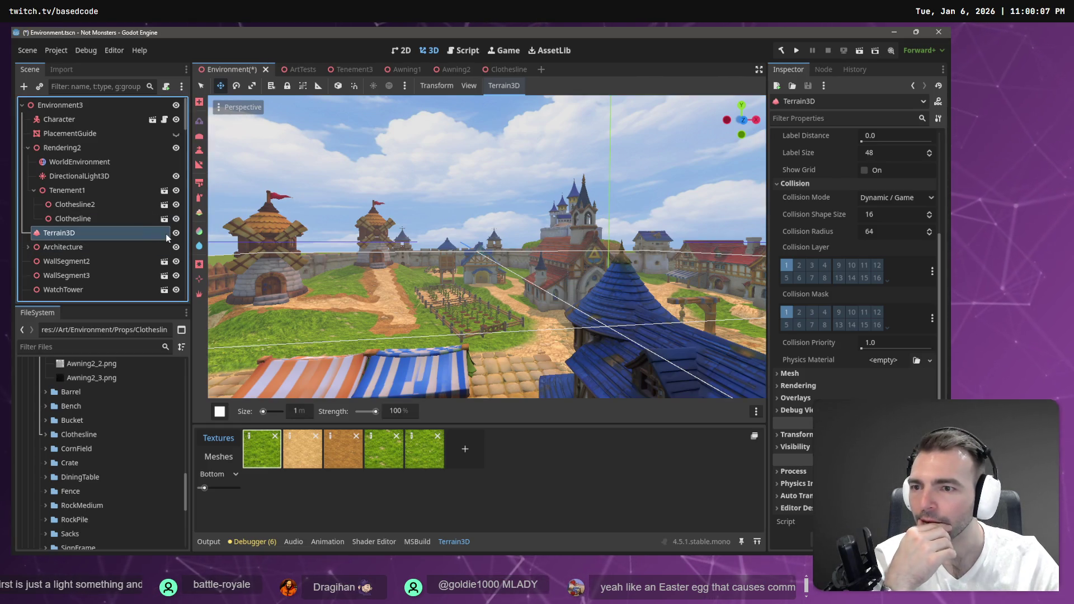
pyautogui.scroll(3, 873, 363)
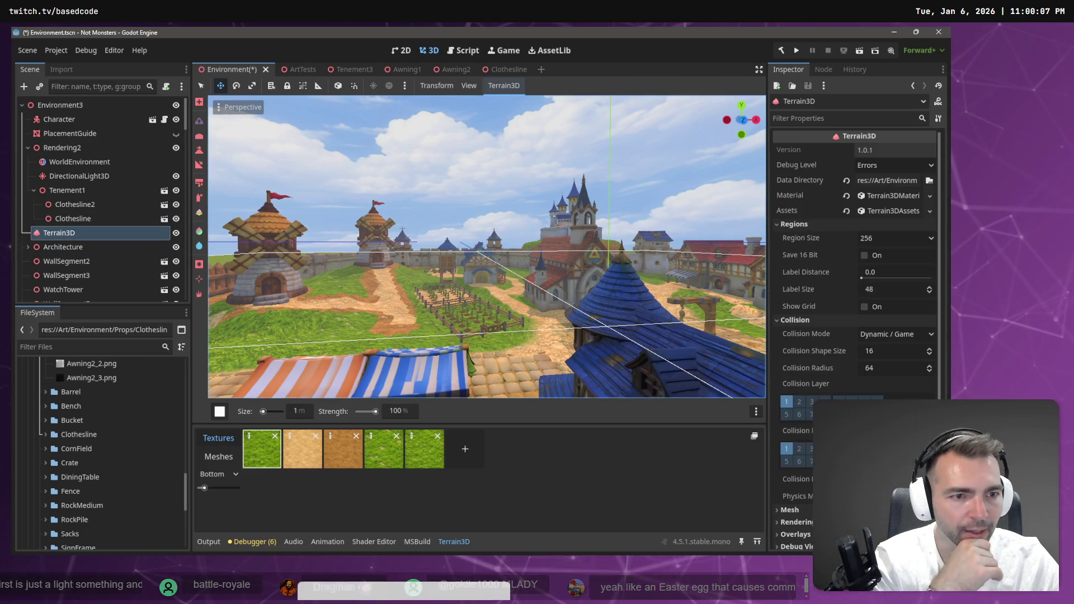
pyautogui.click(895, 197)
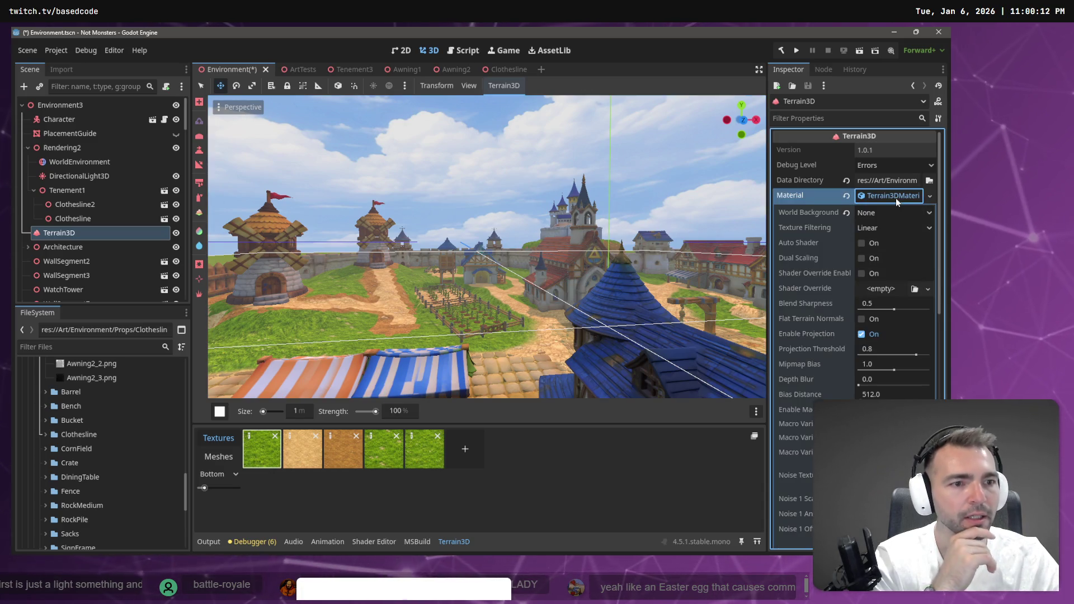
# Re-expand the Terrain3D Material settings and open the World Background dropdown, currently None
pyautogui.click(898, 196)
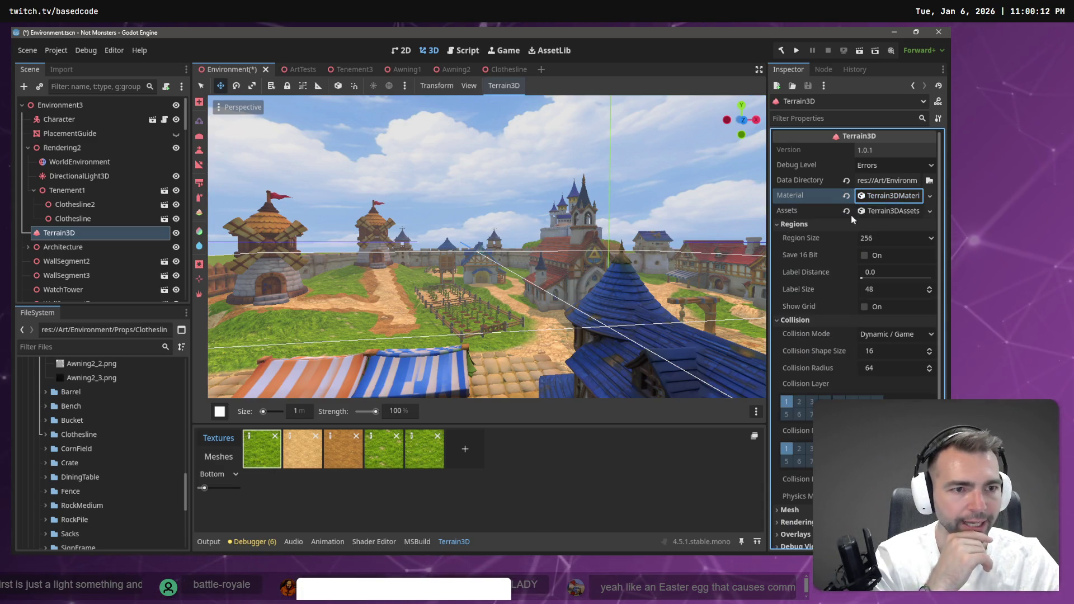
pyautogui.rightClick(165, 237)
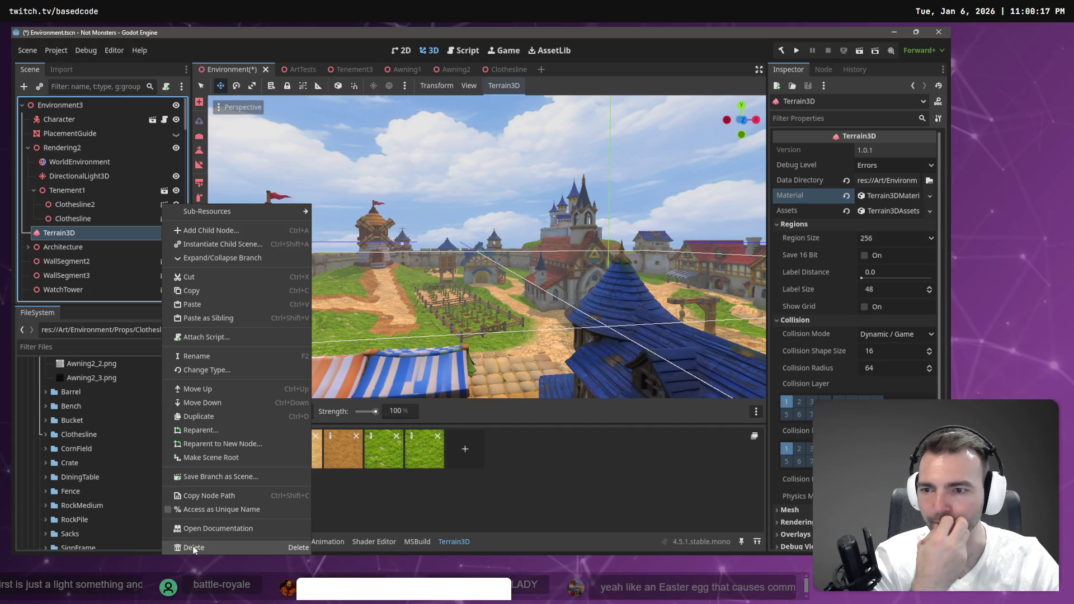
pyautogui.click(33, 233)
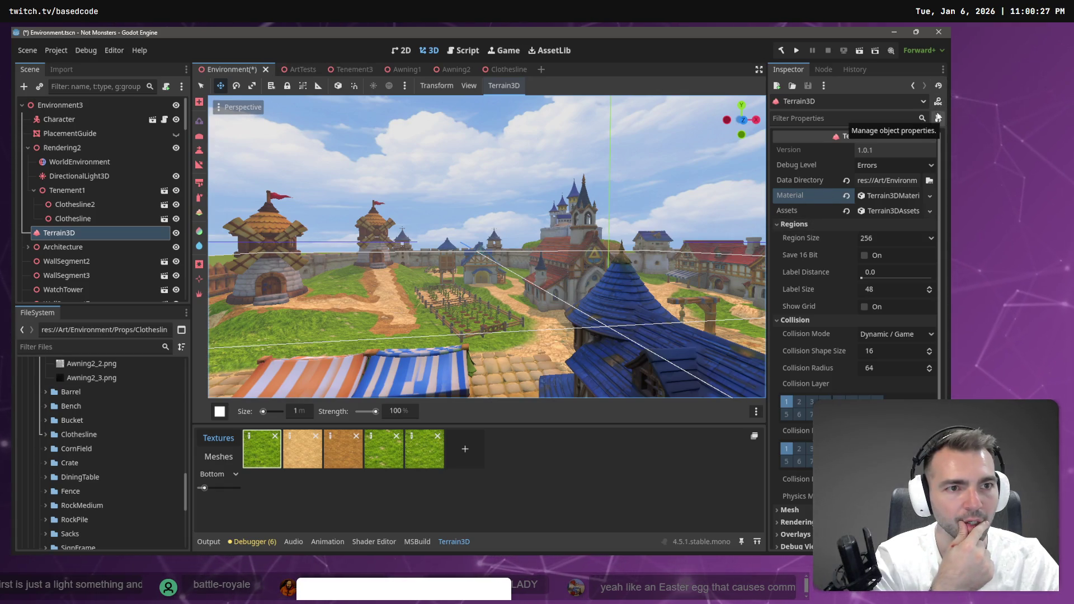
pyautogui.click(823, 87)
pyautogui.click(699, 52)
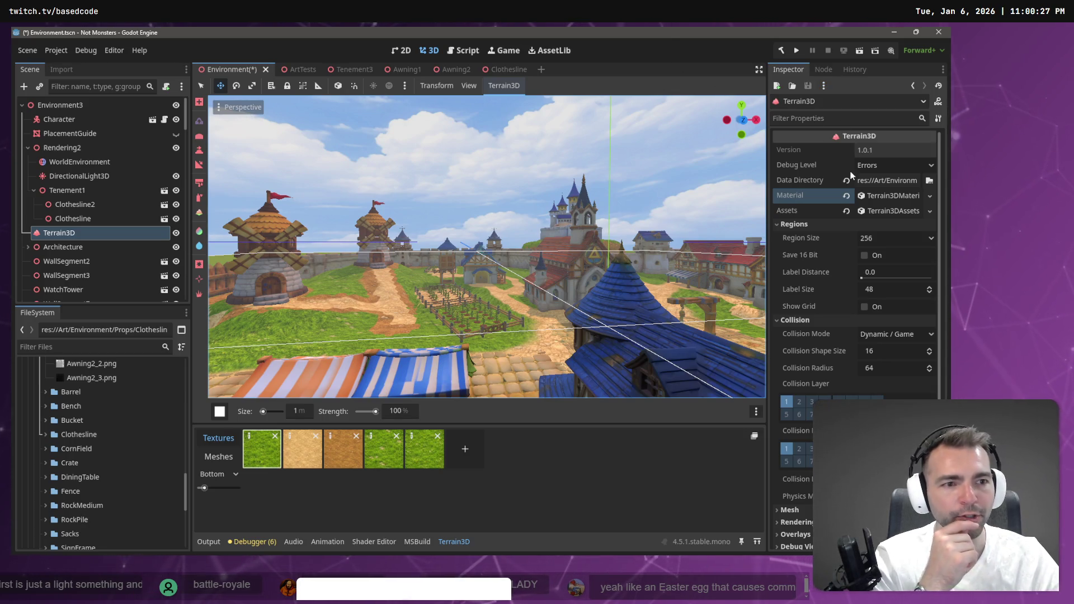
pyautogui.click(903, 197)
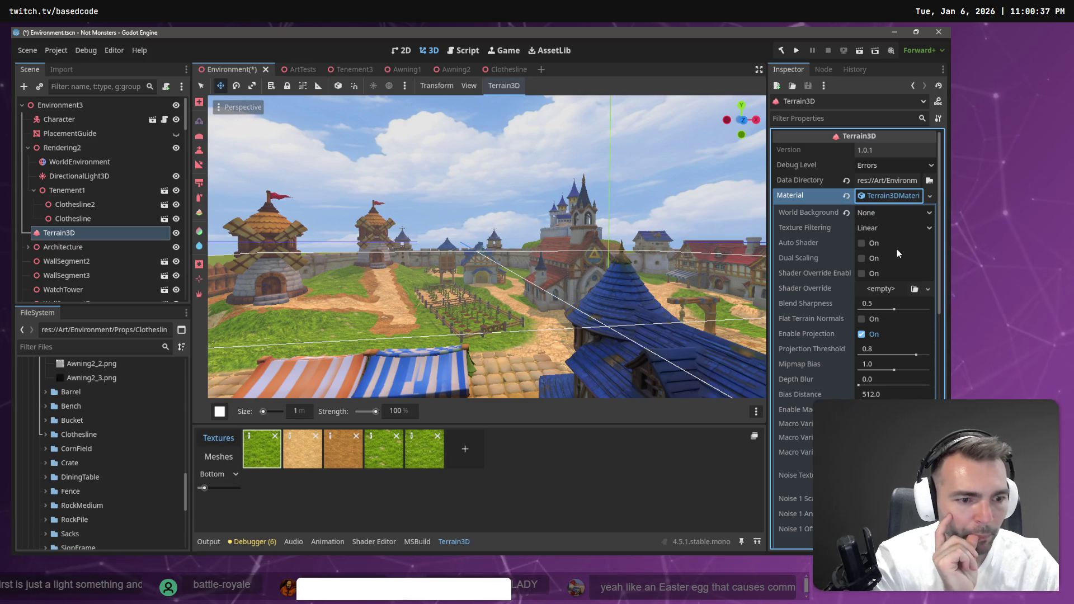
pyautogui.scroll(-3, 897, 252)
pyautogui.scroll(3, 897, 256)
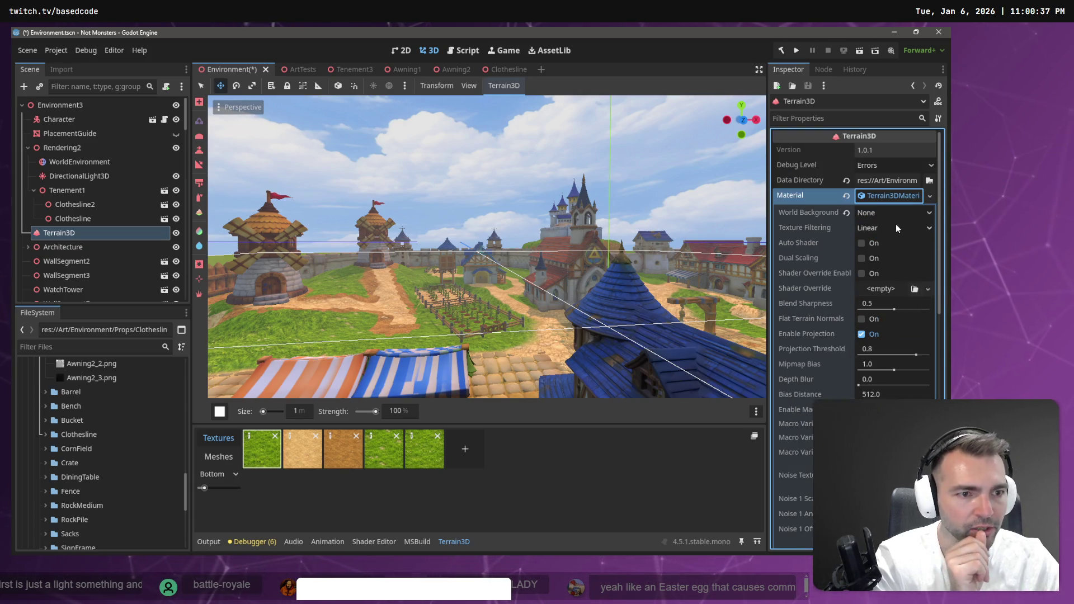
pyautogui.click(886, 218)
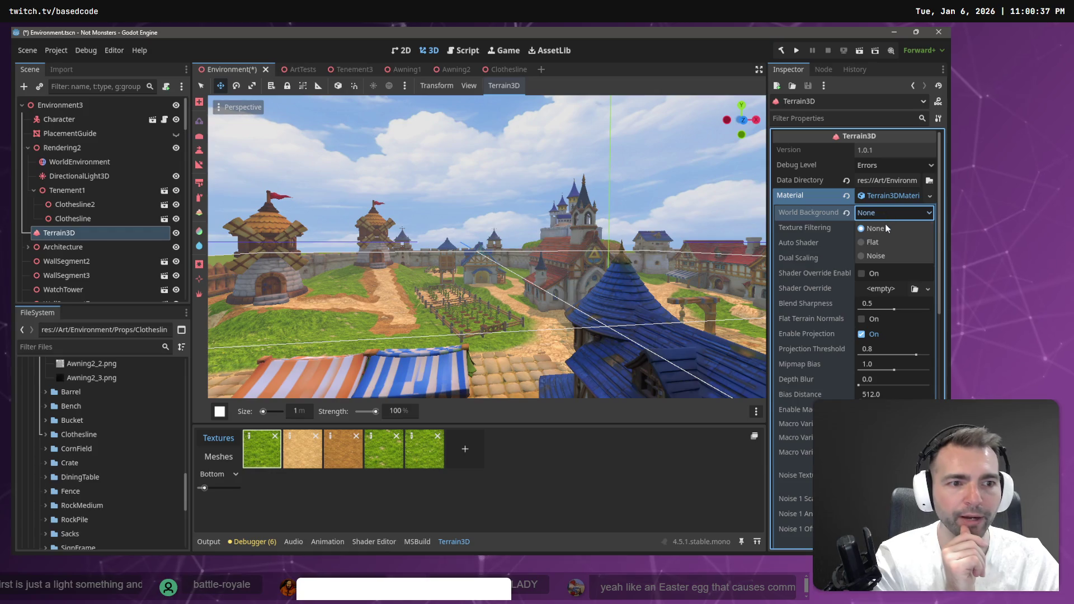
# Set World Background to Noise and fly the camera over the rooftops to view the hills
pyautogui.click(880, 255)
pyautogui.press('w')
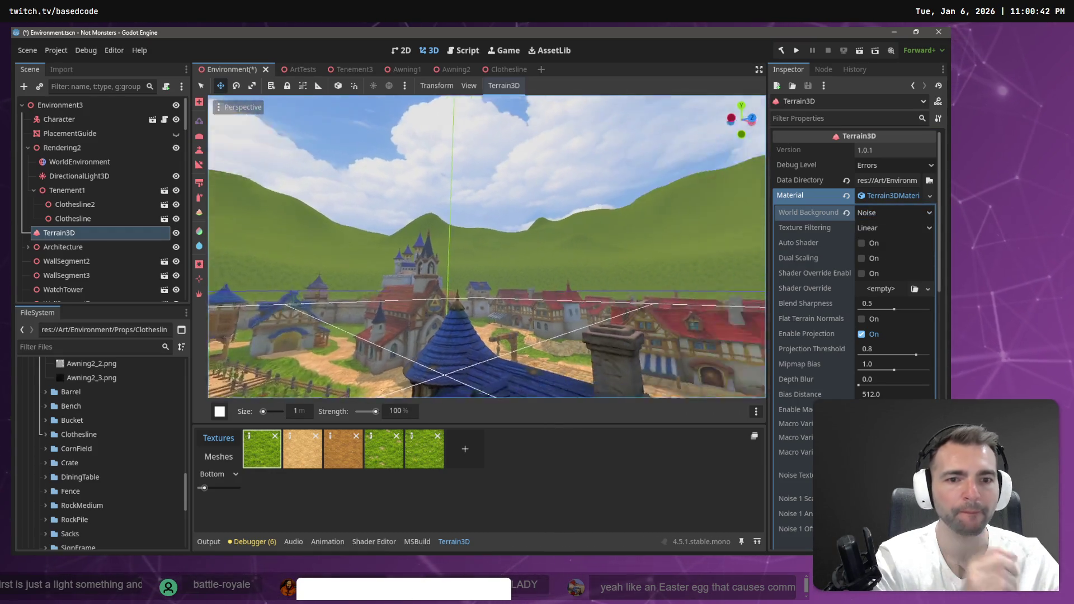
pyautogui.press('w')
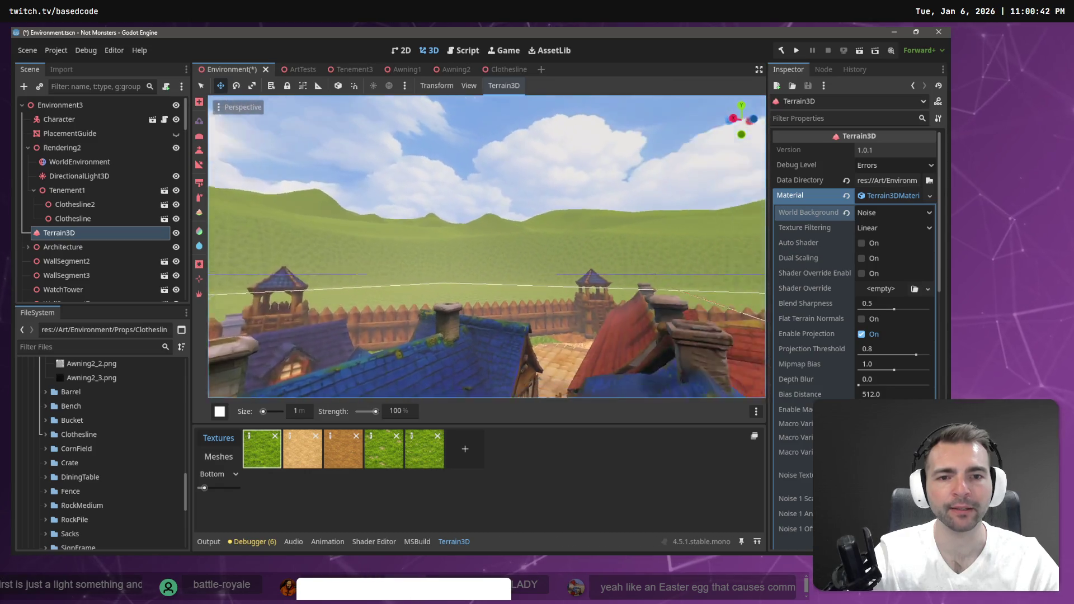
pyautogui.press('w')
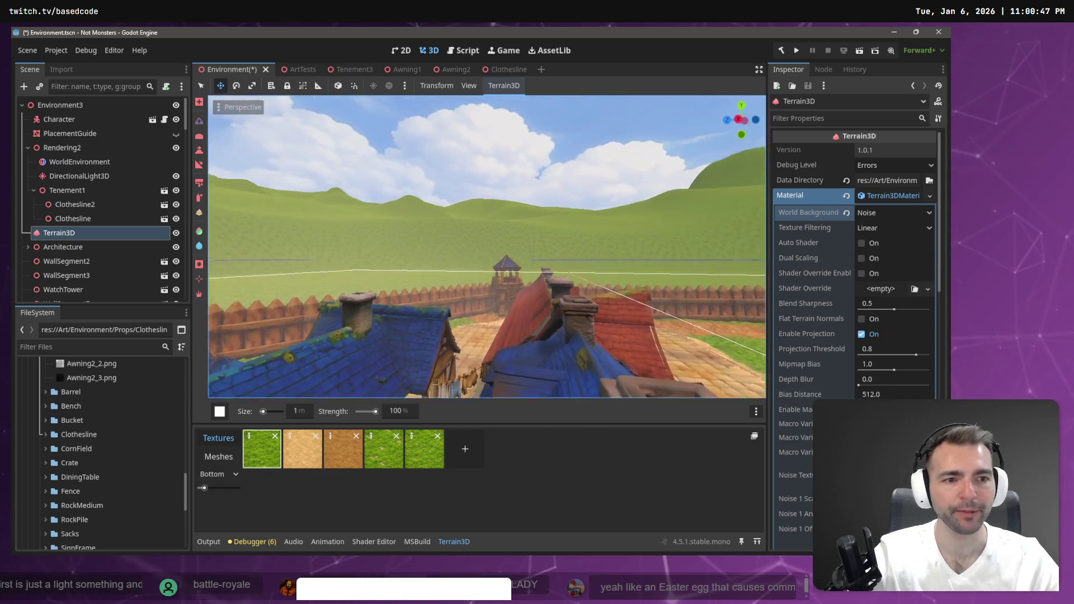
pyautogui.press('w')
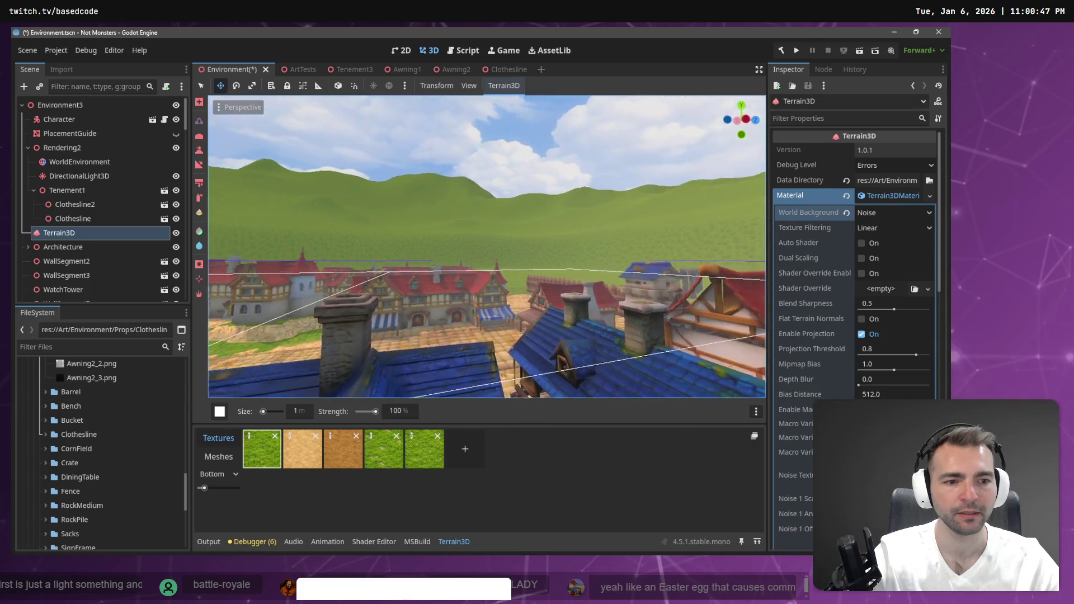
# Fly past the windmill and market square into a street, then save the scene
pyautogui.press('w')
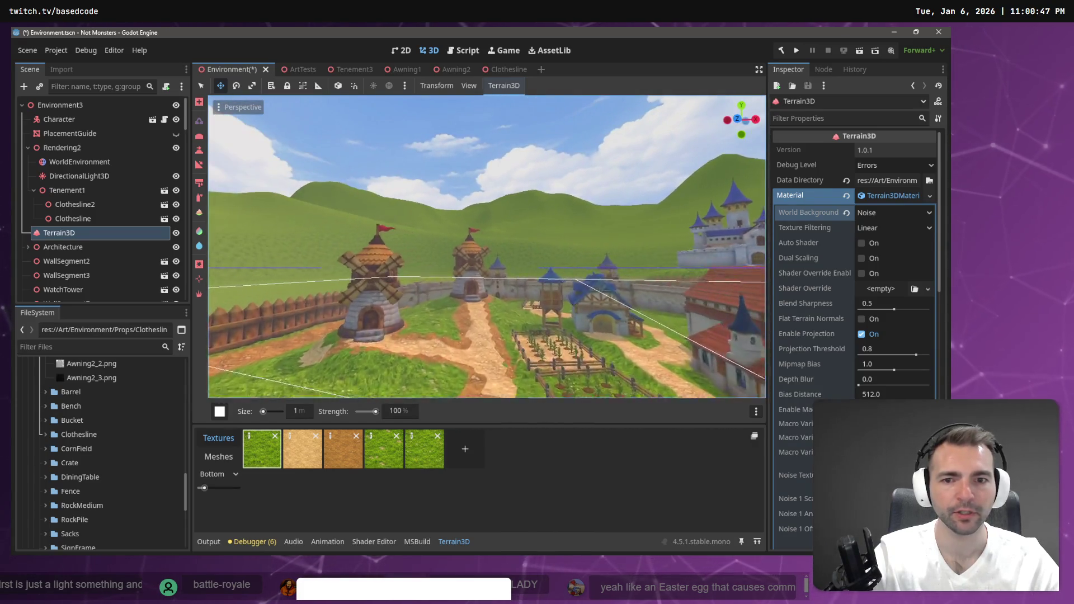
pyautogui.press('w')
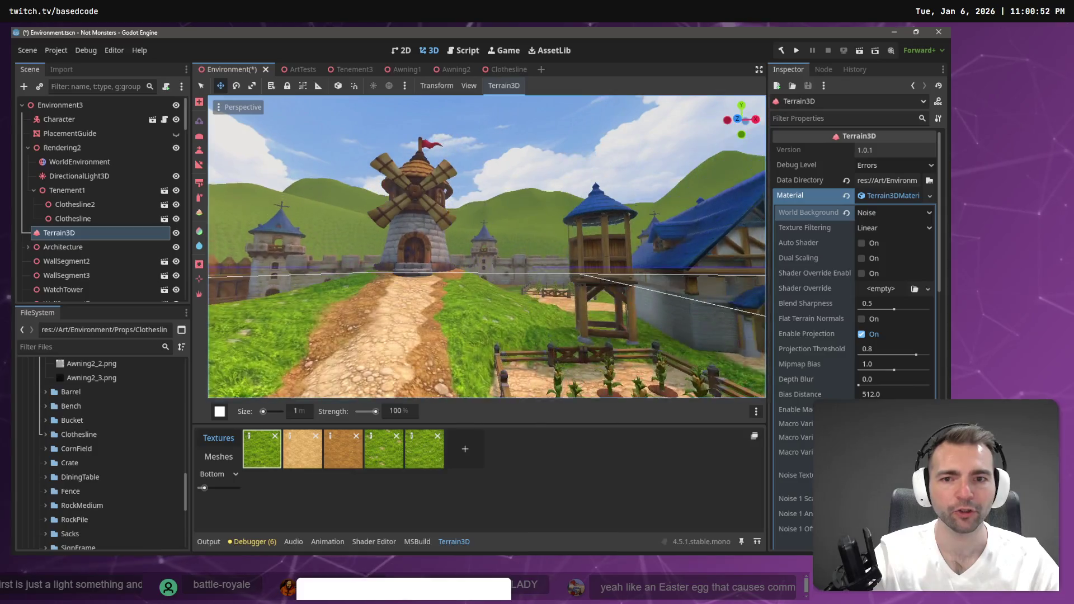
pyautogui.press('w')
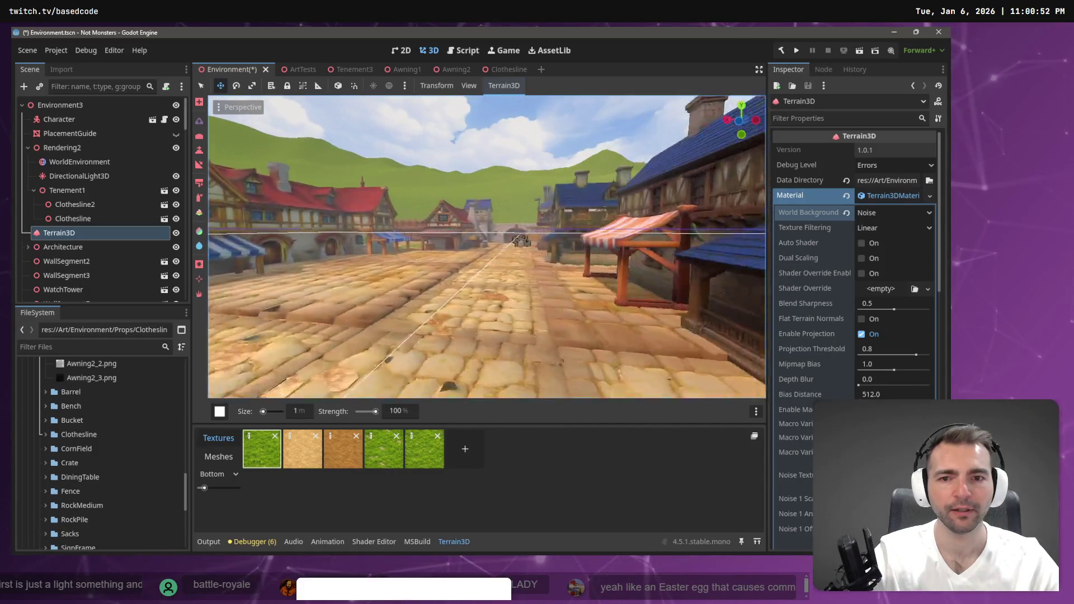
pyautogui.press('w')
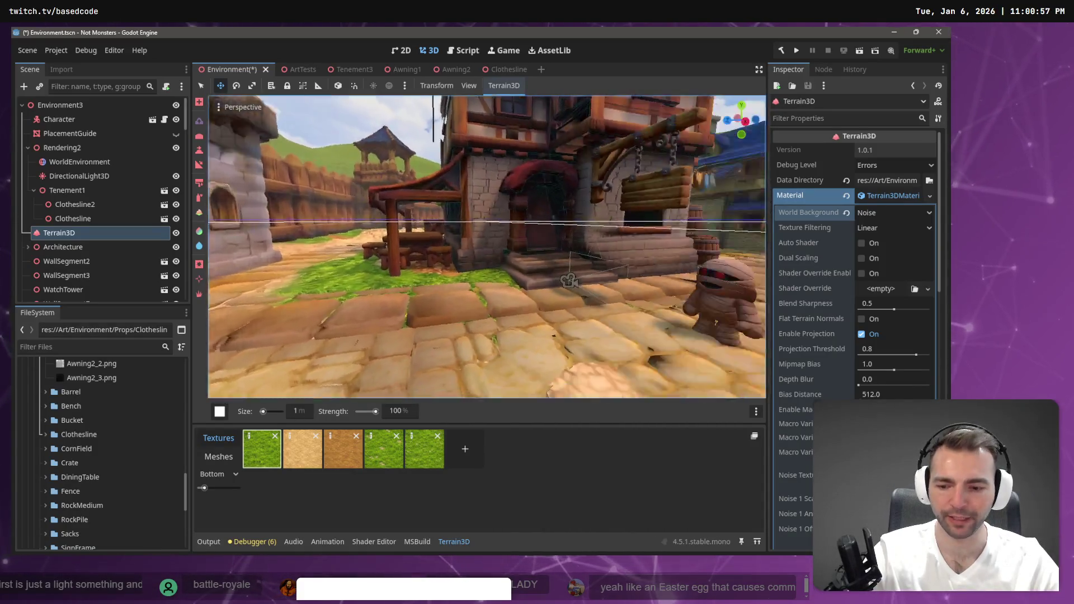
pyautogui.hotkey('ctrl', 's')
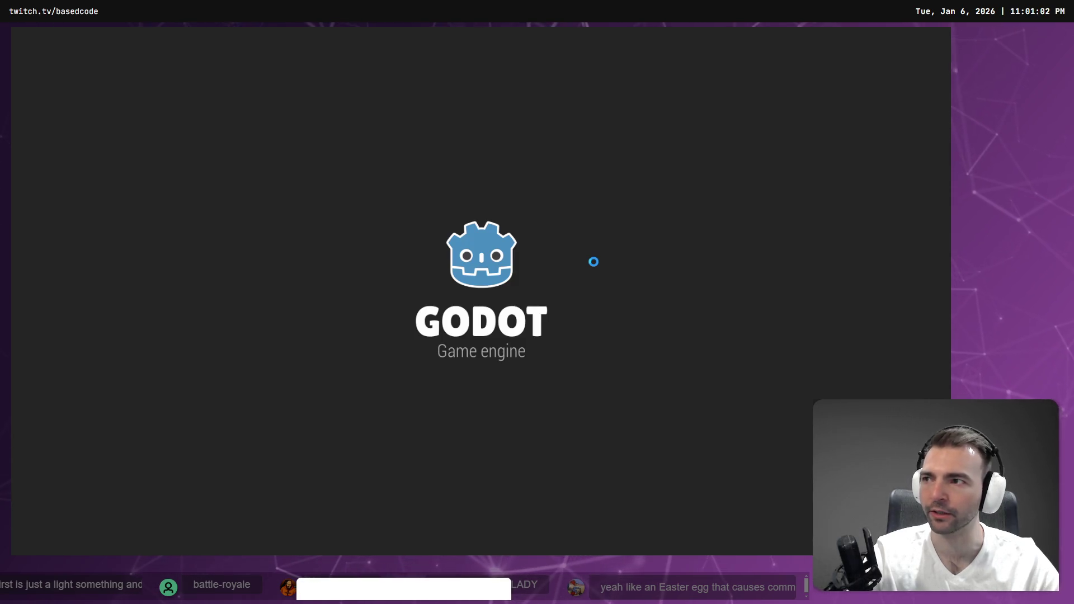
# Run the mummy down the village street in the running game, then stop it with F8
pyautogui.press('w')
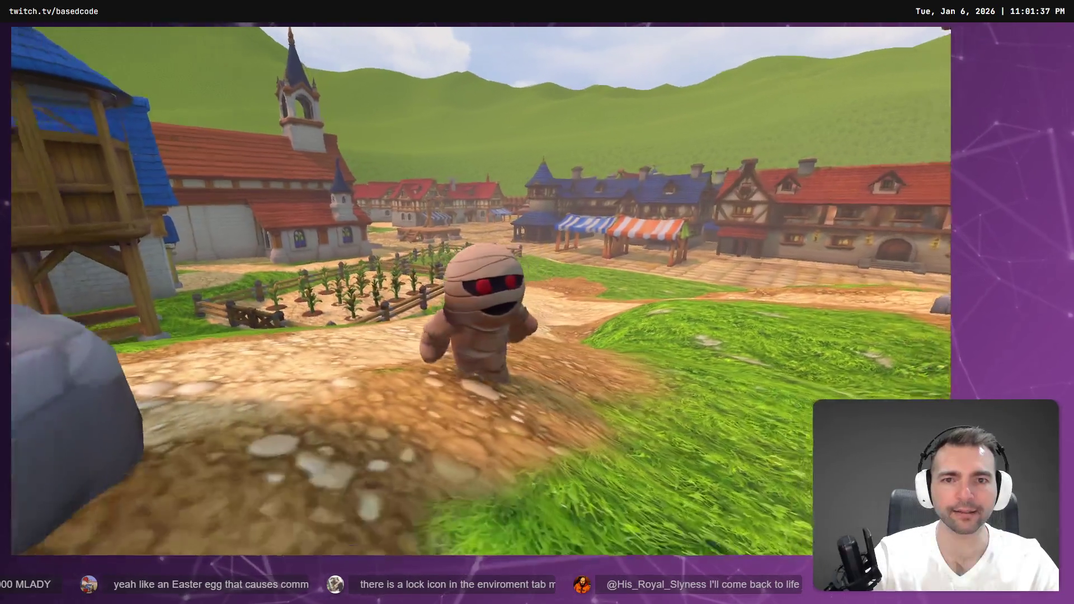
pyautogui.press('F8')
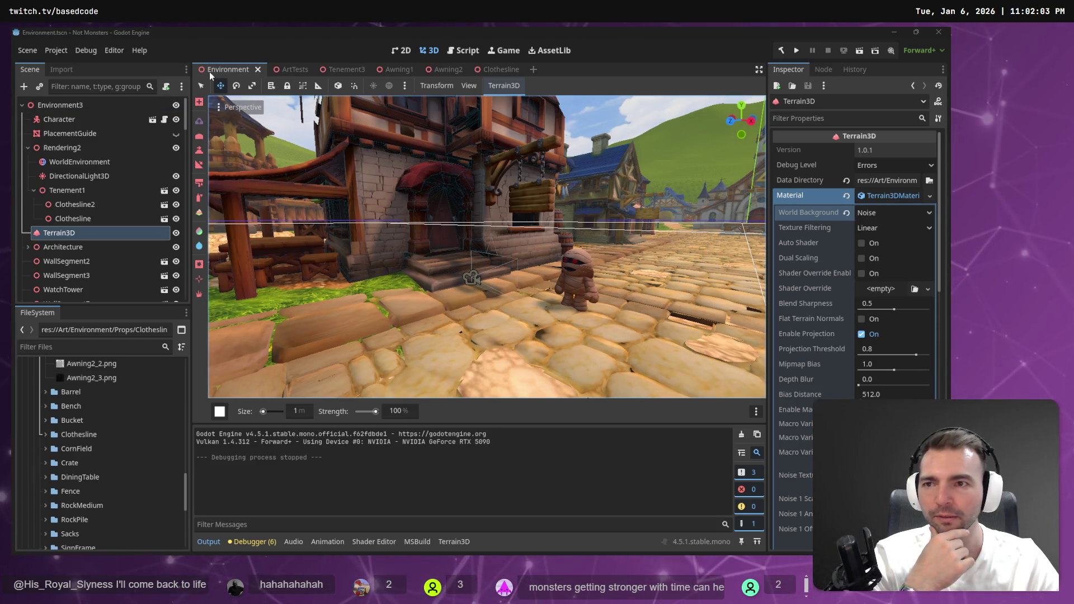
# Lock and unlock the Terrain3D node, then open the World Background dropdown
pyautogui.click(287, 86)
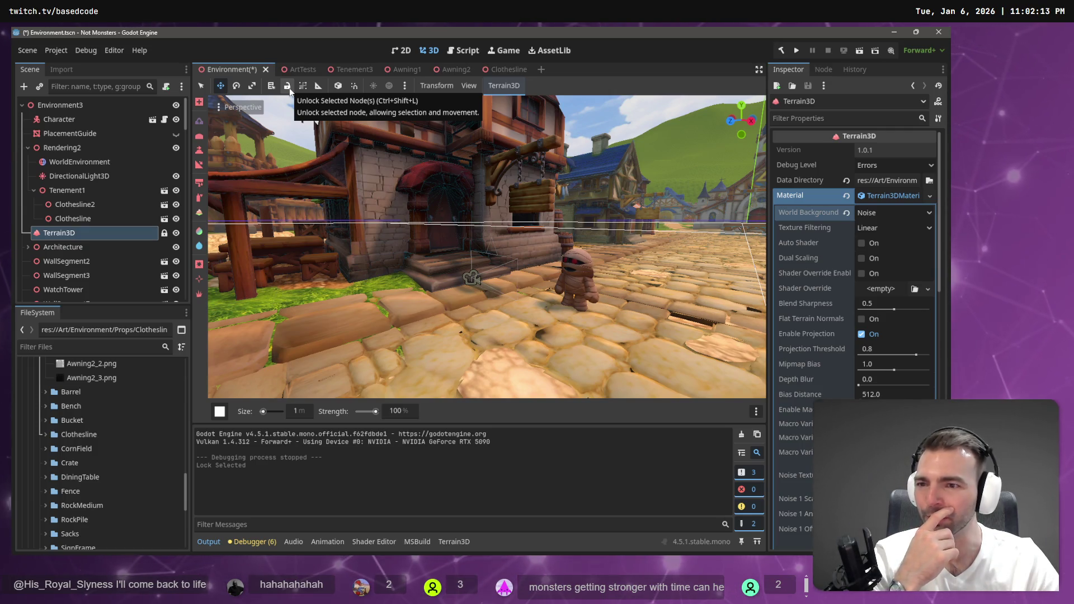
pyautogui.click(287, 85)
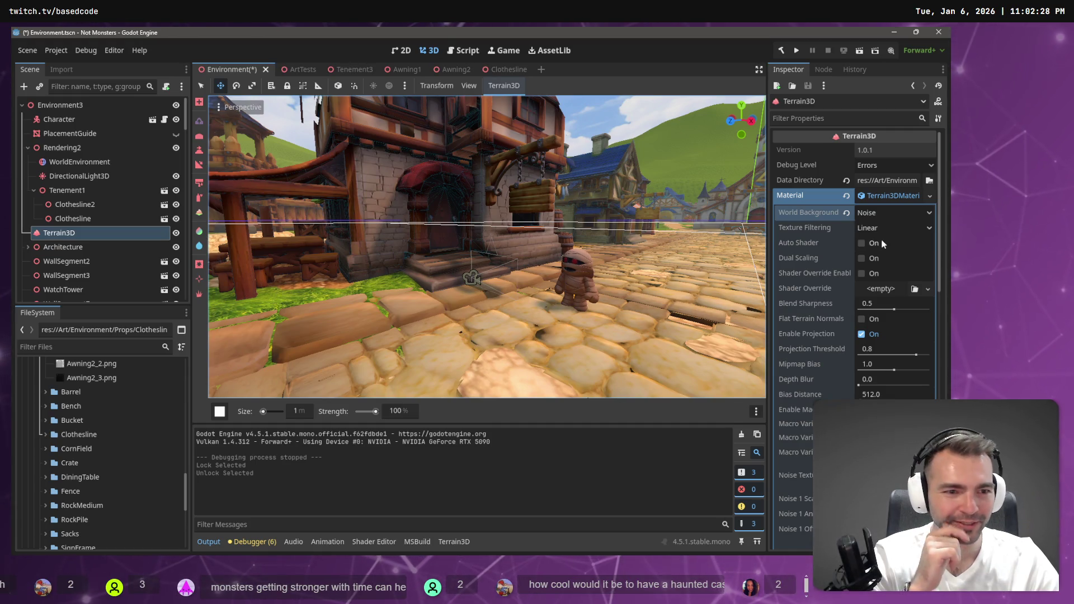
pyautogui.click(920, 213)
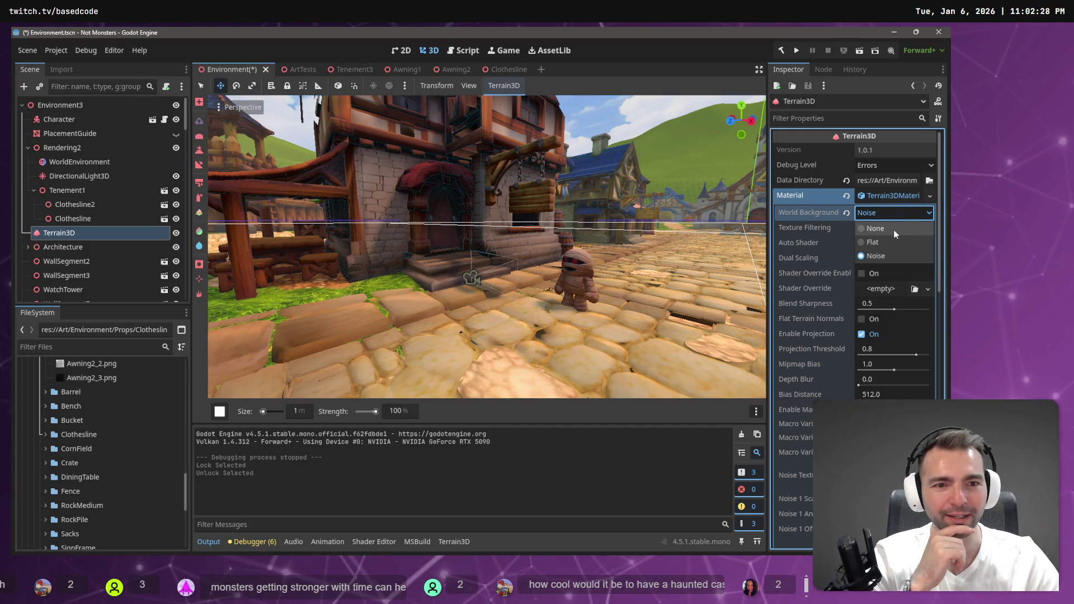
# Switch World Background to None for comparison, then back to Noise
pyautogui.click(901, 230)
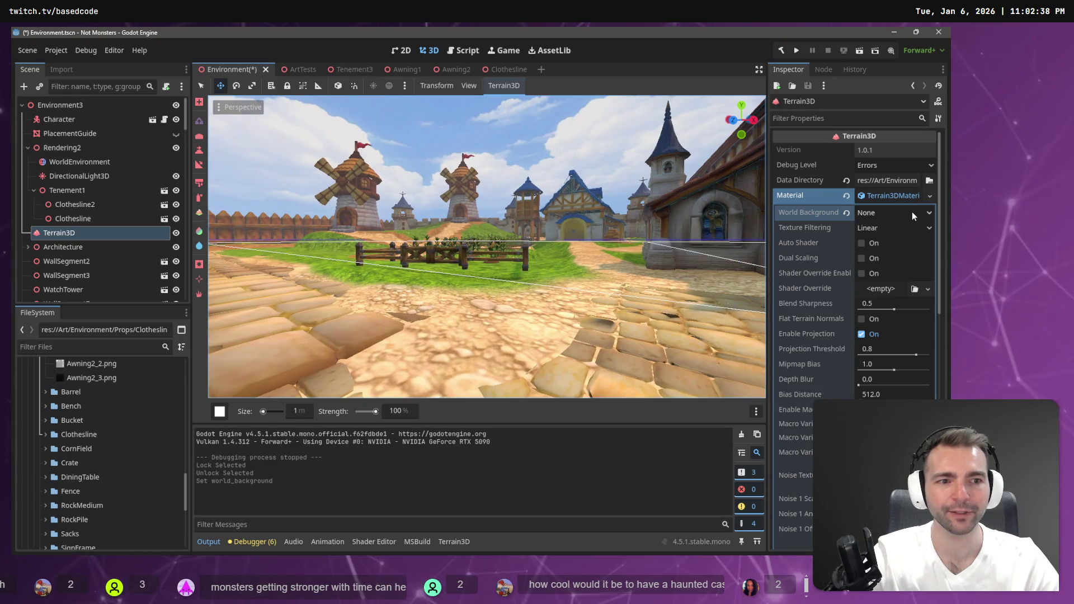
pyautogui.click(912, 213)
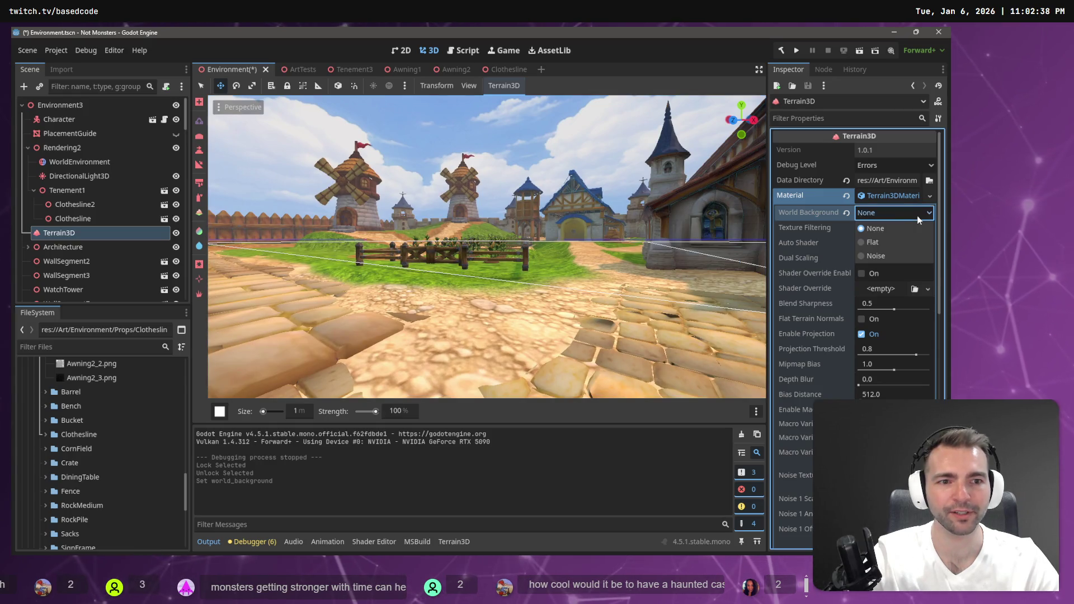
pyautogui.click(887, 255)
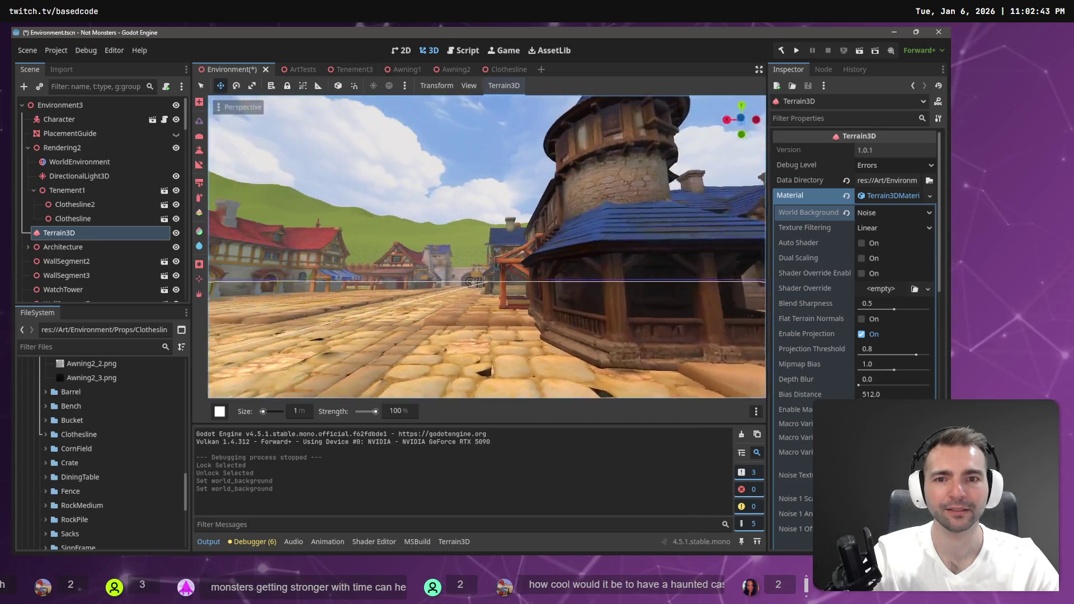
# Fly the camera through the town toward the windmills, church and market square
pyautogui.press('w')
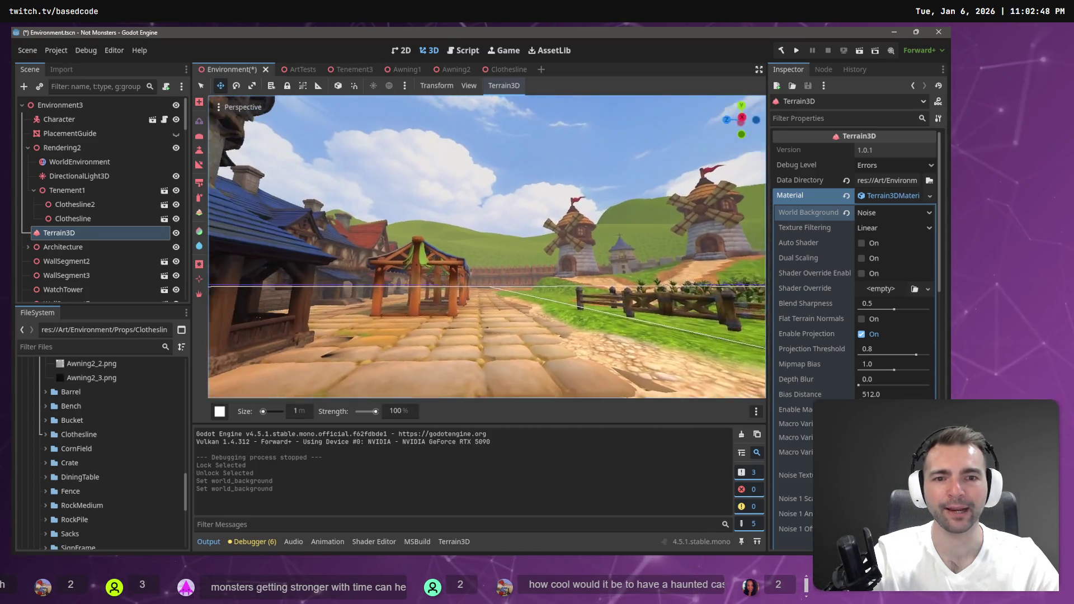
pyautogui.press('w')
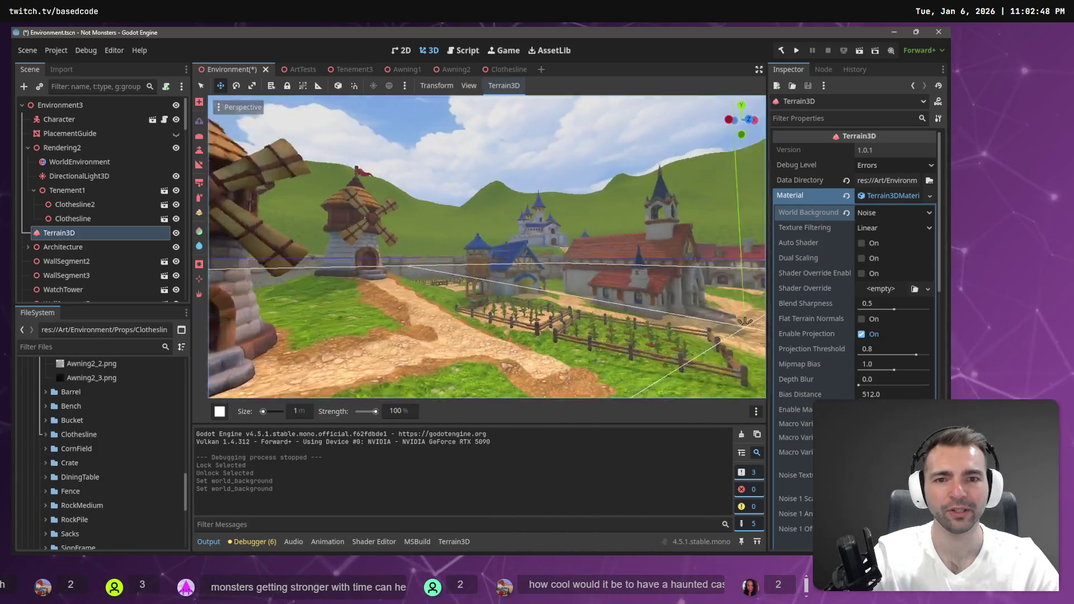
pyautogui.press('w')
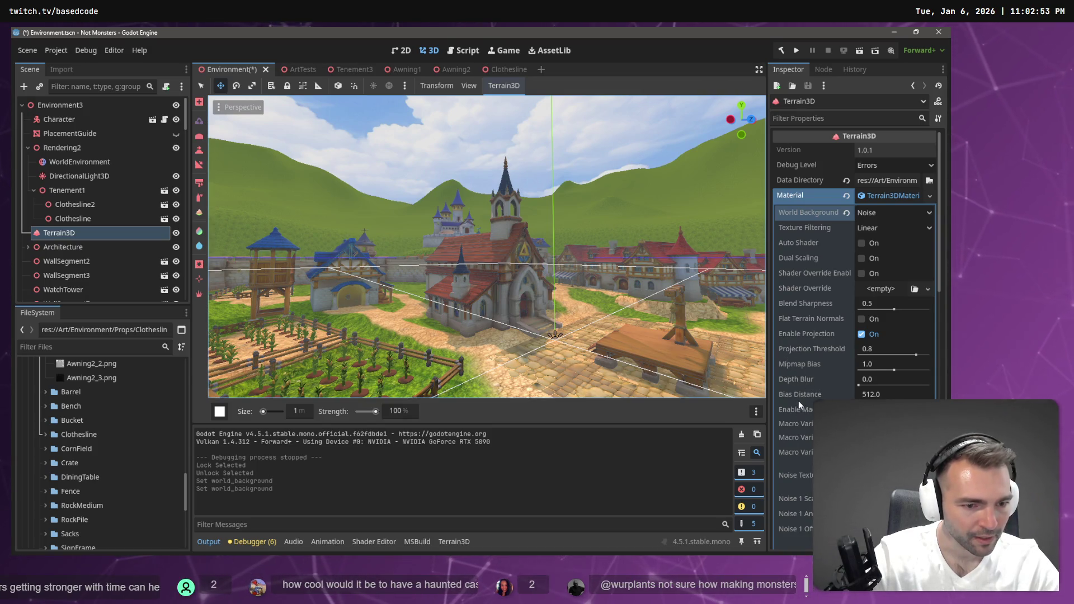
pyautogui.scroll(-3, 800, 399)
pyautogui.scroll(-2, 809, 404)
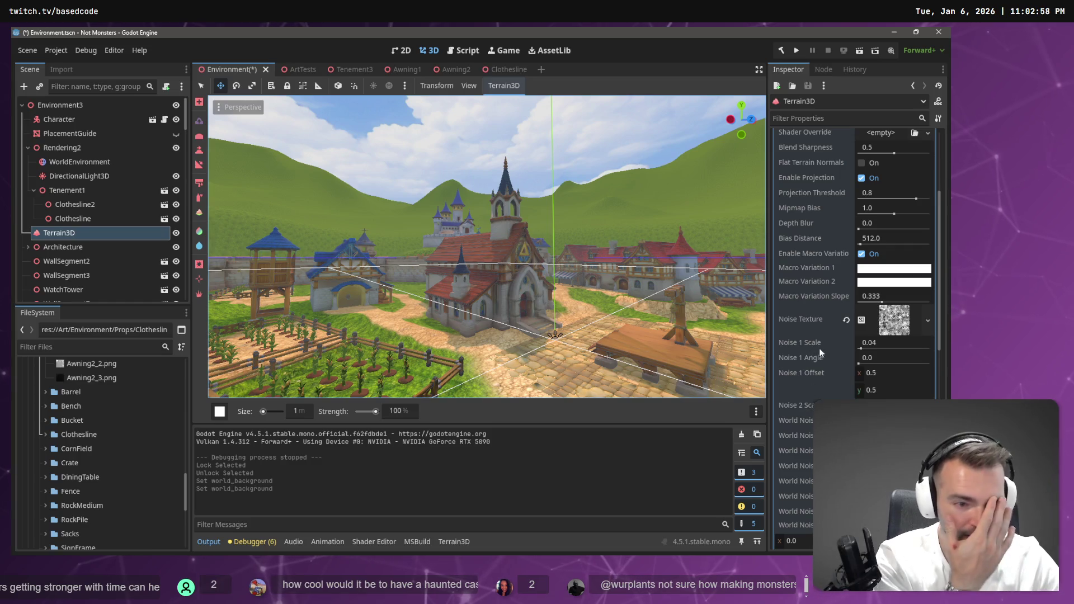
pyautogui.click(882, 344)
pyautogui.write('0.02')
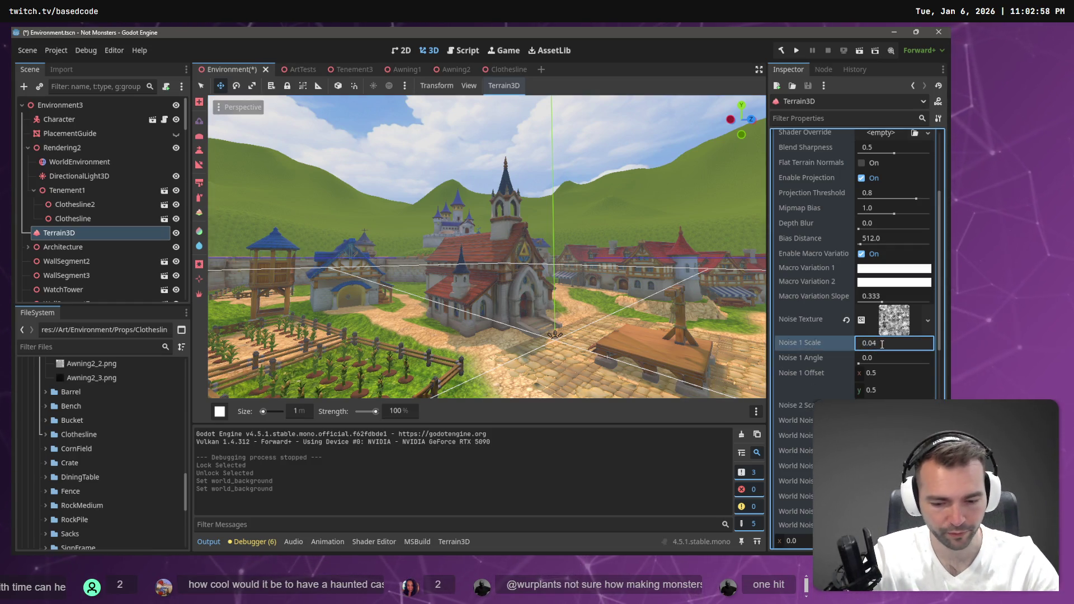
pyautogui.press('Return')
pyautogui.scroll(-3, 899, 354)
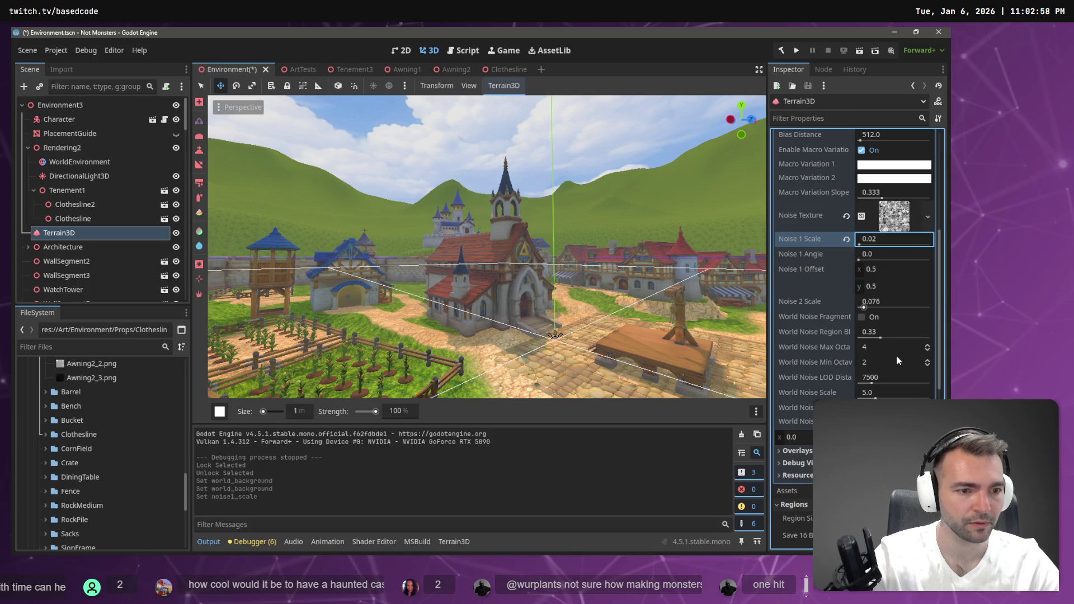
pyautogui.scroll(8, 896, 357)
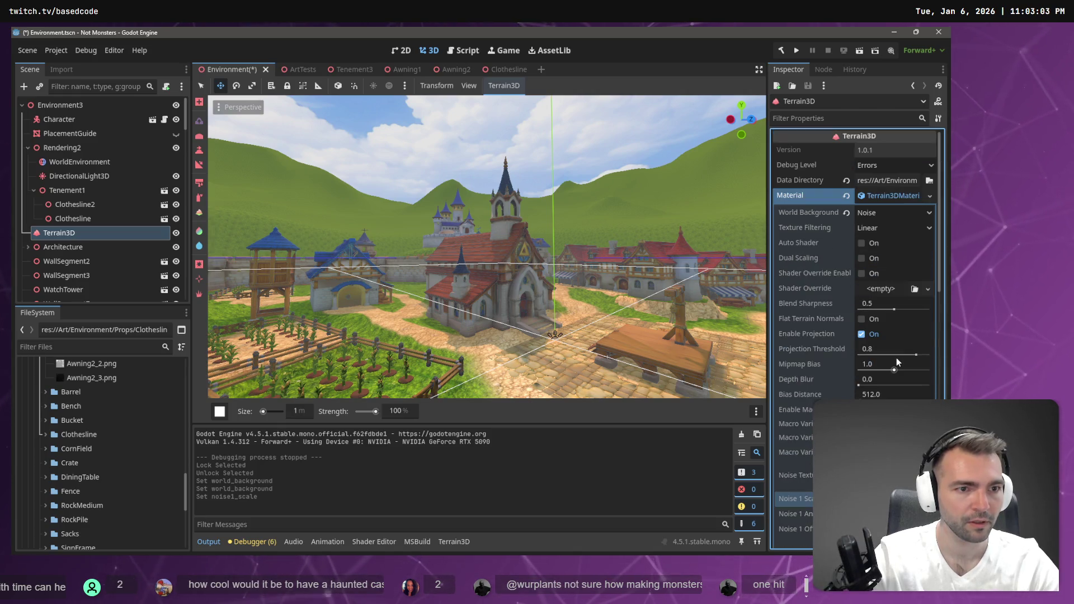
pyautogui.click(900, 216)
pyautogui.click(903, 228)
pyautogui.click(899, 217)
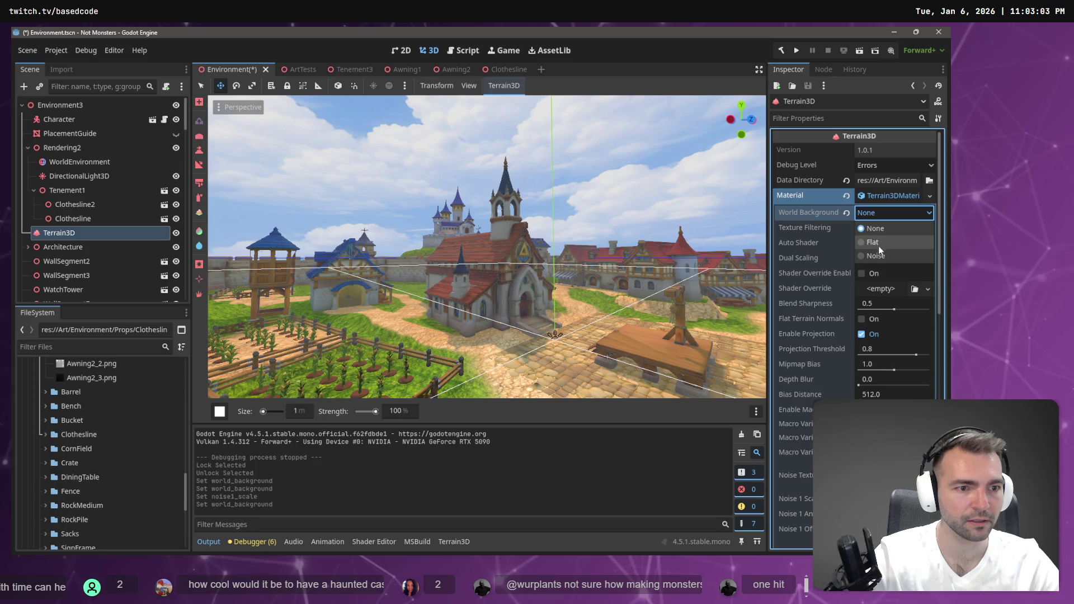
pyautogui.click(875, 254)
pyautogui.scroll(-5, 904, 391)
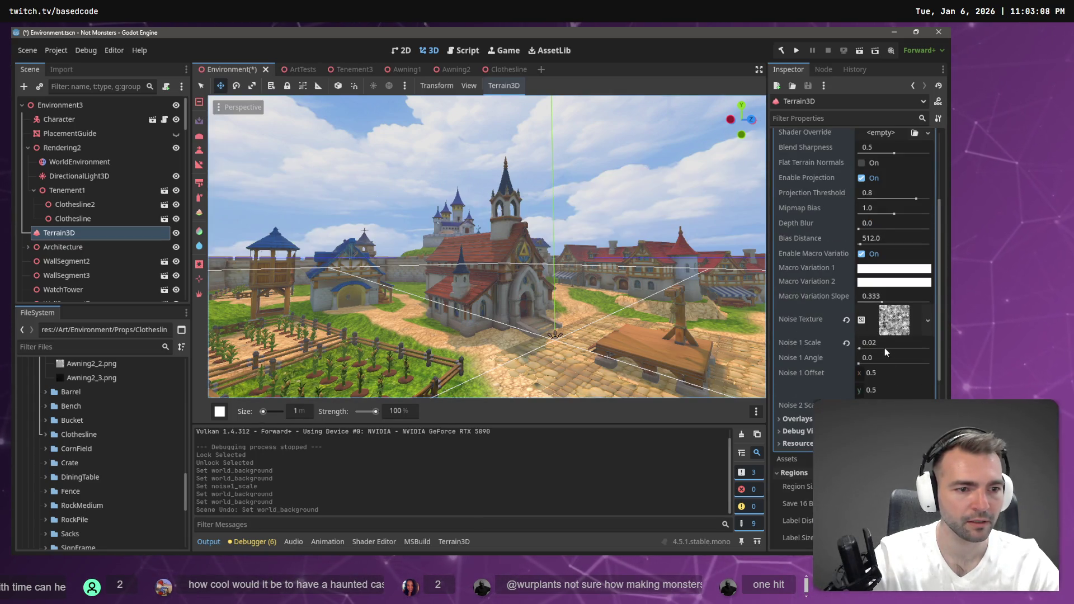
pyautogui.hotkey('ctrl', 'z')
pyautogui.hotkey('ctrl', 'z')
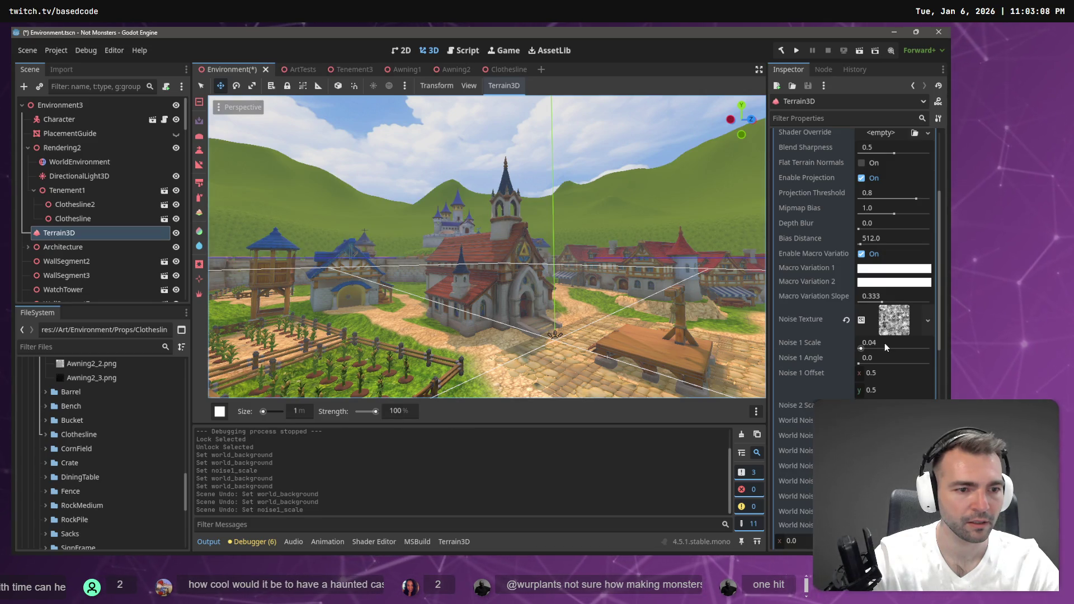
pyautogui.hotkey('ctrl', 'z')
pyautogui.scroll(-2, 872, 354)
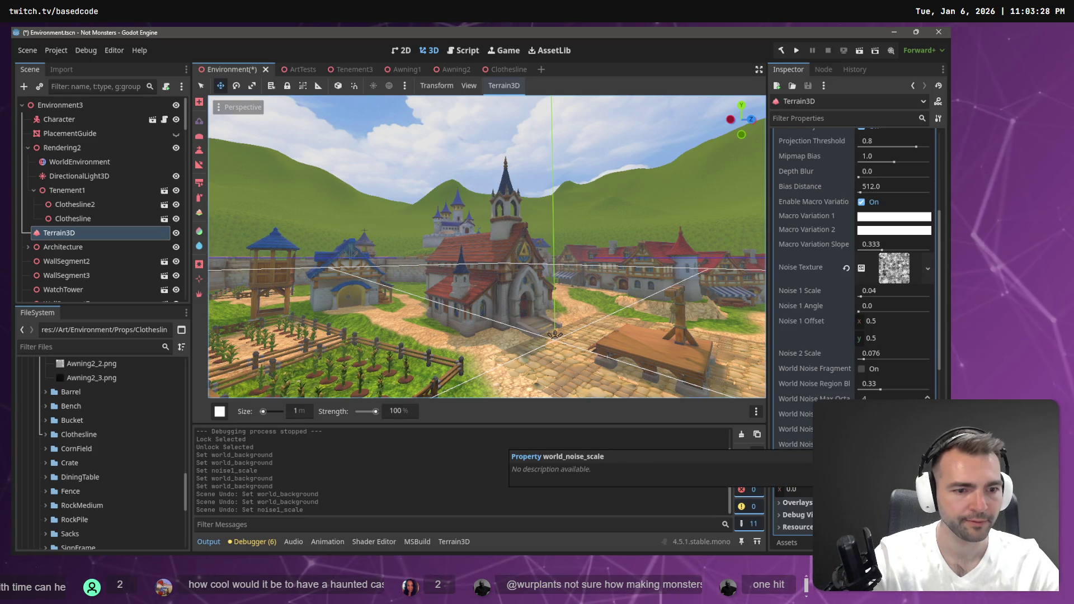
# Review the terrain noise settings in the Inspector, reading their tooltips
pyautogui.scroll(5, 811, 448)
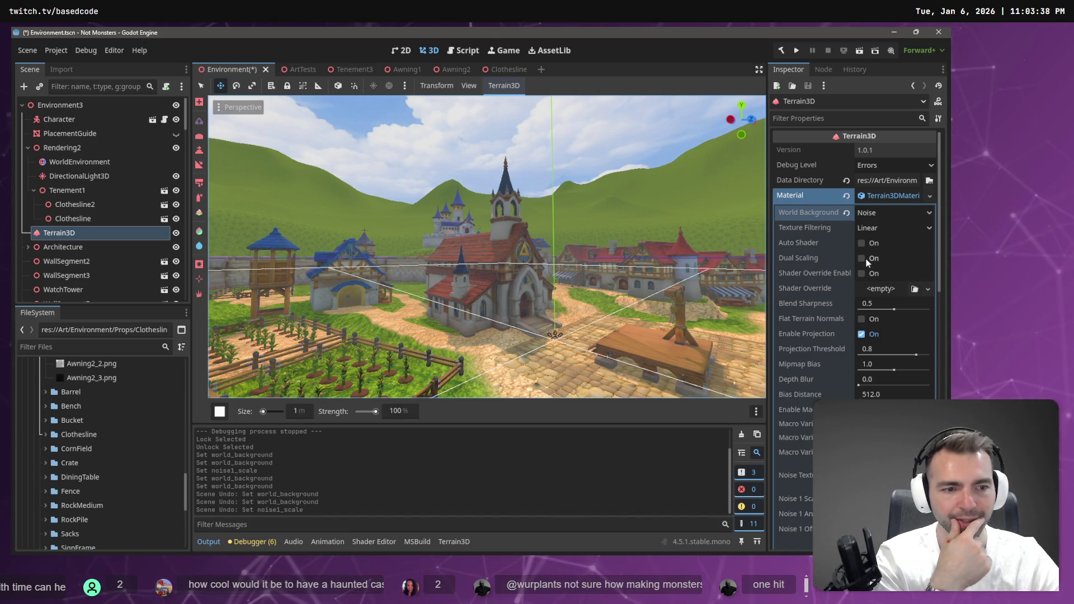
pyautogui.scroll(-3, 866, 261)
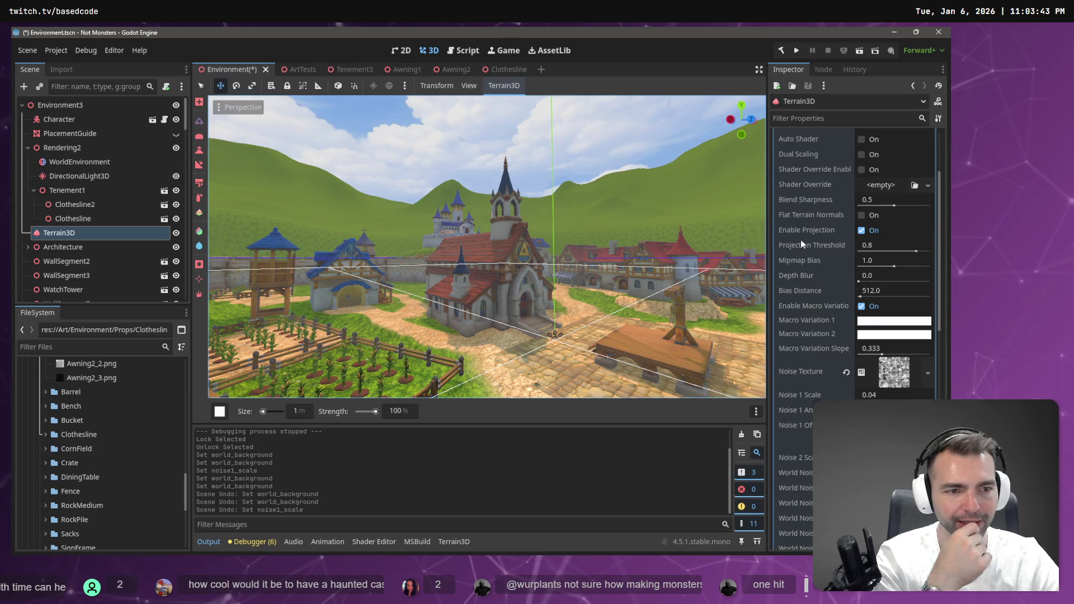
pyautogui.moveTo(804, 249)
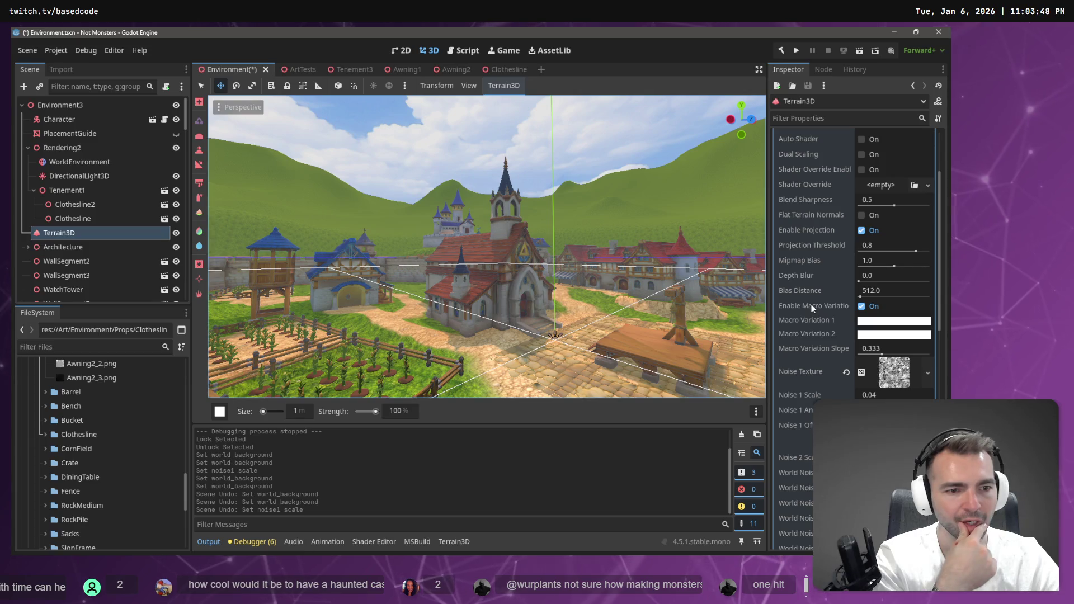
pyautogui.scroll(-2, 814, 302)
pyautogui.moveTo(803, 316)
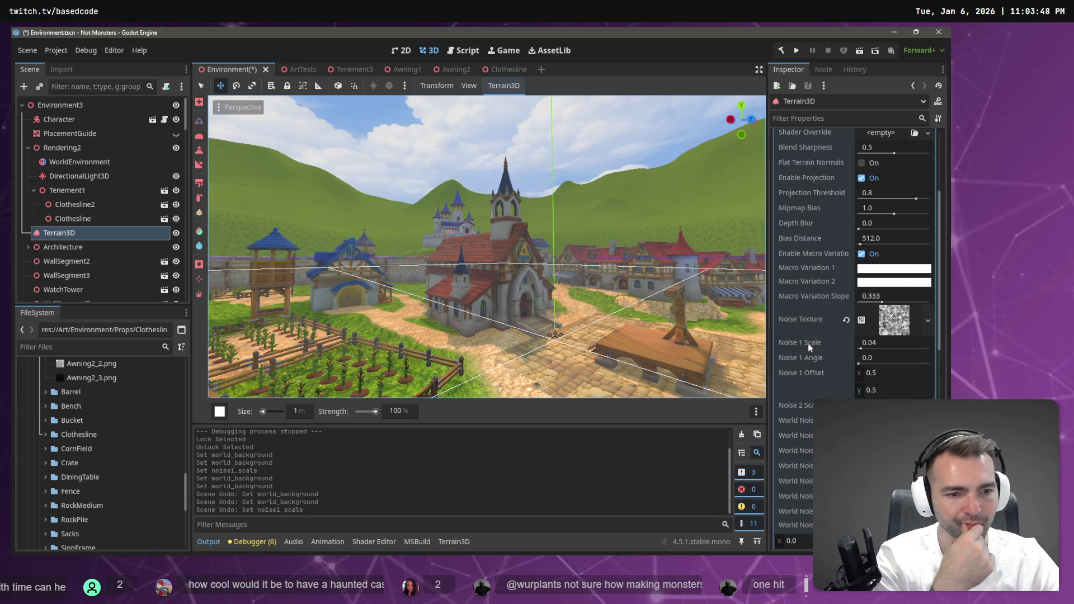
pyautogui.moveTo(805, 407)
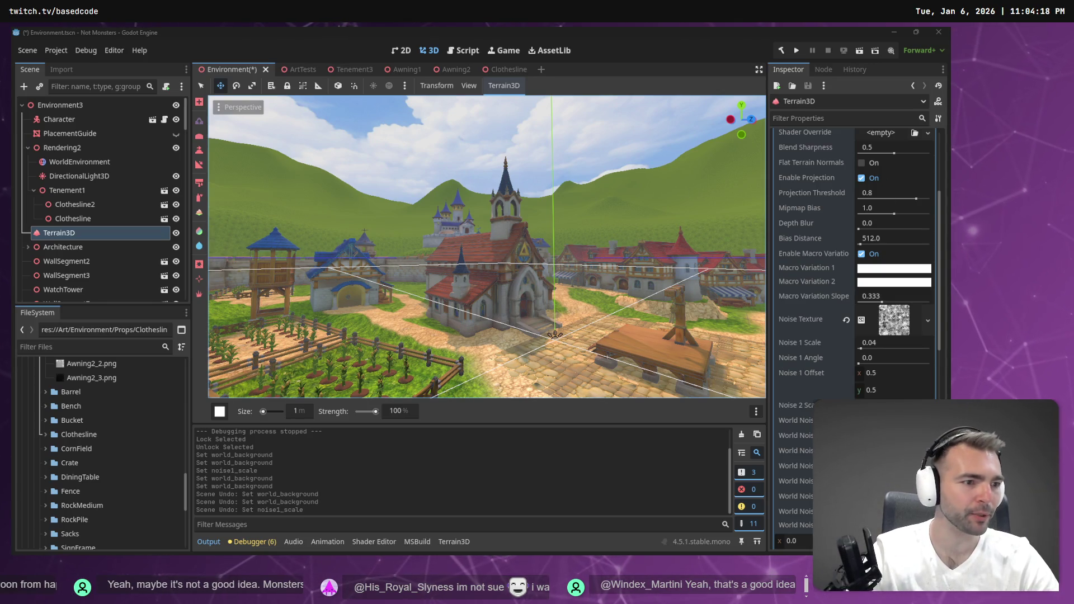
# Switch from Godot to the tldraw board showing the Town Layout frame
pyautogui.hotkey('alt', 'Tab')
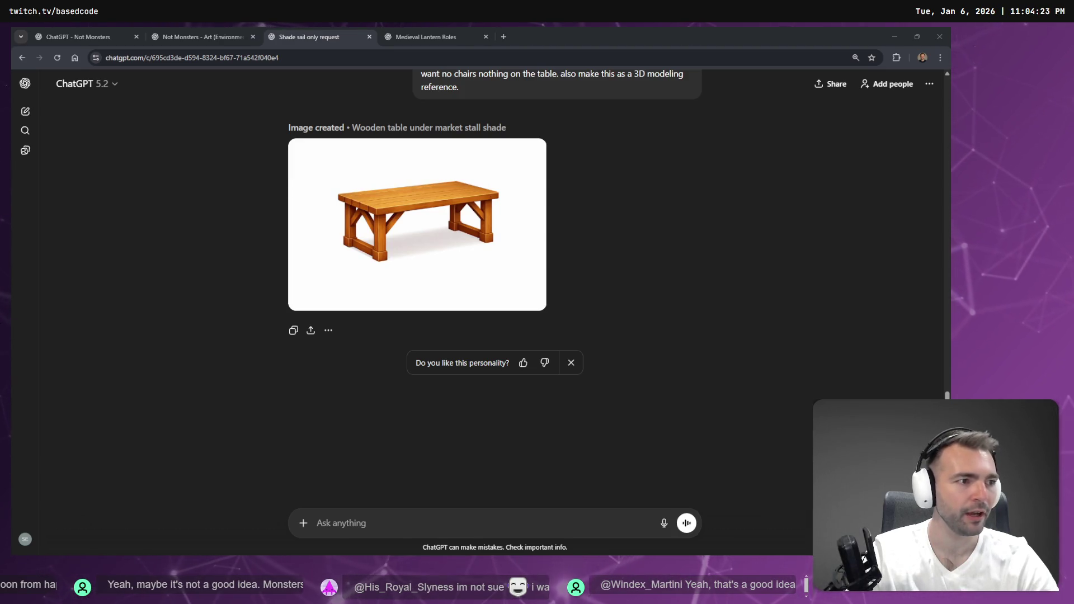
pyautogui.hotkey('alt', 'Tab')
pyautogui.scroll(-5, 641, 240)
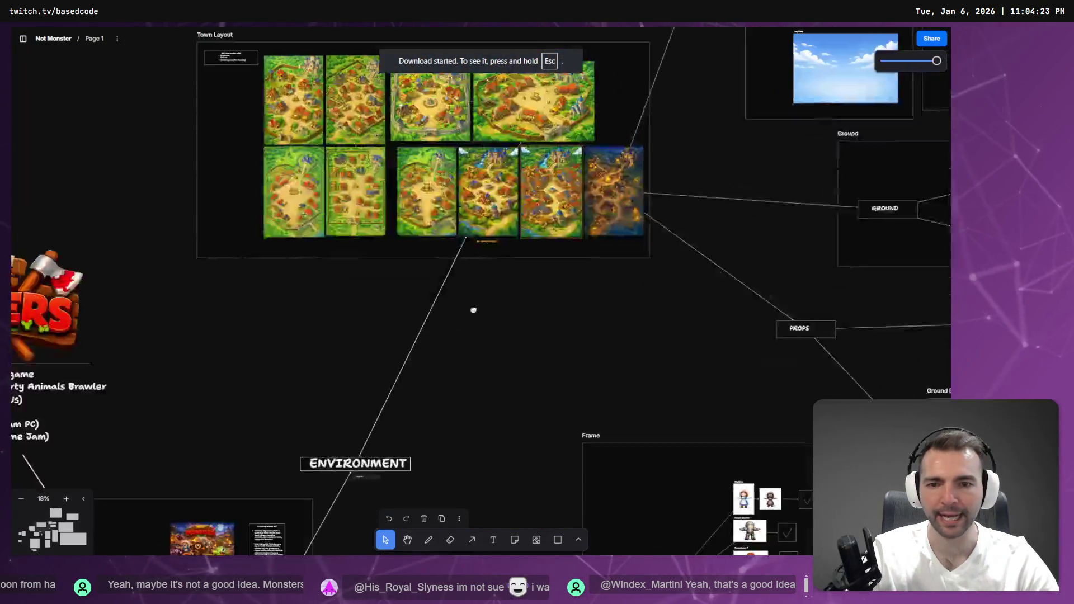
# Zoom the canvas over to the game-loop flowchart and select the Day Phase box
pyautogui.scroll(10, 471, 178)
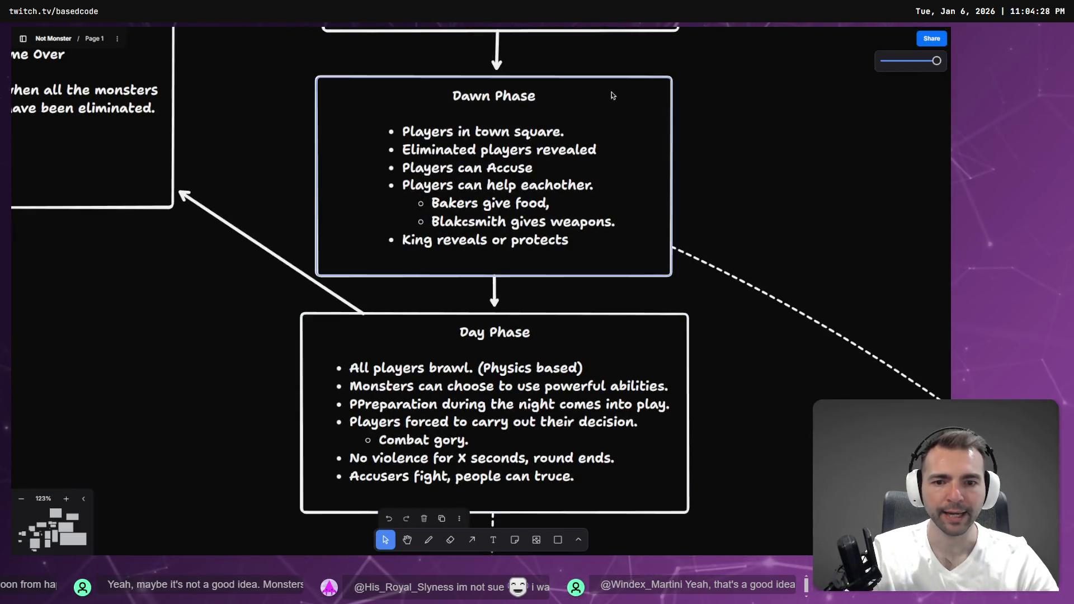
pyautogui.scroll(7, 528, 143)
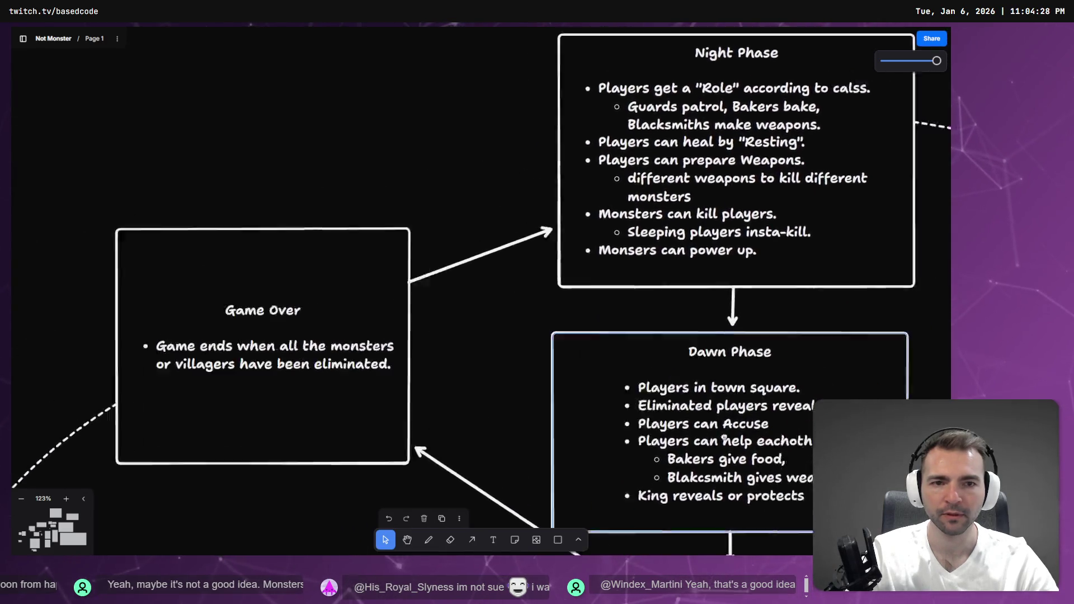
pyautogui.scroll(3, 629, 190)
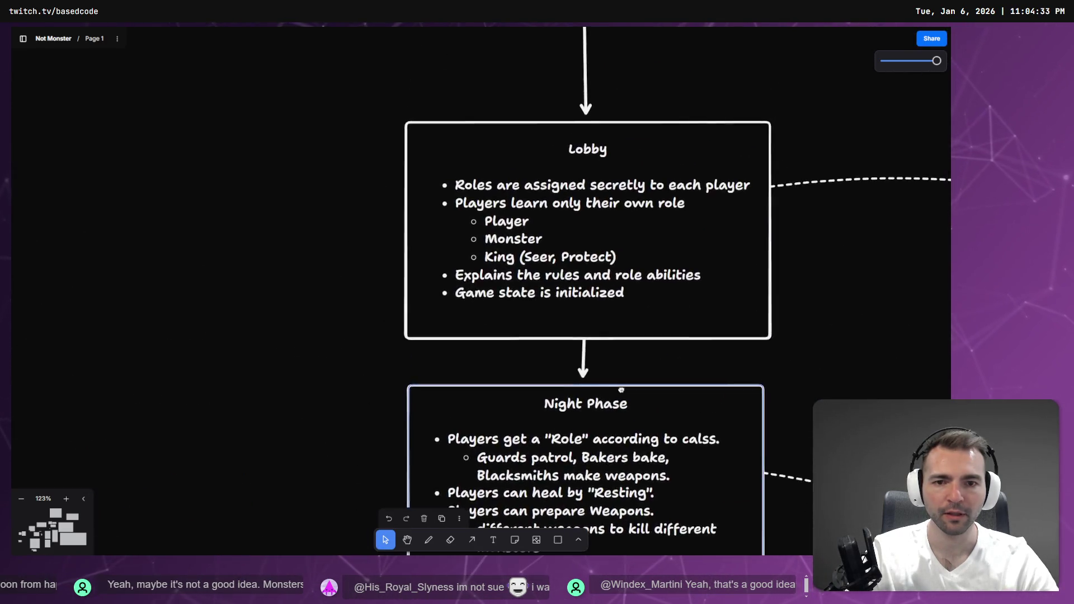
pyautogui.scroll(-10, 593, 313)
pyautogui.click(568, 440)
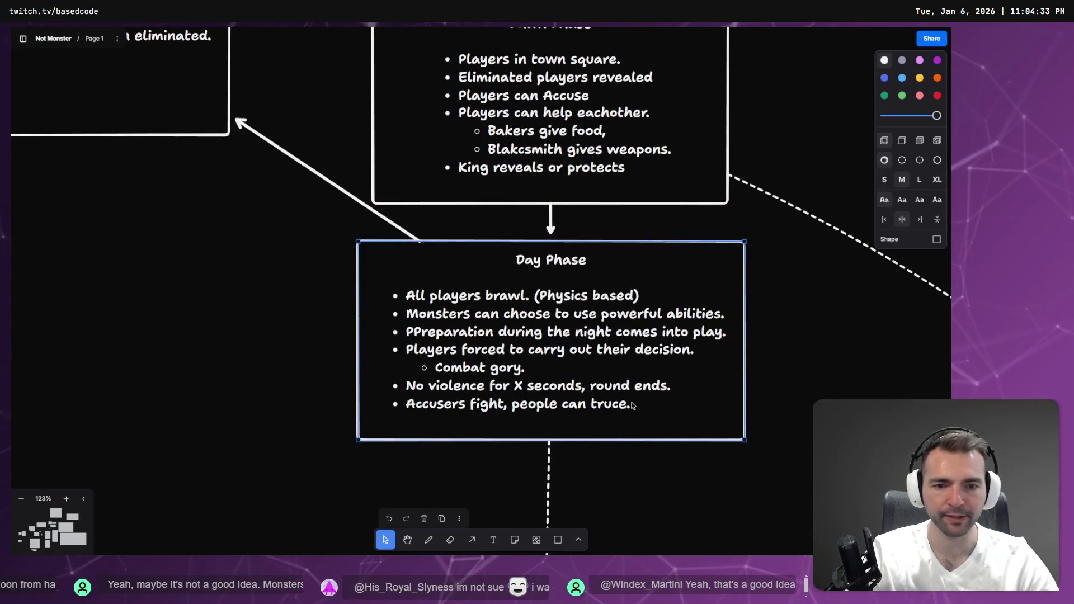
# Add the bullet 'Surviving monsters get stronger.' to the Day Phase box, then deselect it
pyautogui.doubleClick(612, 403)
pyautogui.click(636, 413)
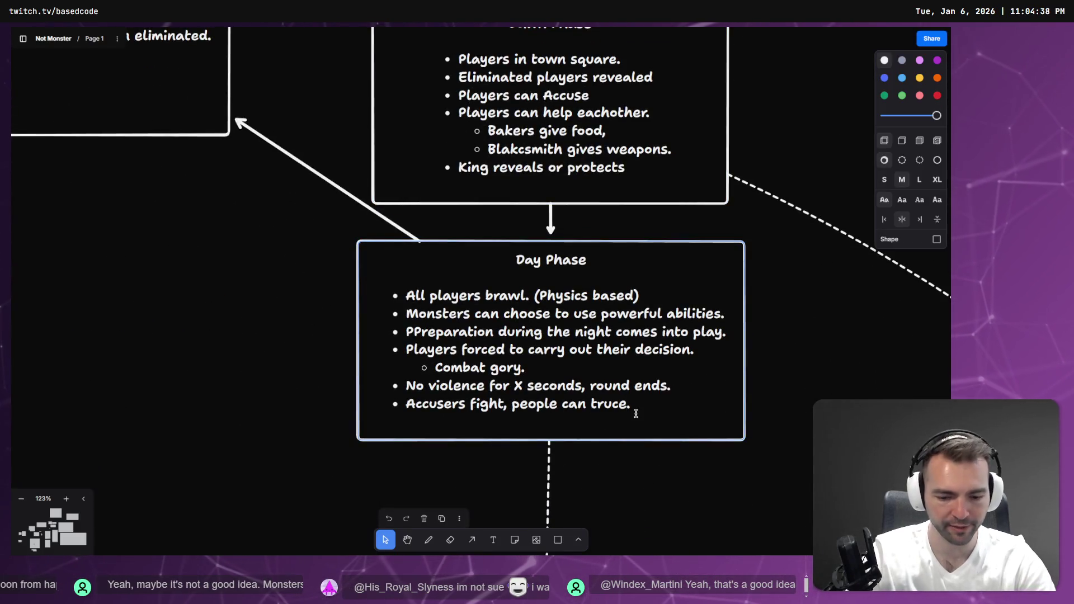
pyautogui.press('Return')
pyautogui.write('Survbi')
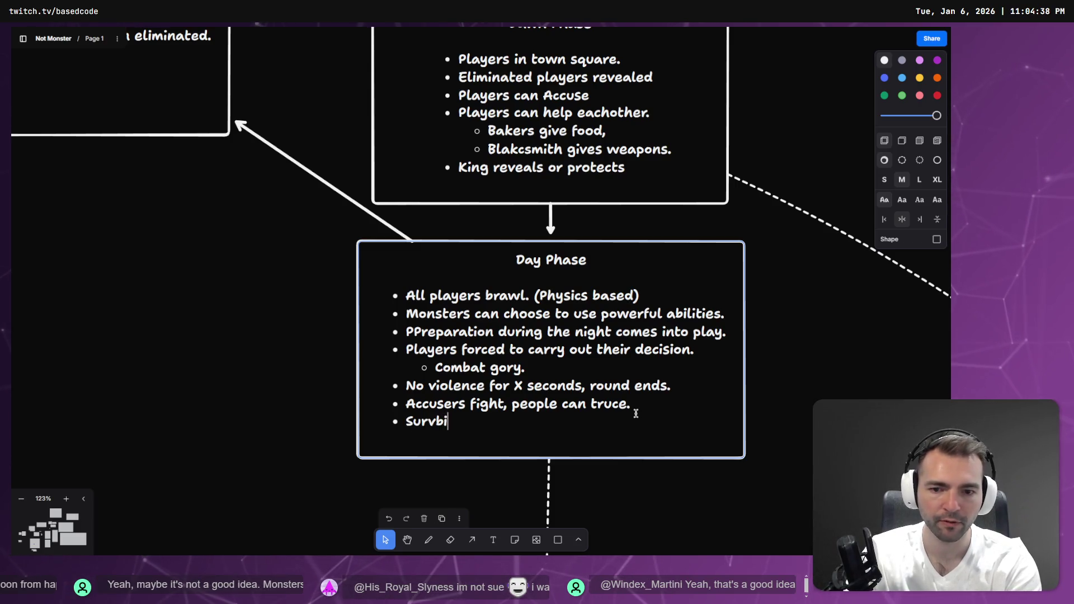
pyautogui.press('BackSpace')
pyautogui.press('BackSpace')
pyautogui.write('iving monsters get stronger.')
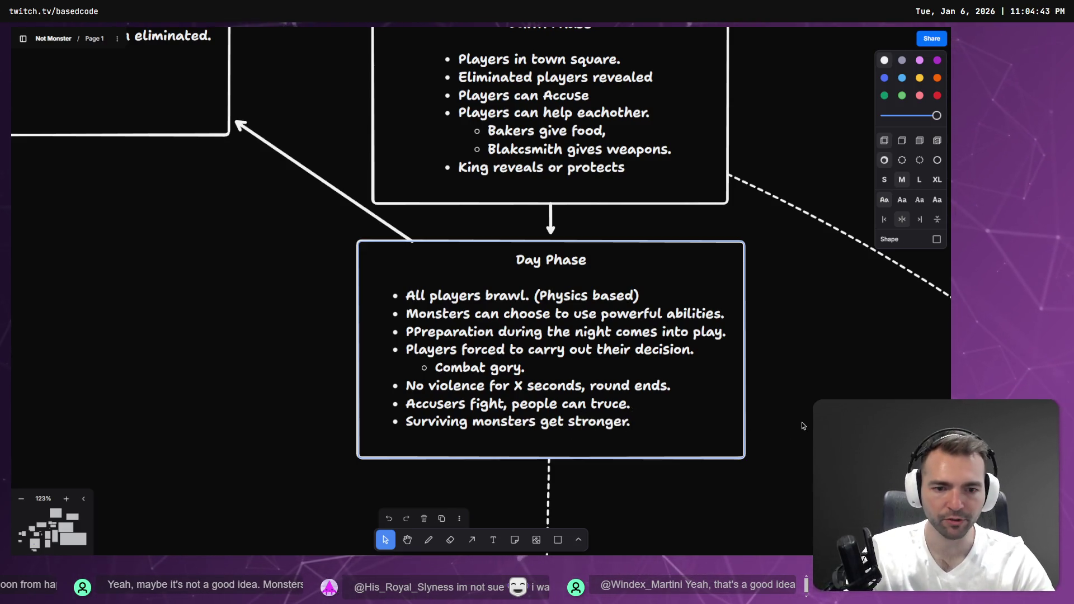
pyautogui.click(235, 325)
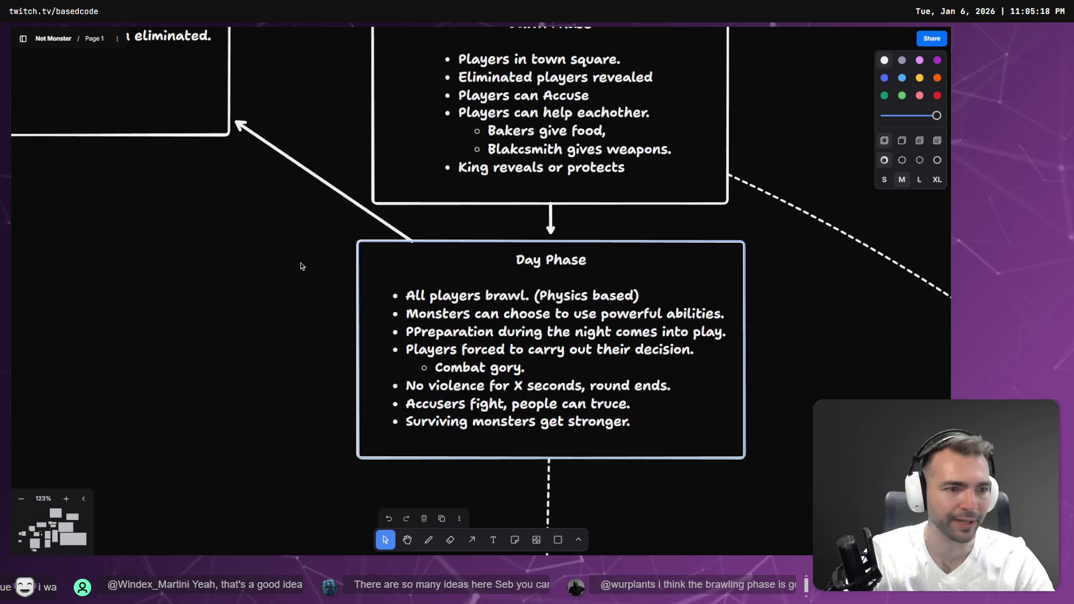
# Zoom the canvas out to about 28% to show the five village screenshots
pyautogui.scroll(-5, 300, 263)
pyautogui.scroll(3, 290, 407)
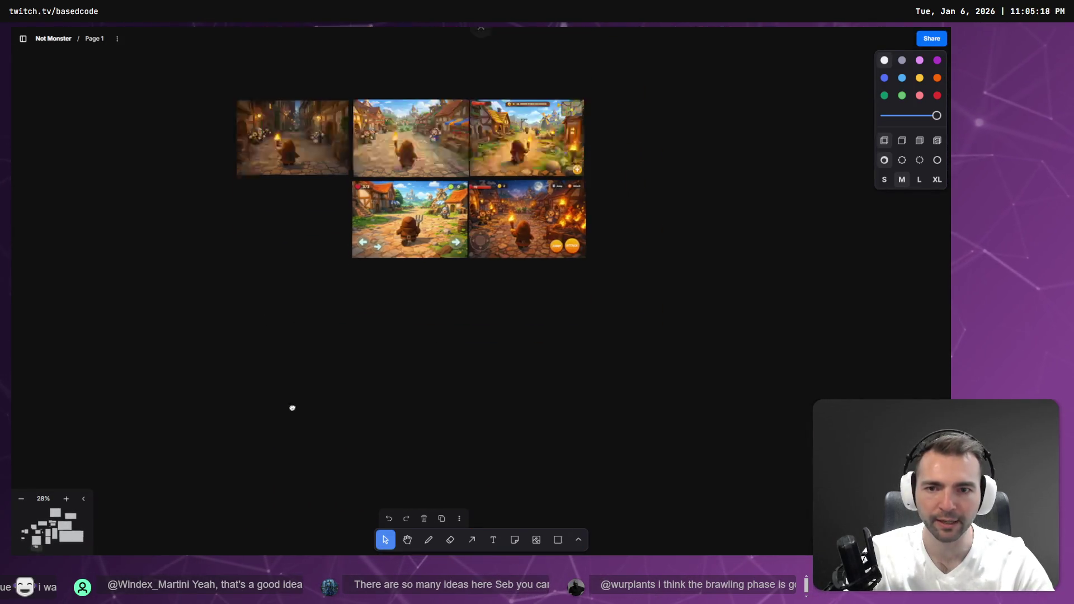
# Zoom into the torch-bearer village screenshot with Shift+2, then return to Godot
pyautogui.scroll(5, 408, 228)
pyautogui.scroll(6, 411, 224)
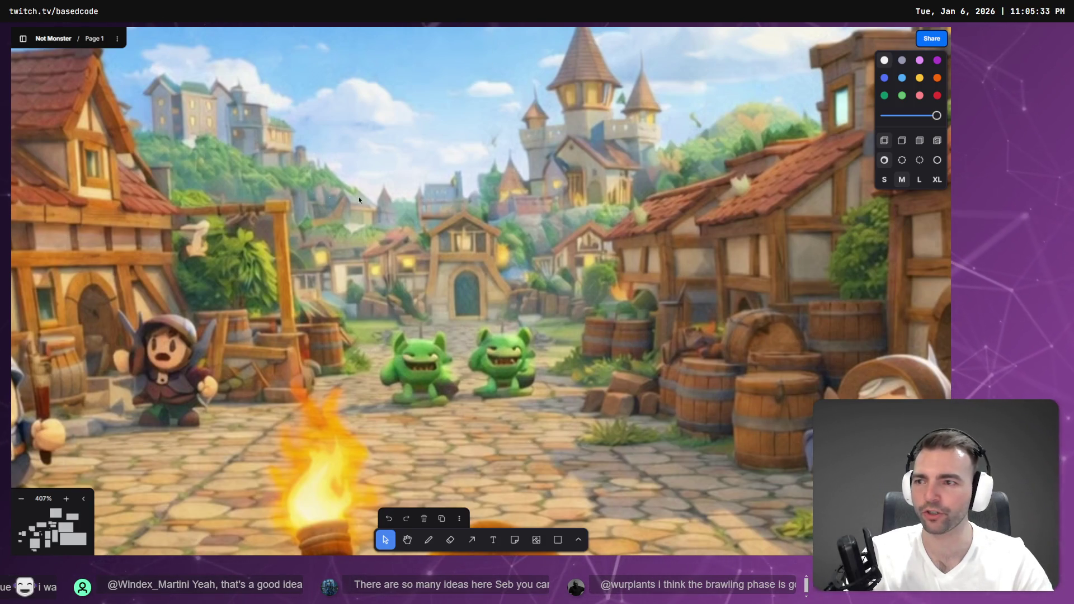
pyautogui.hotkey('shift', '2')
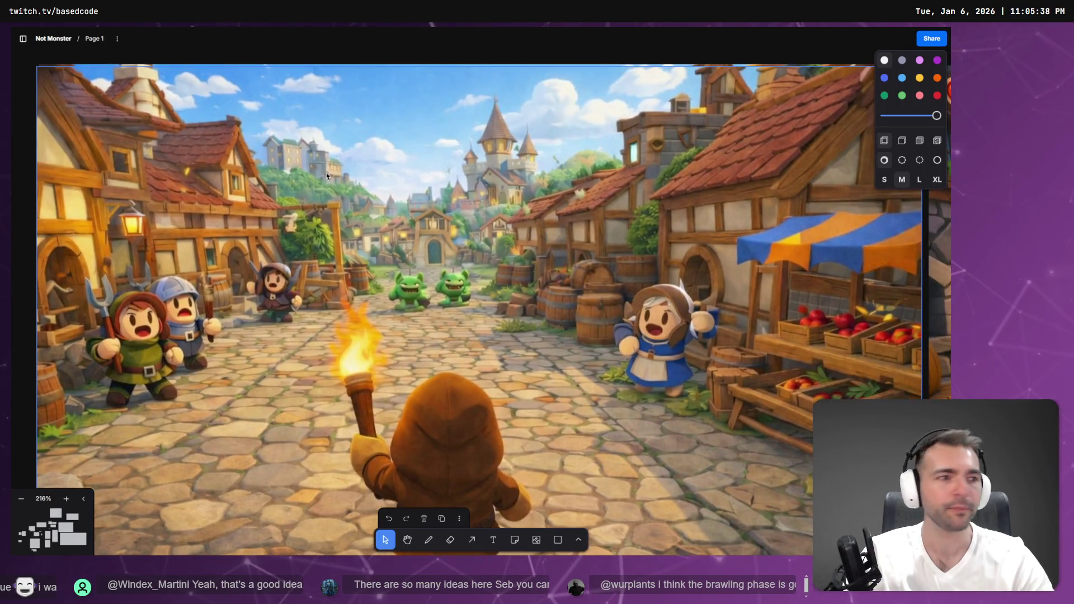
pyautogui.hotkey('alt', 'Tab')
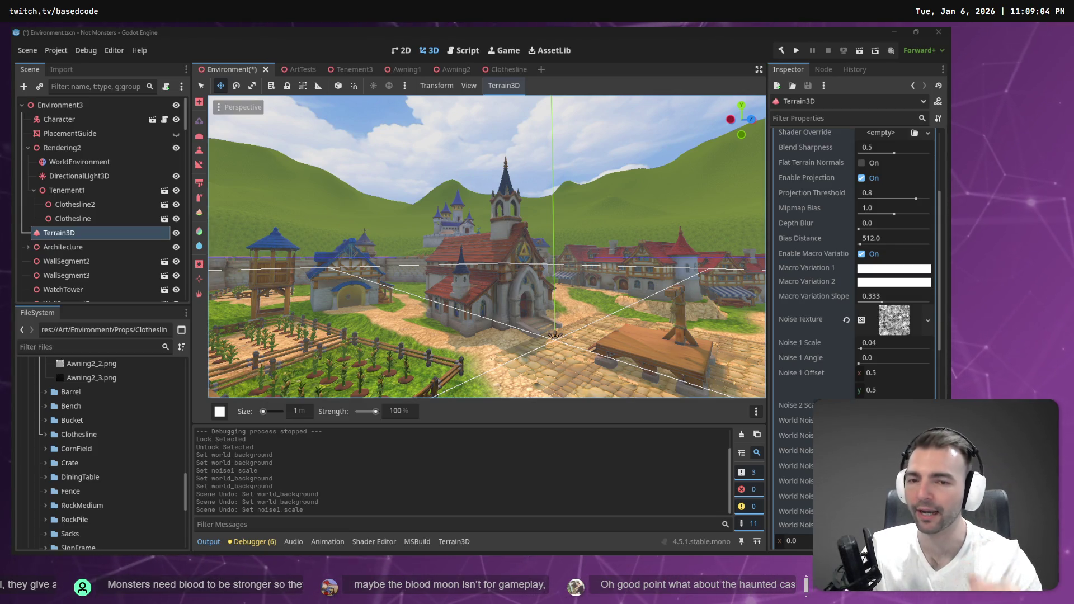
# Orbit the view toward the windmills and the fenced crop field
pyautogui.moveTo(553, 334)
pyautogui.mouseDown()
pyautogui.moveTo(403, 335)
pyautogui.moveTo(492, 369)
pyautogui.moveTo(504, 169)
pyautogui.mouseUp()
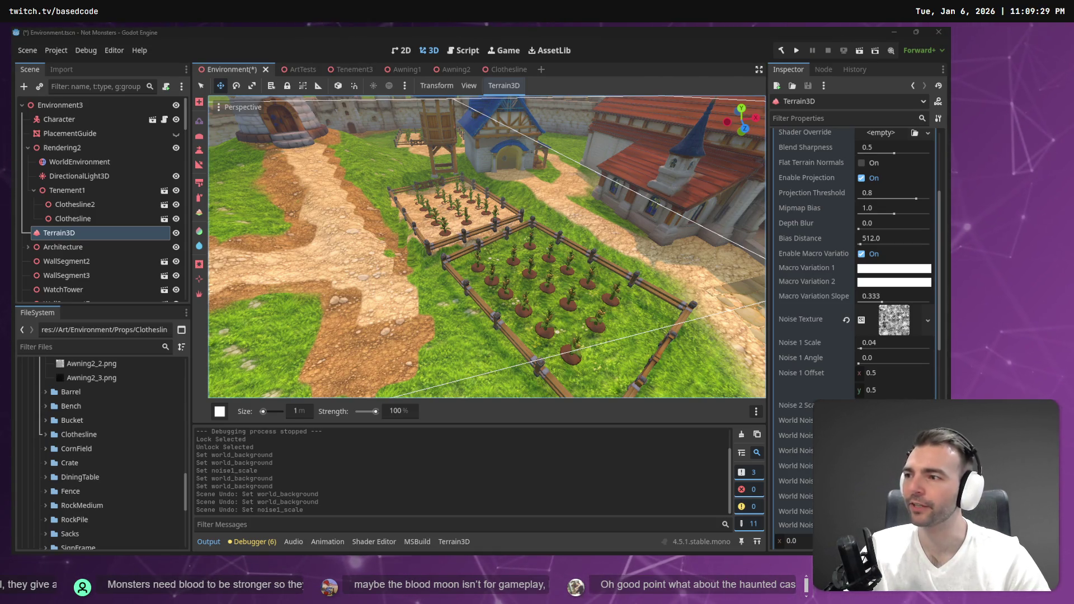
# Fly the camera over the walled town and down close to the crop garden plots
pyautogui.press('w')
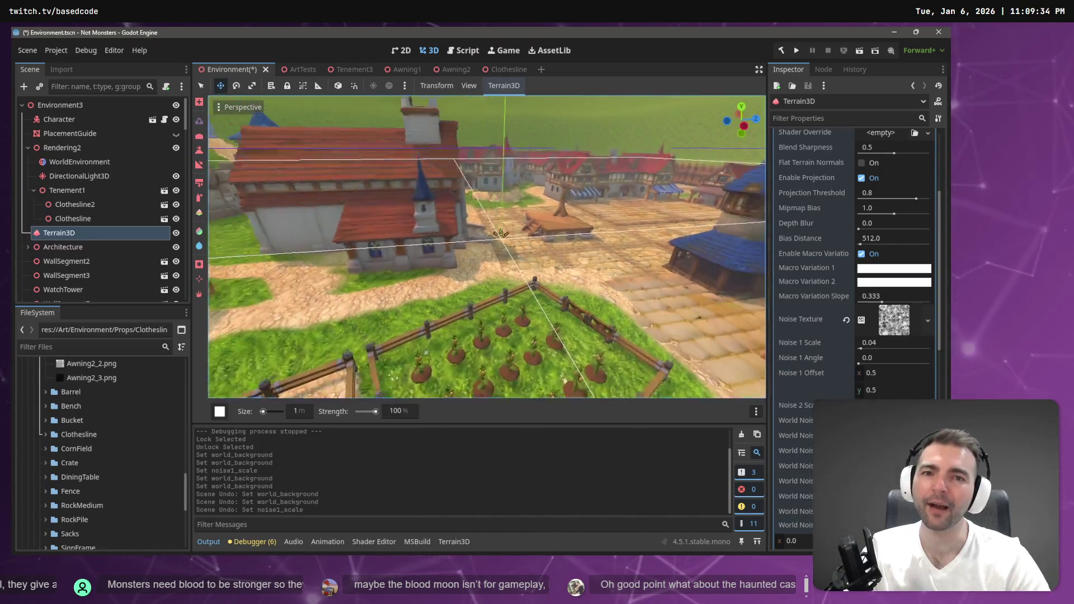
pyautogui.press('s')
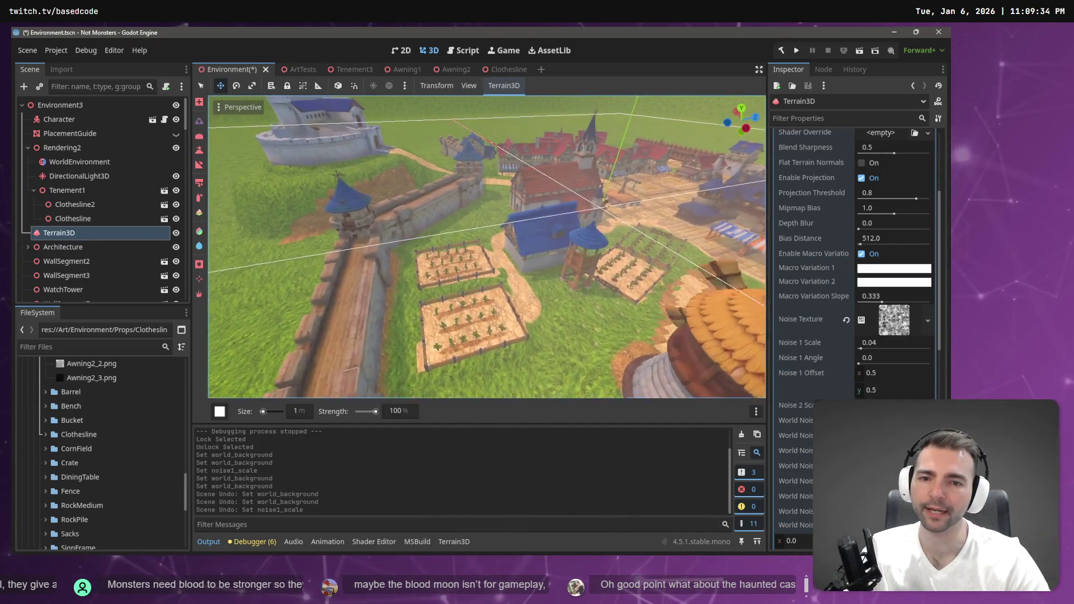
pyautogui.press('w')
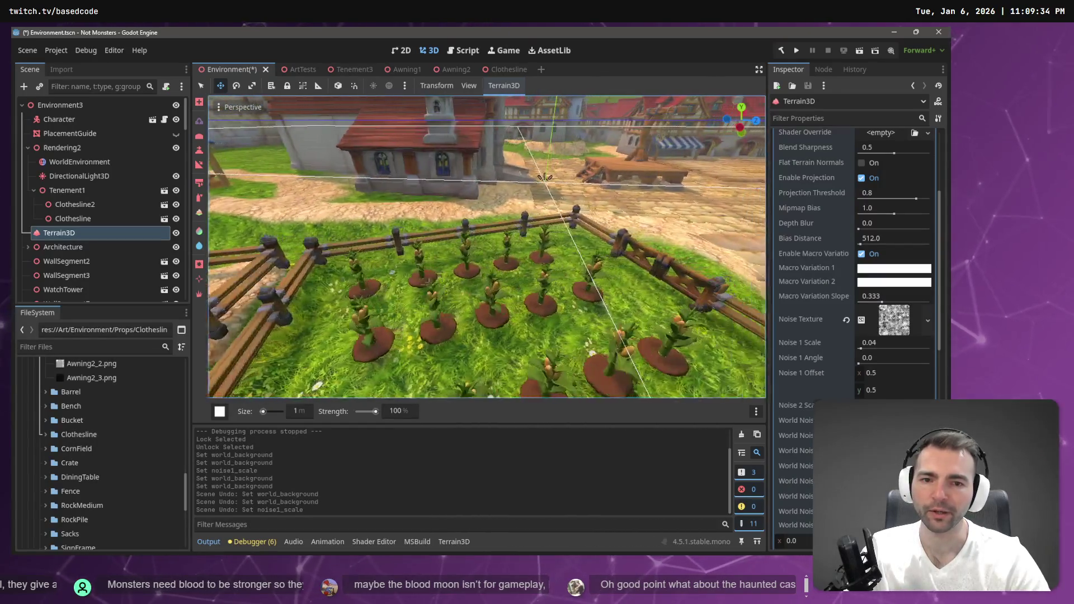
pyautogui.press('w')
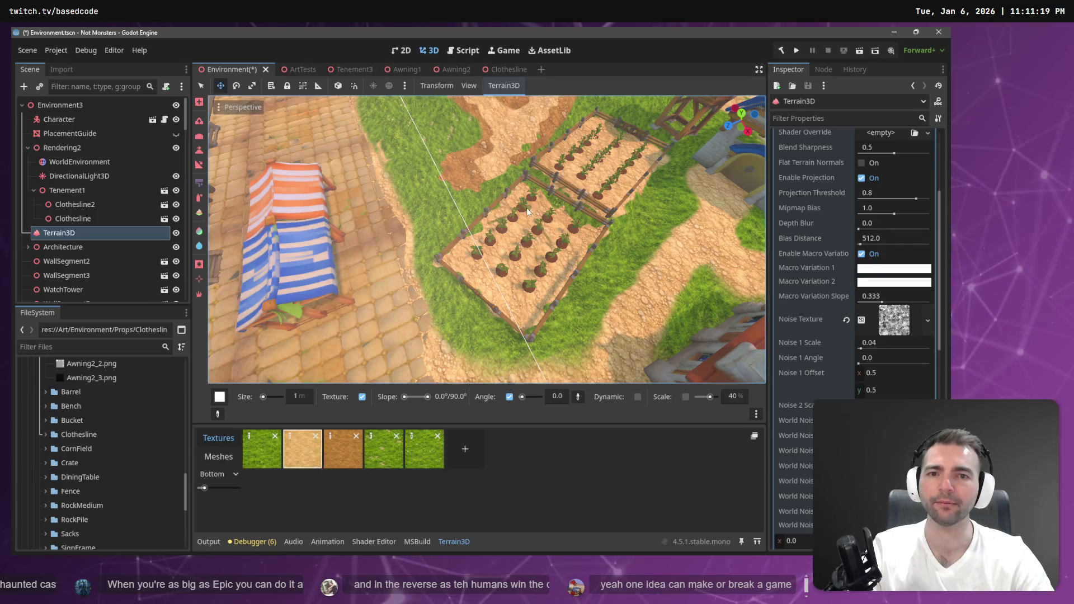
pyautogui.press('s')
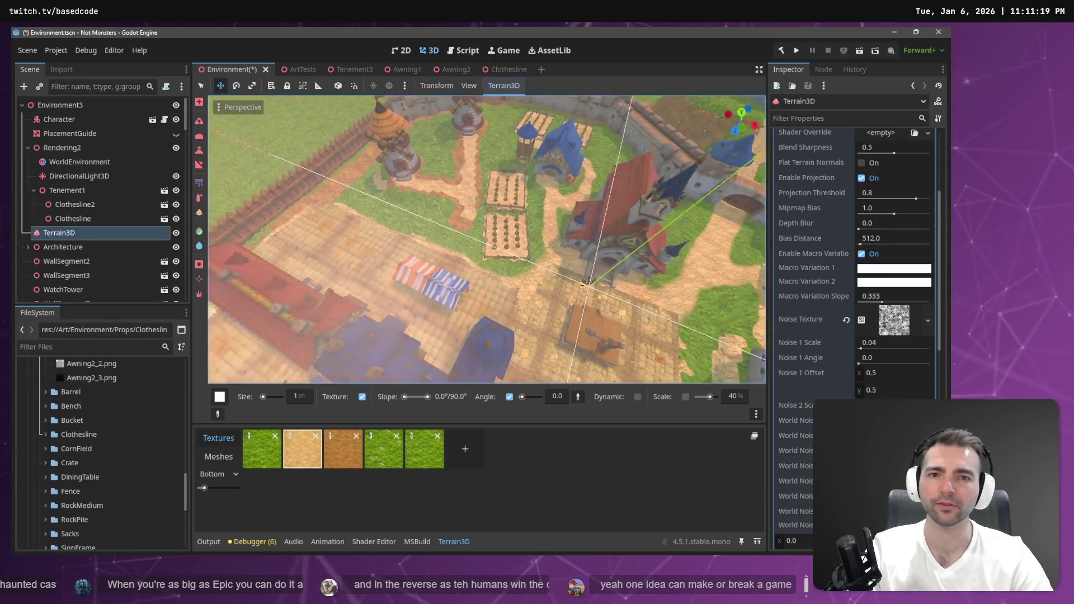
pyautogui.press('w')
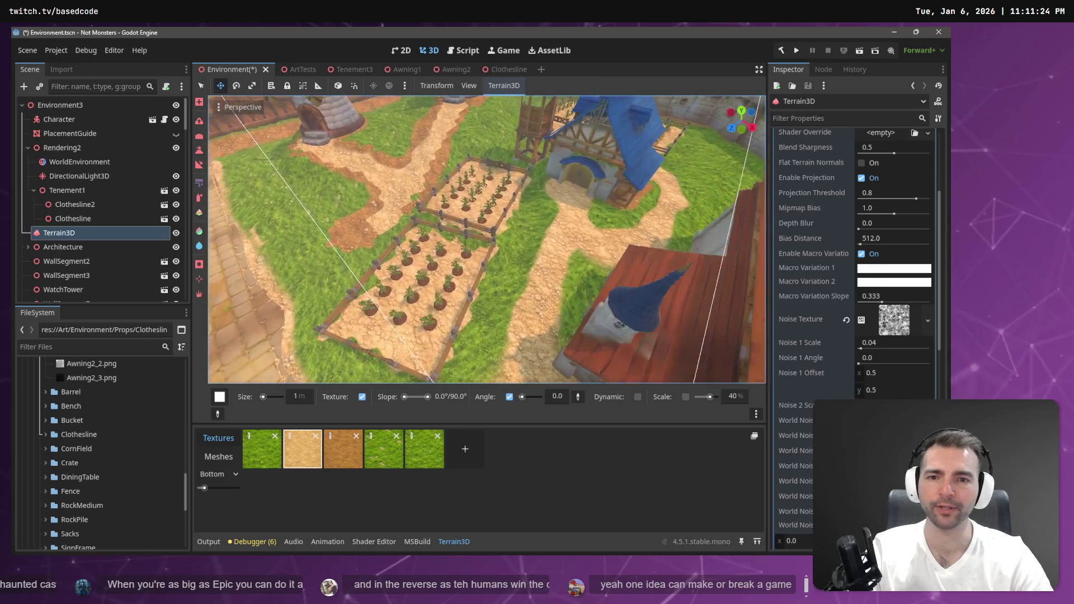
pyautogui.press('s')
# Save the Environment scene and switch the terrain brush to height sculpting
pyautogui.hotkey('ctrl', 's')
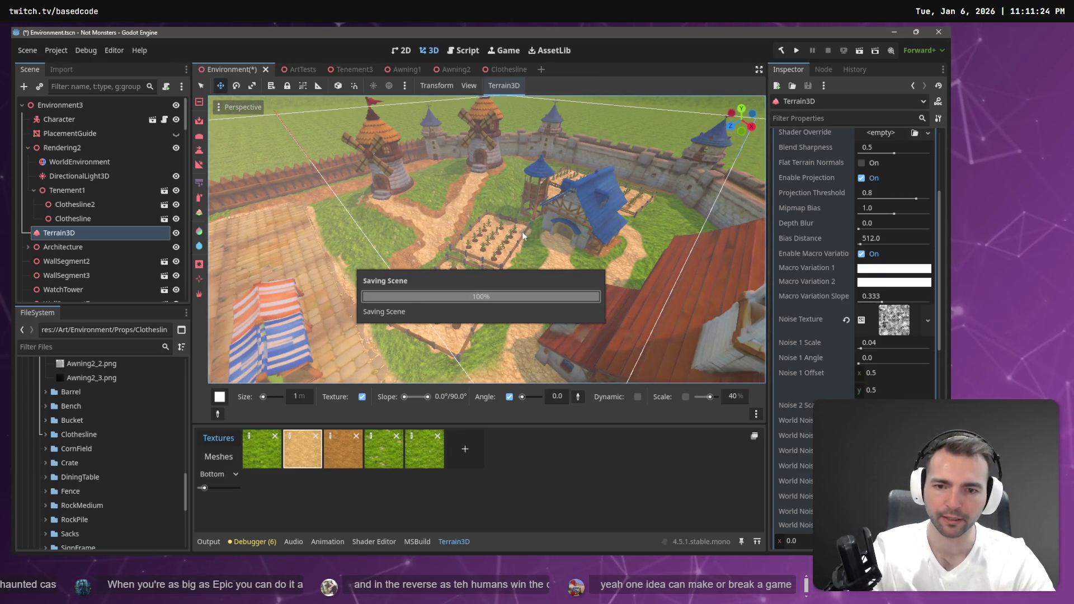
pyautogui.press('w')
pyautogui.press('w')
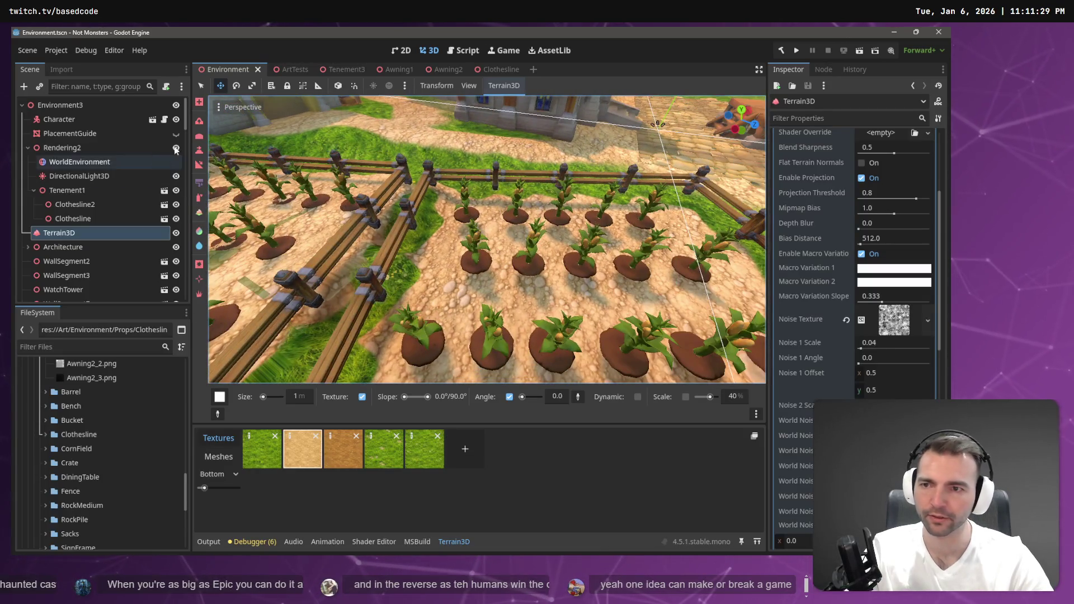
pyautogui.press('r')
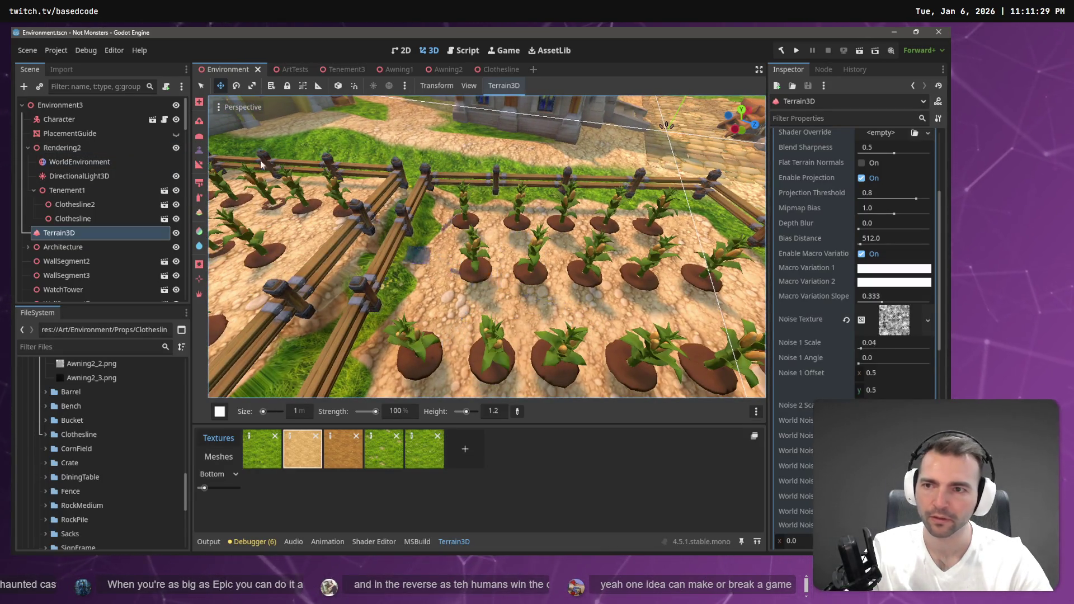
# Reshape the field dirt between the crop rows with a different sculpt tool
pyautogui.click(199, 122)
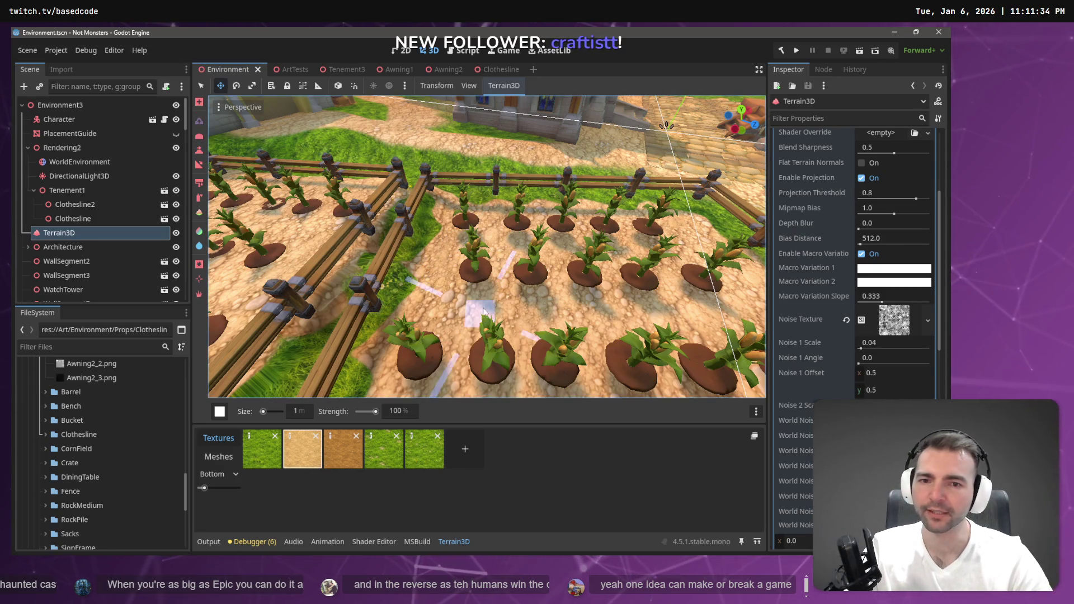
pyautogui.click(484, 281)
pyautogui.moveTo(492, 277)
pyautogui.mouseDown()
pyautogui.moveTo(470, 280)
pyautogui.moveTo(501, 281)
pyautogui.mouseUp()
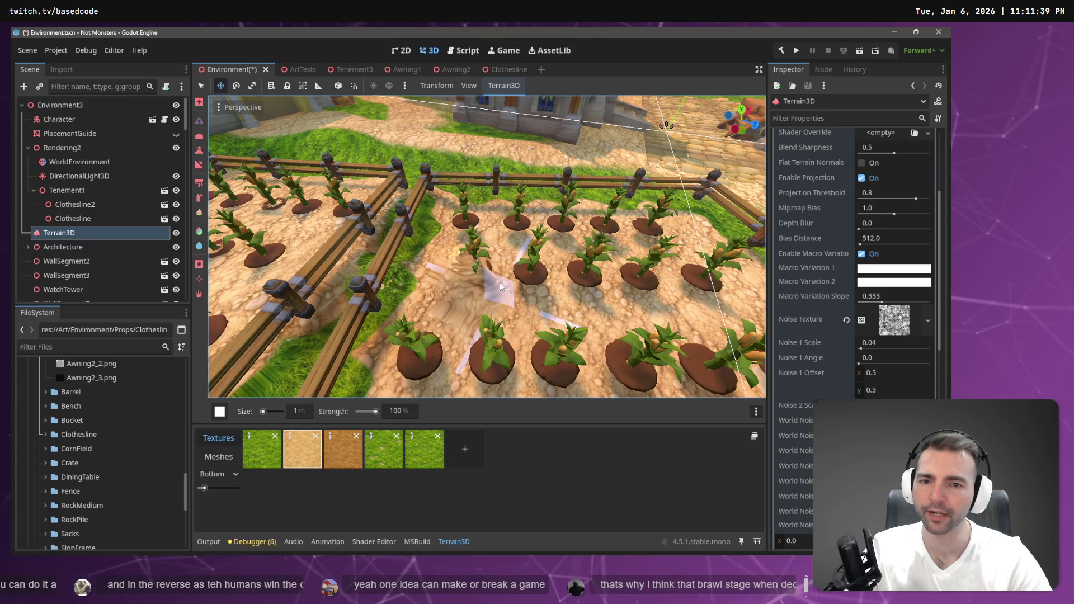
# Lower the height brush from 1.2 to 1.0 and level the dirt patch between the planted rows
pyautogui.moveTo(219, 411)
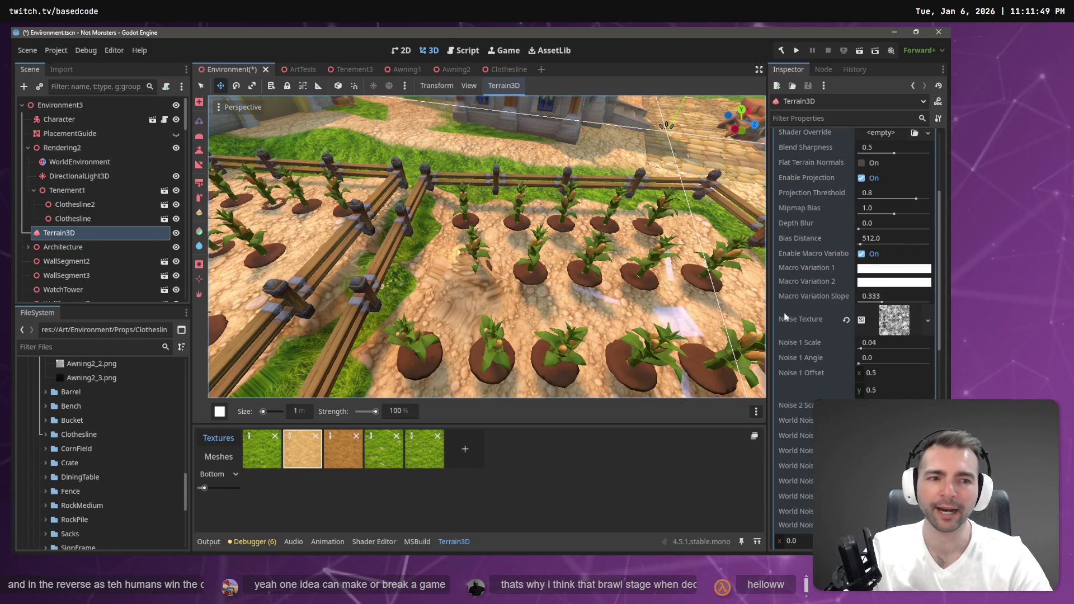
pyautogui.click(197, 152)
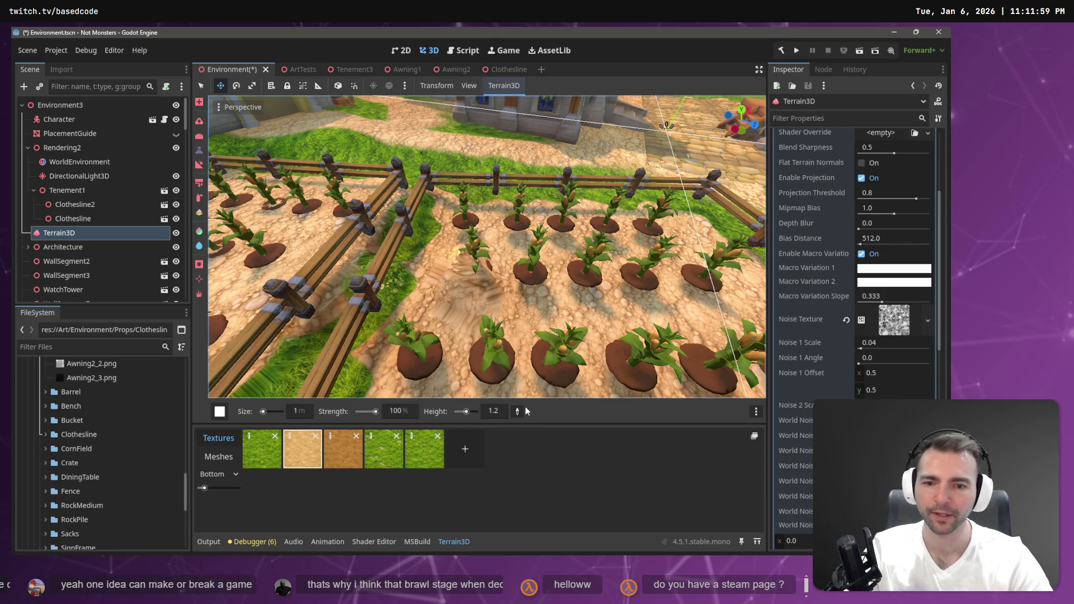
pyautogui.click(492, 278)
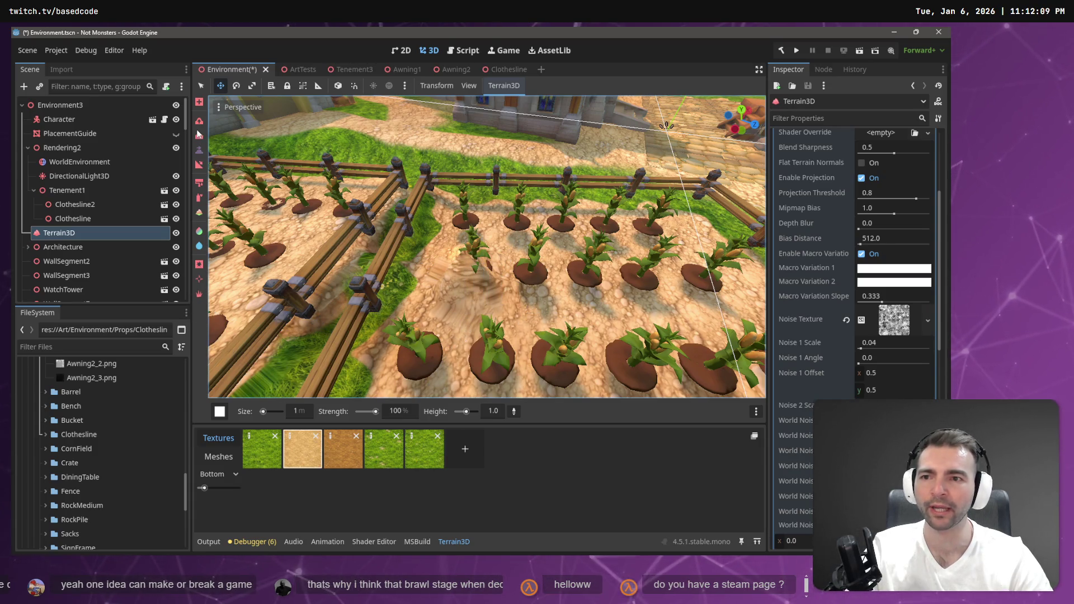
pyautogui.moveTo(448, 304)
pyautogui.mouseDown()
pyautogui.moveTo(476, 270)
pyautogui.moveTo(554, 288)
pyautogui.moveTo(531, 275)
pyautogui.mouseUp()
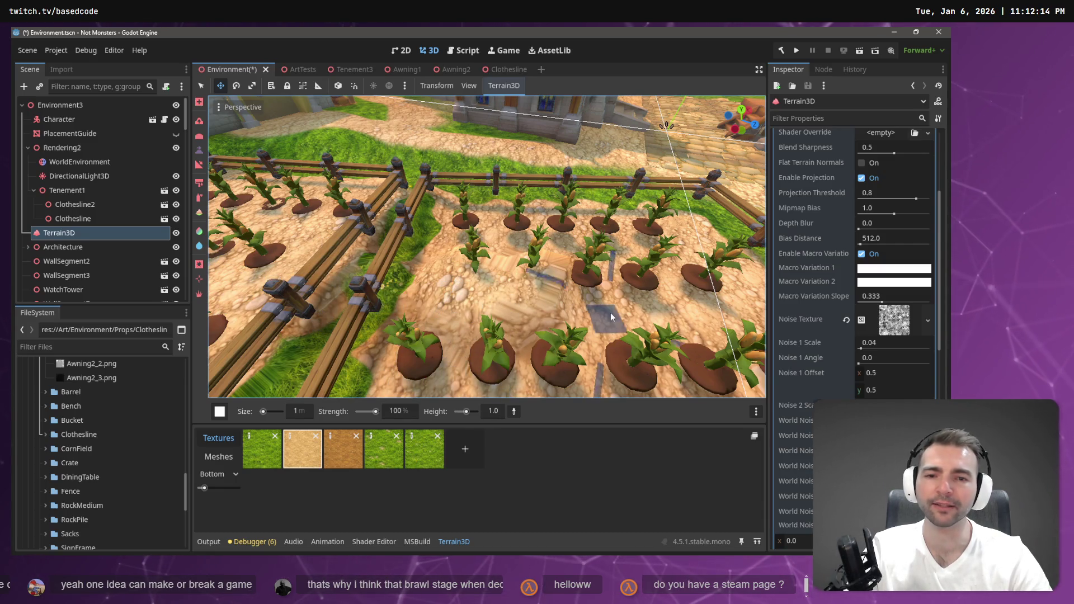
pyautogui.press('s')
pyautogui.press('w')
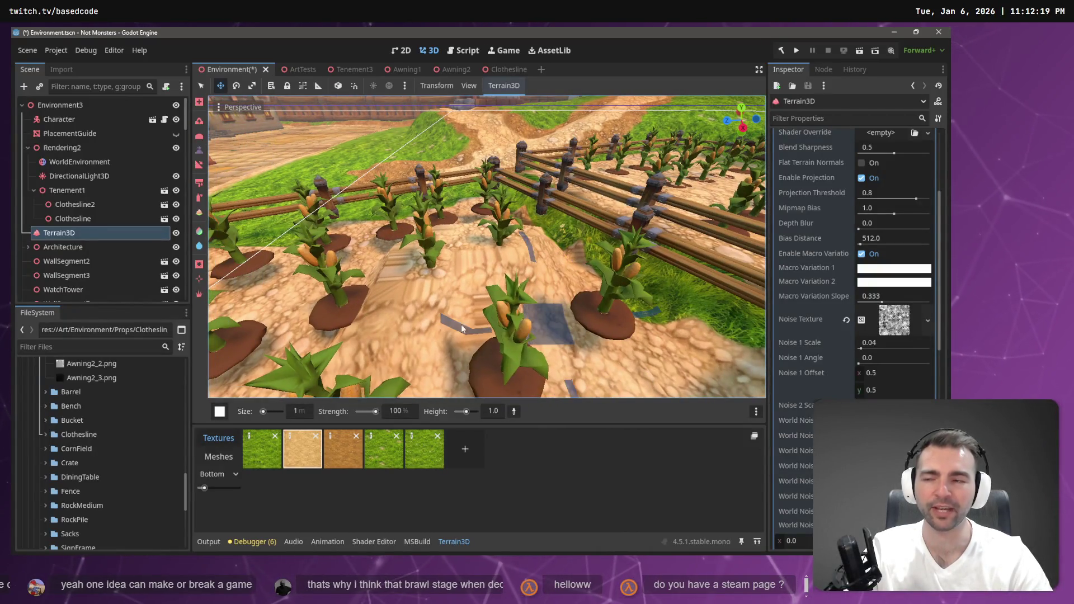
pyautogui.press('s')
pyautogui.press('s')
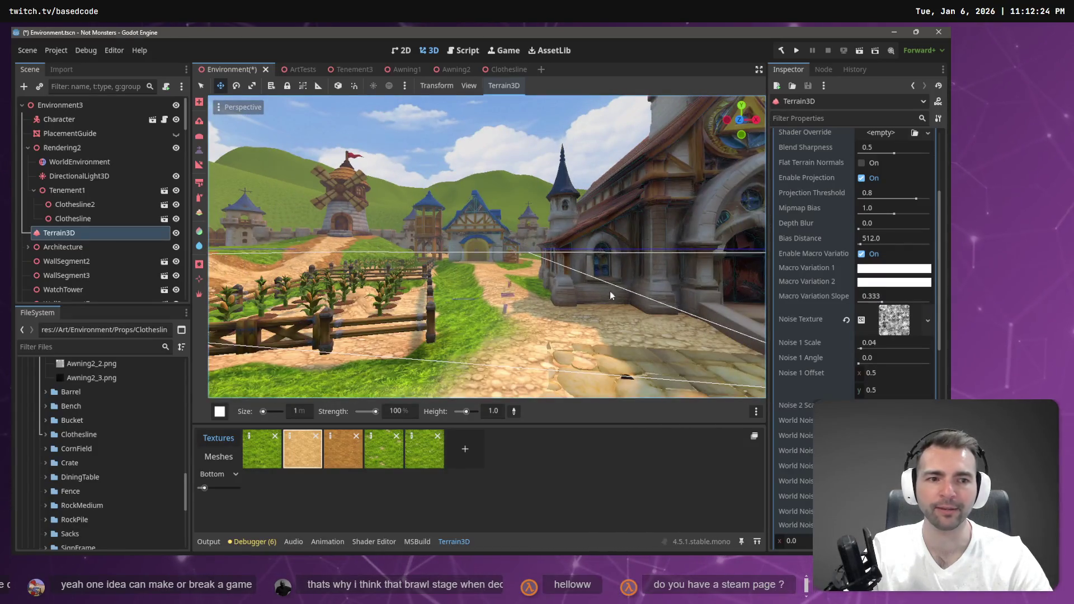
pyautogui.scroll(5, 877, 268)
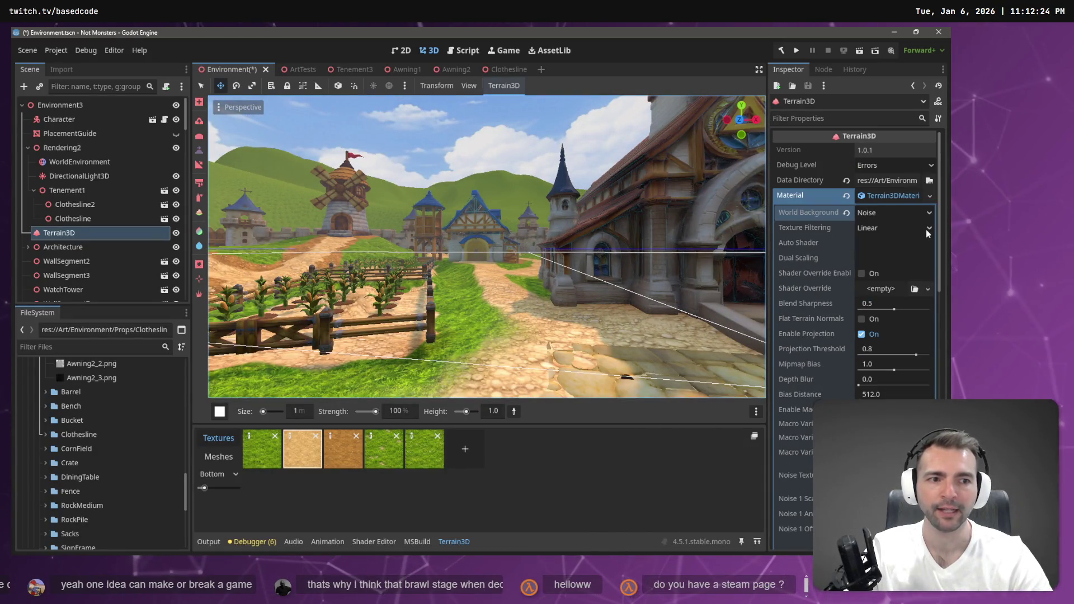
pyautogui.click(925, 229)
pyautogui.click(891, 244)
pyautogui.click(903, 213)
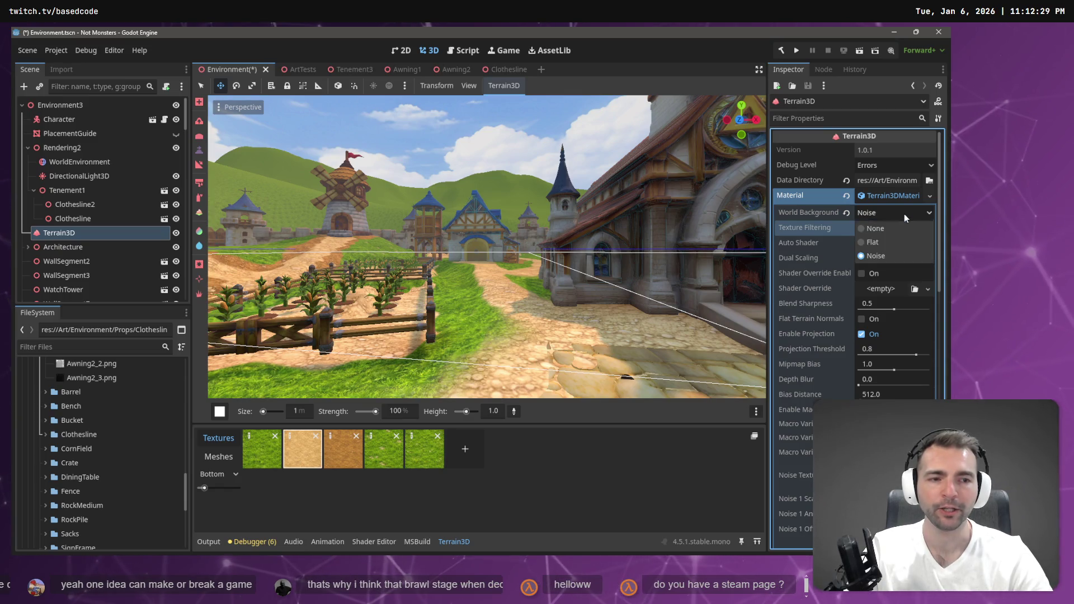
pyautogui.click(894, 229)
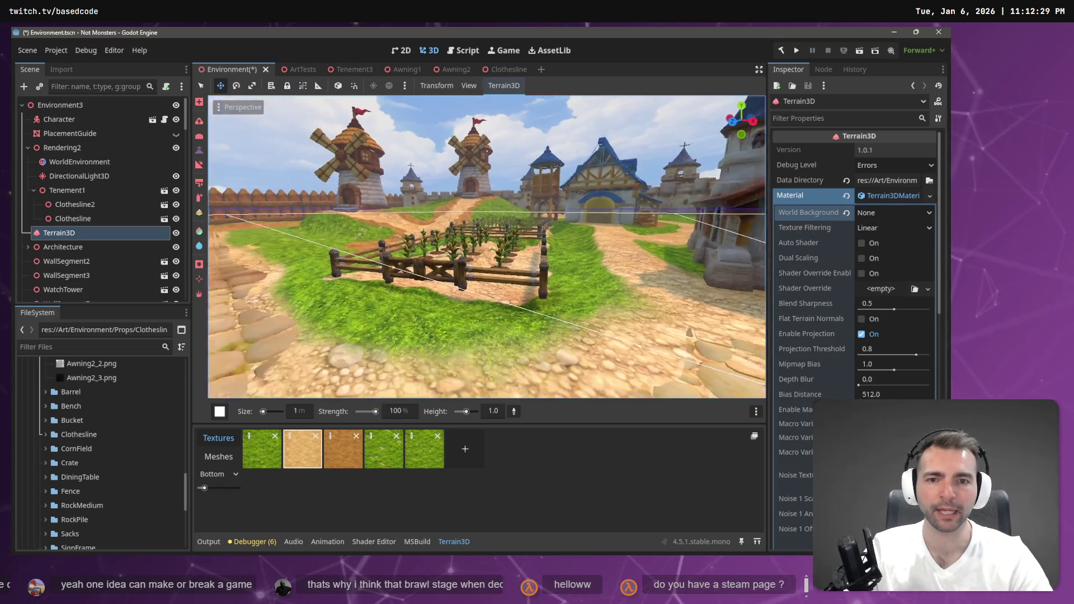
pyautogui.press('w')
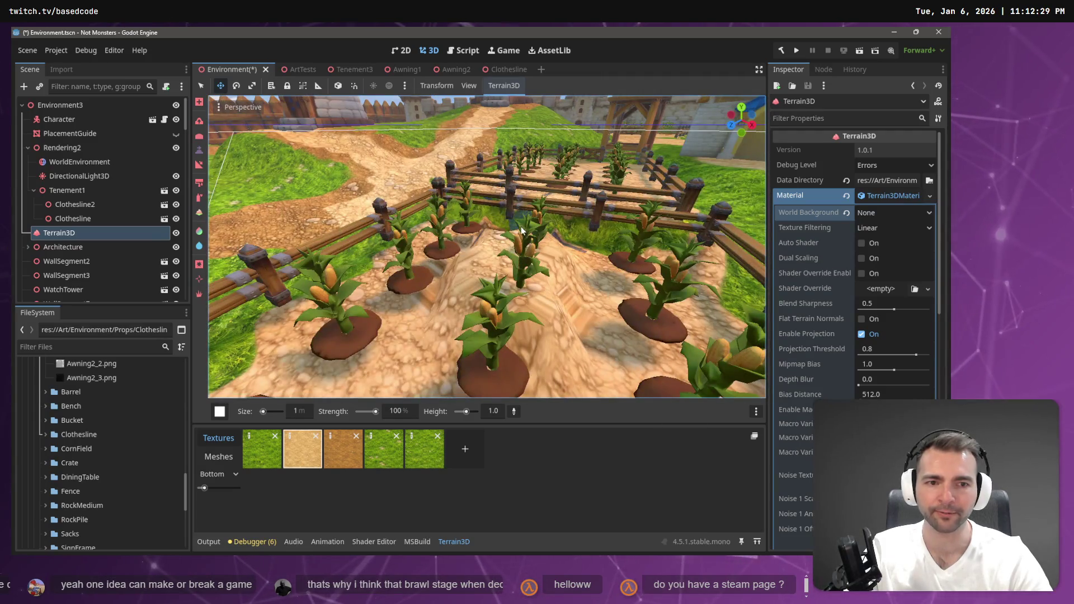
pyautogui.click(82, 234)
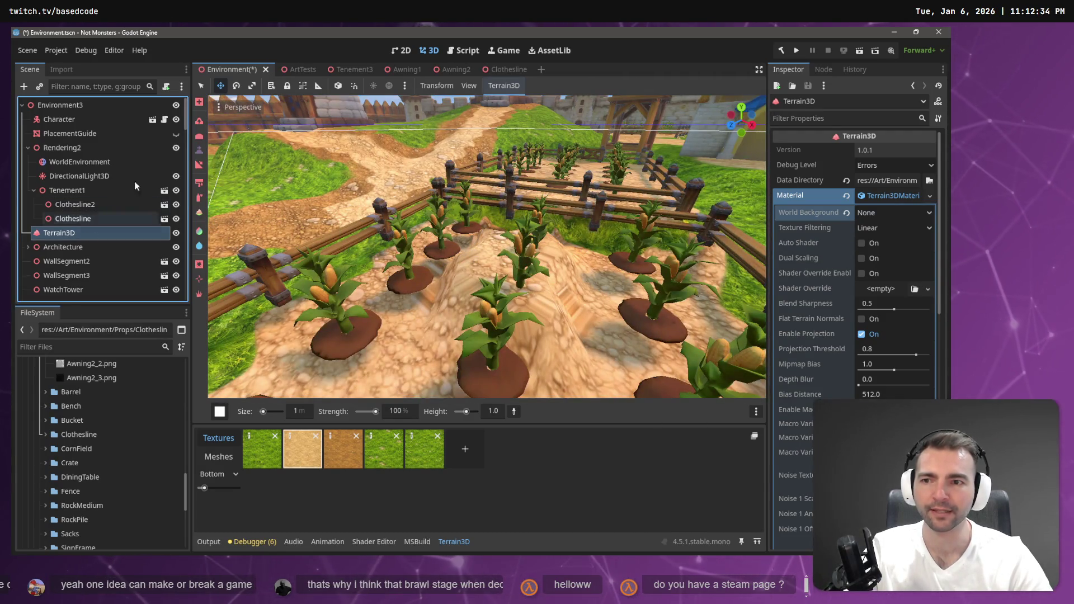
pyautogui.click(199, 138)
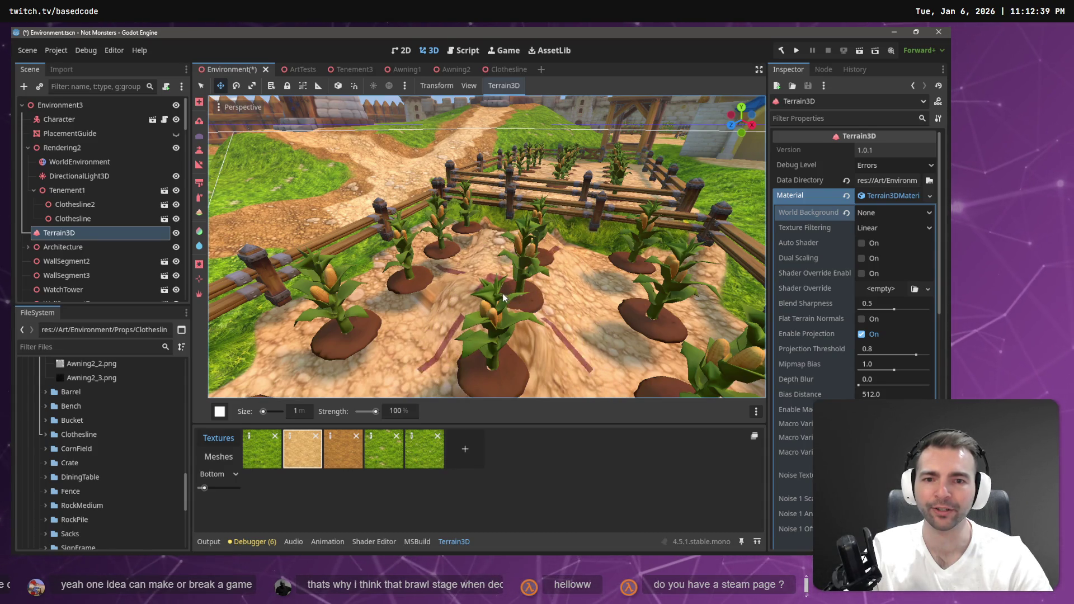
pyautogui.scroll(5, 511, 324)
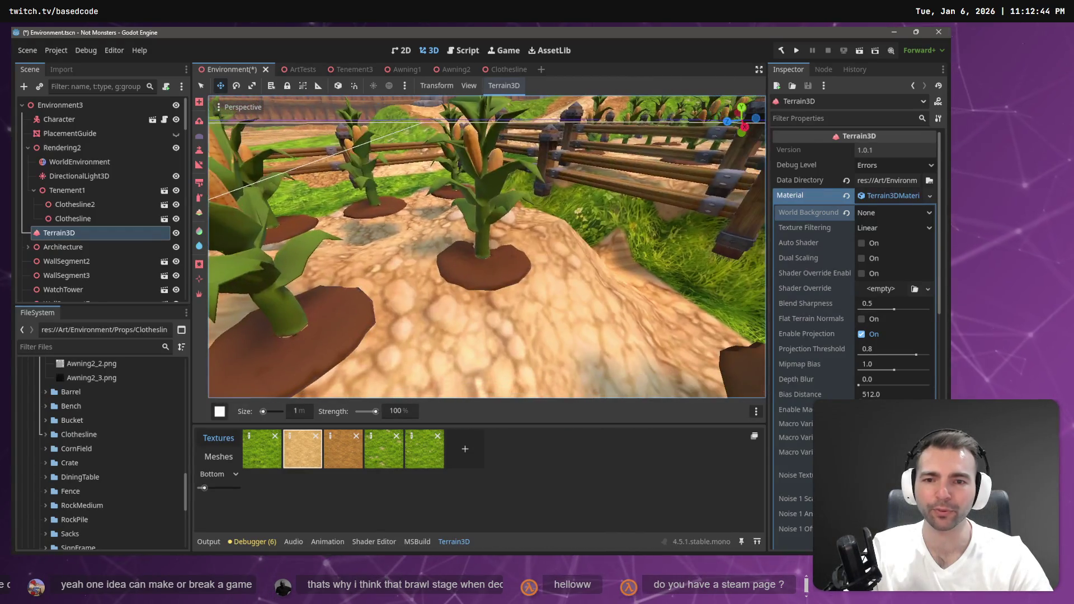
pyautogui.scroll(-8, 401, 253)
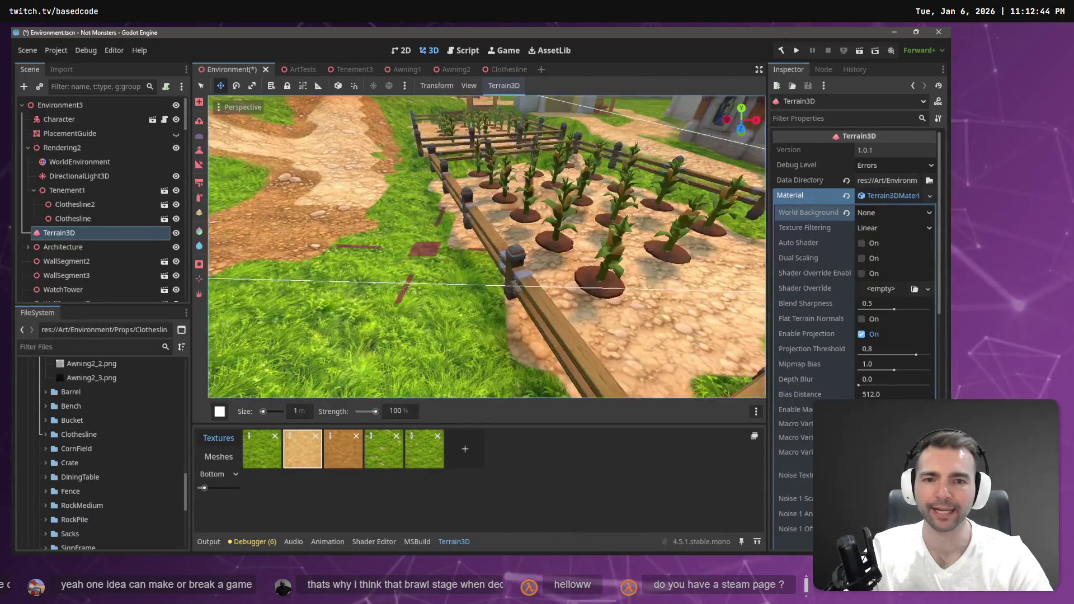
pyautogui.scroll(-4, 486, 246)
pyautogui.scroll(6, 487, 246)
pyautogui.scroll(-4, 487, 246)
pyautogui.scroll(2, 487, 246)
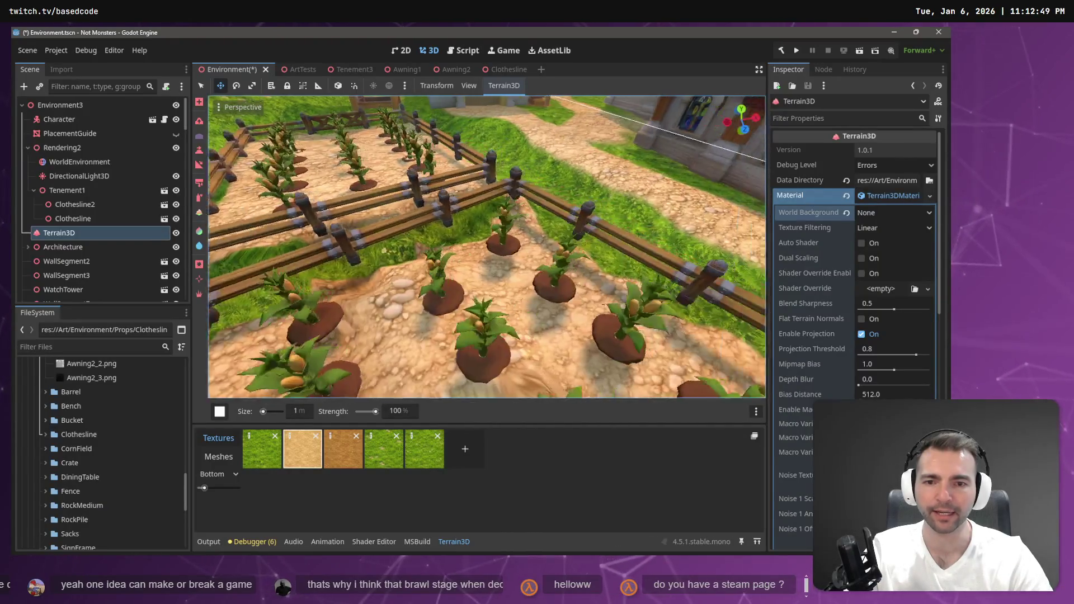
pyautogui.scroll(8, 487, 246)
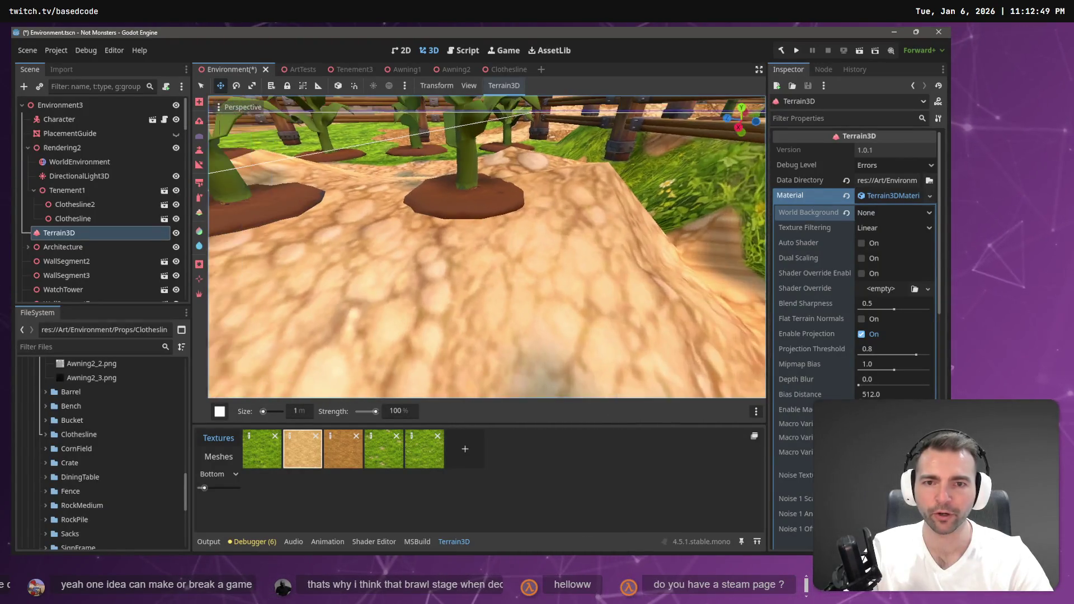
pyautogui.scroll(6, 487, 246)
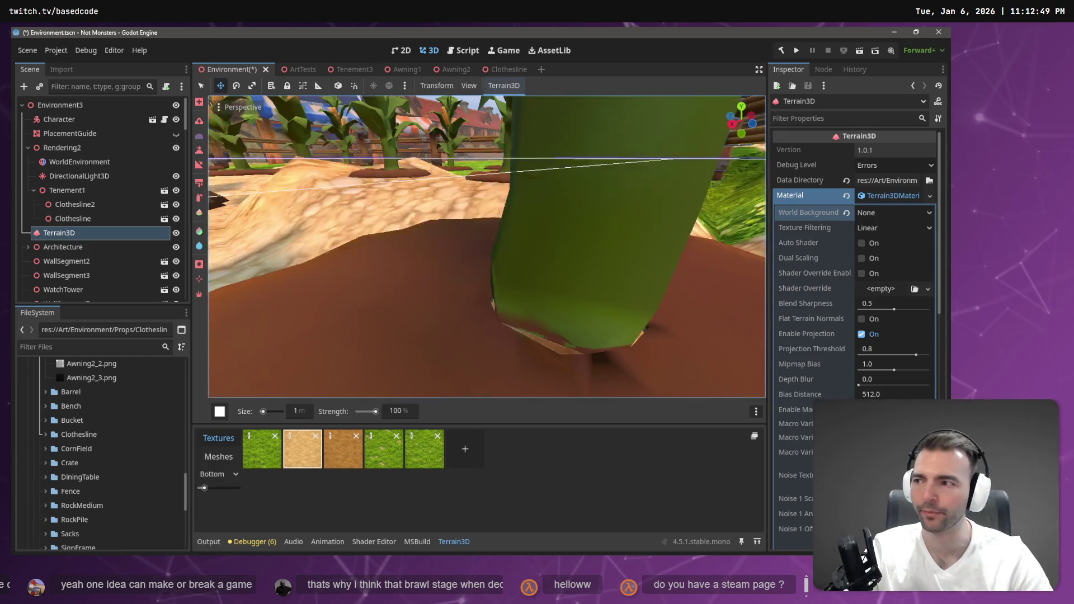
pyautogui.scroll(-4, 487, 247)
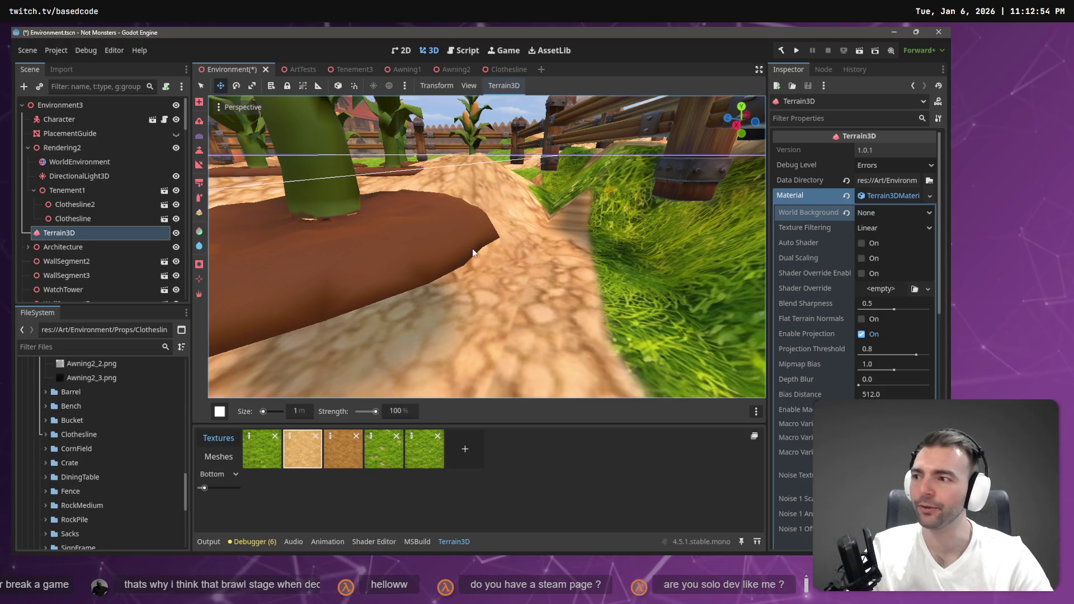
pyautogui.scroll(-4, 538, 222)
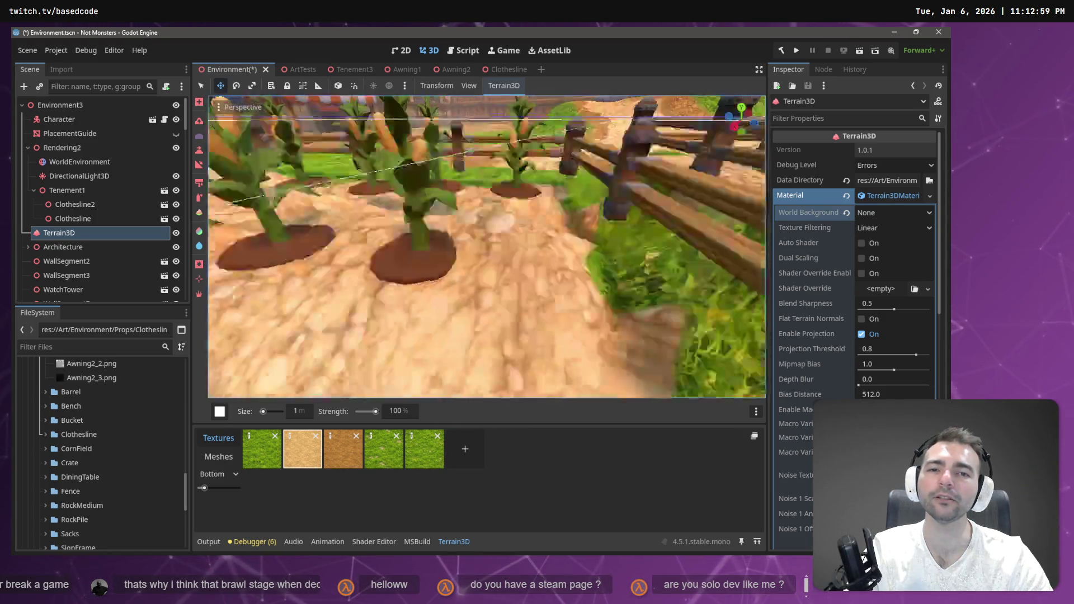
pyautogui.scroll(-3, 506, 281)
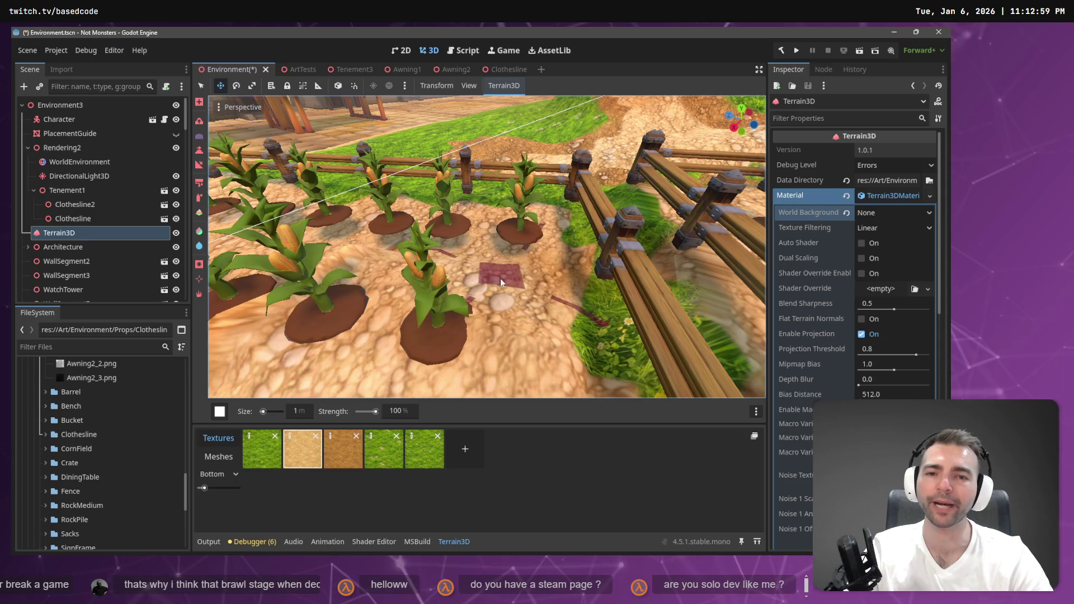
pyautogui.scroll(-5, 500, 277)
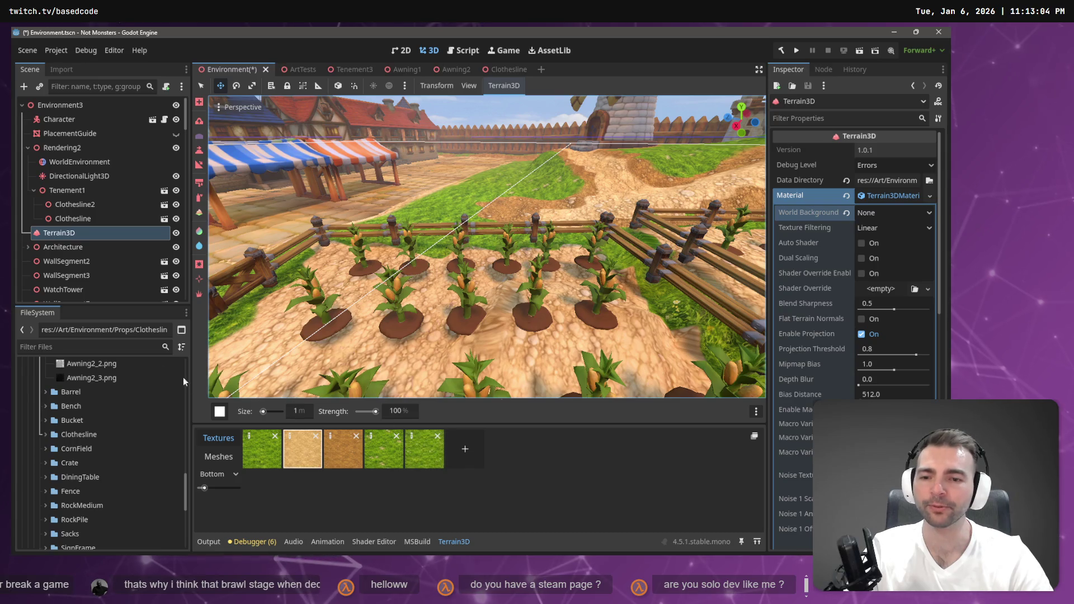
pyautogui.click(65, 222)
pyautogui.click(62, 233)
pyautogui.hotkey('ctrl', 'l')
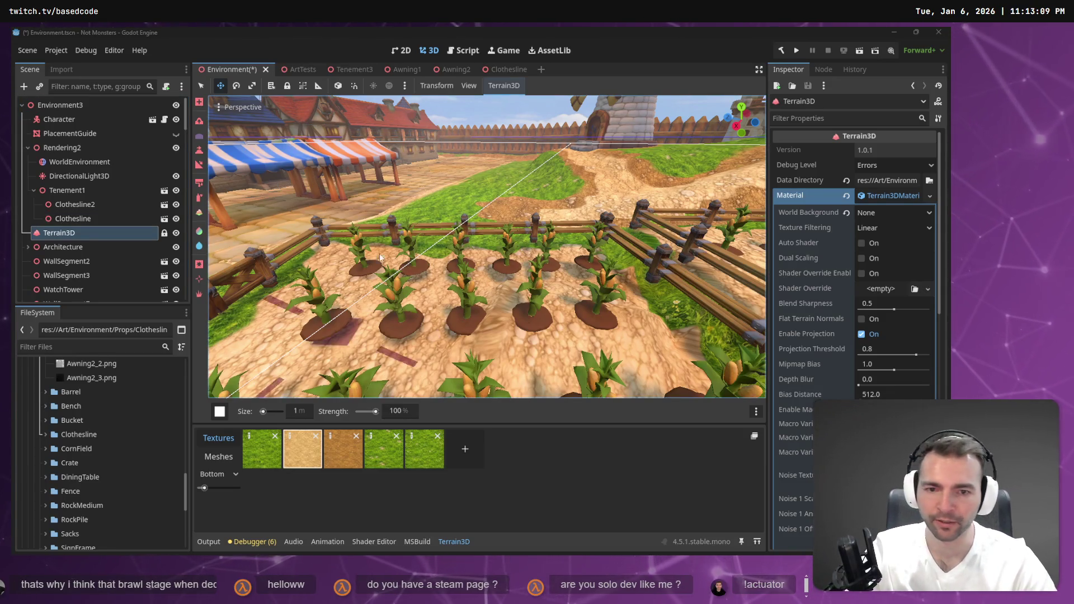
pyautogui.moveTo(547, 323); pyautogui.dragTo(443, 330)
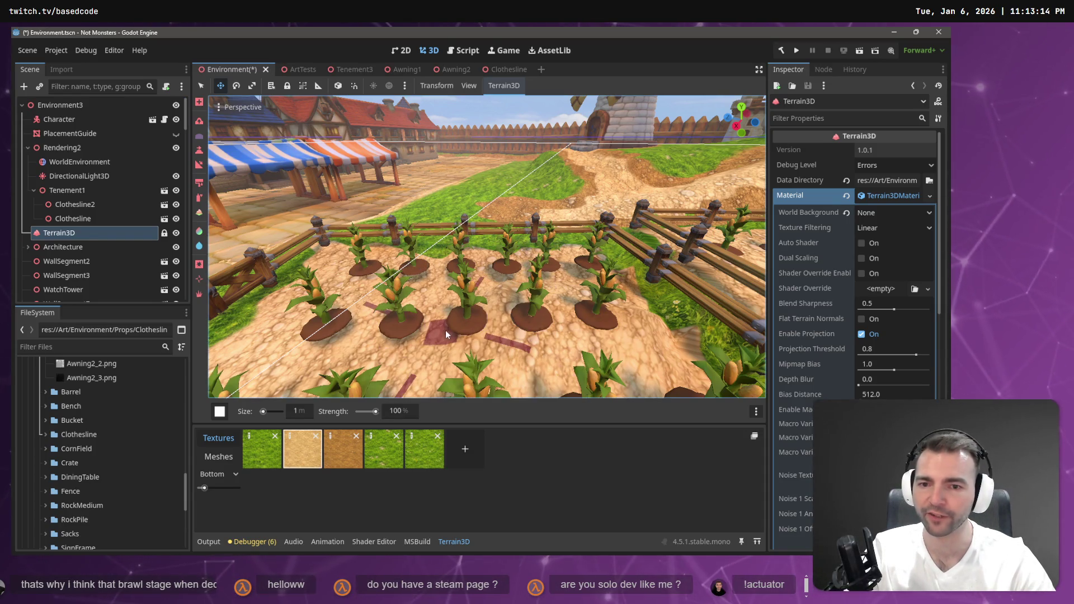
pyautogui.rightClick(445, 330)
pyautogui.press('w')
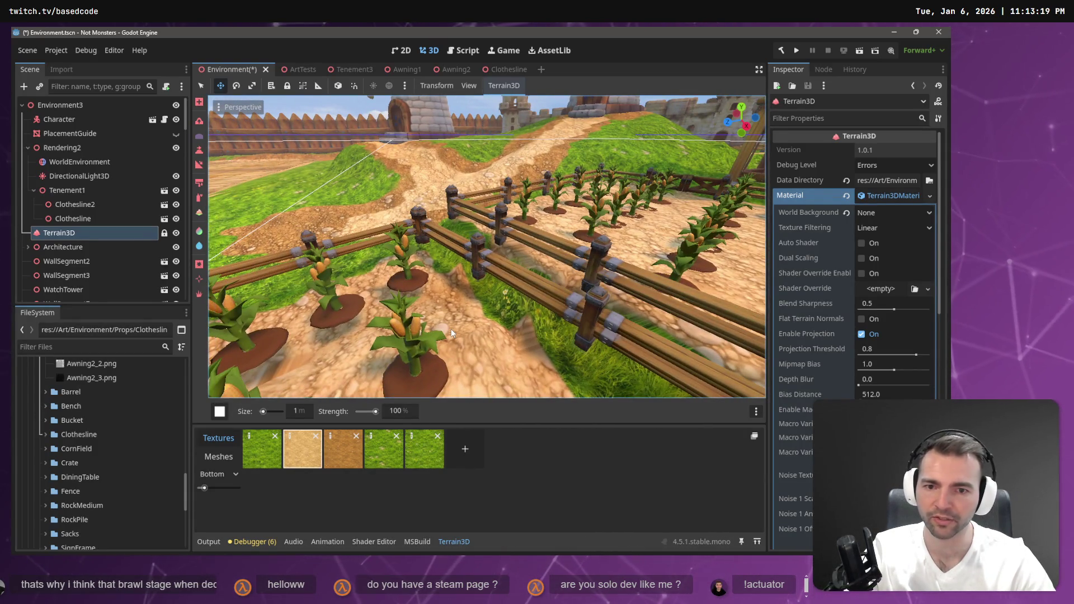
pyautogui.moveTo(409, 340); pyautogui.dragTo(285, 335)
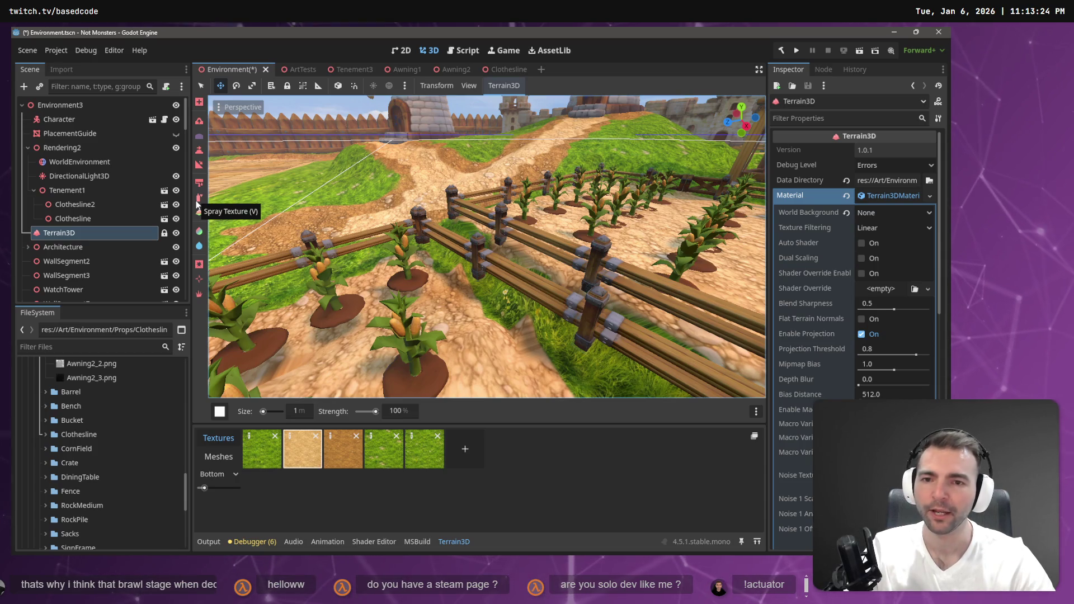
pyautogui.press('w')
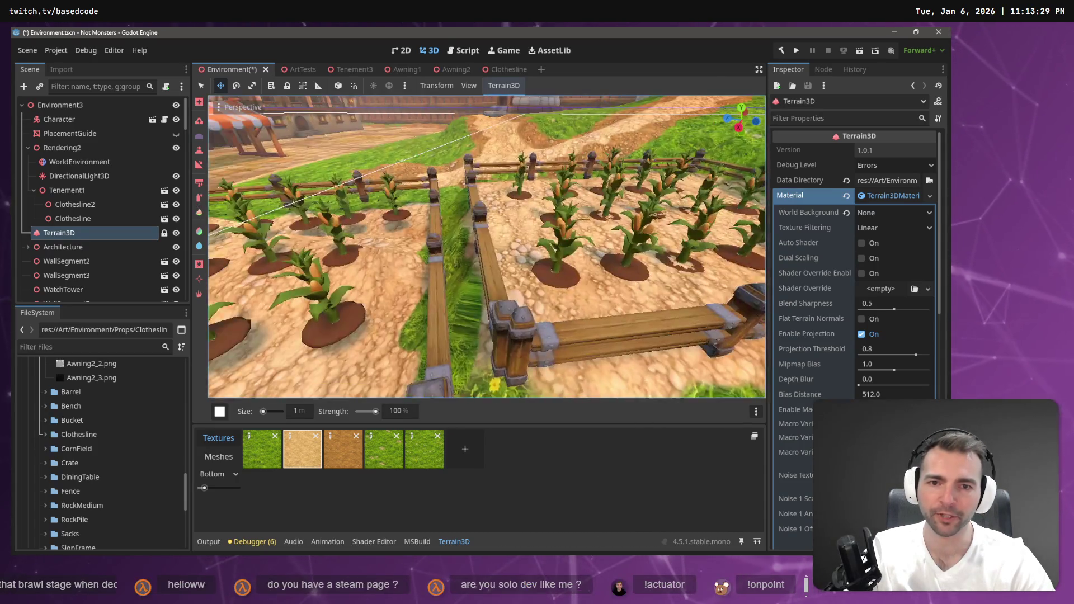
pyautogui.press('w')
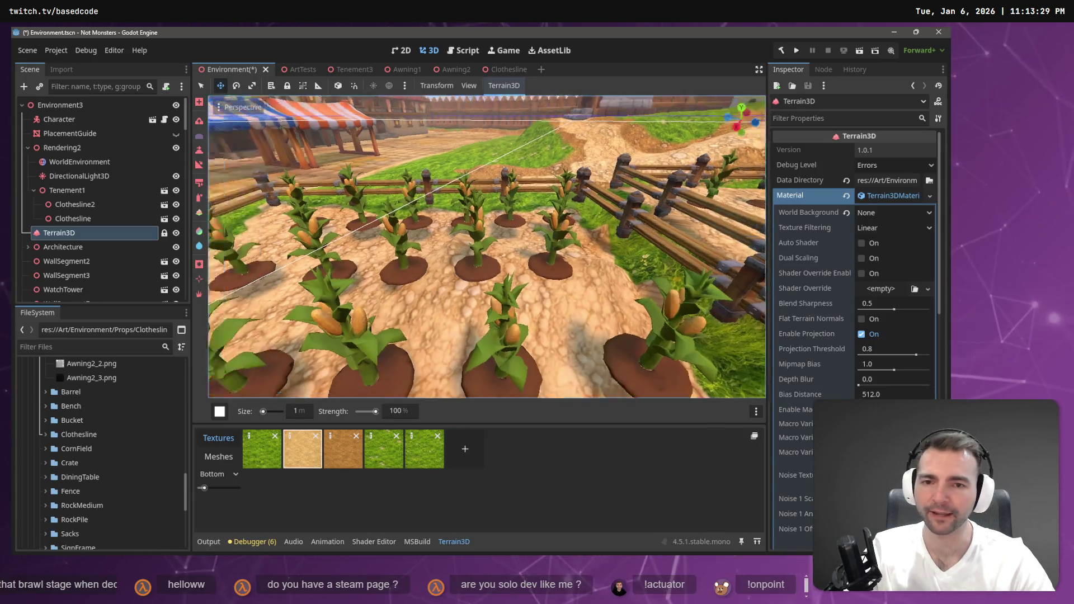
pyautogui.press('s')
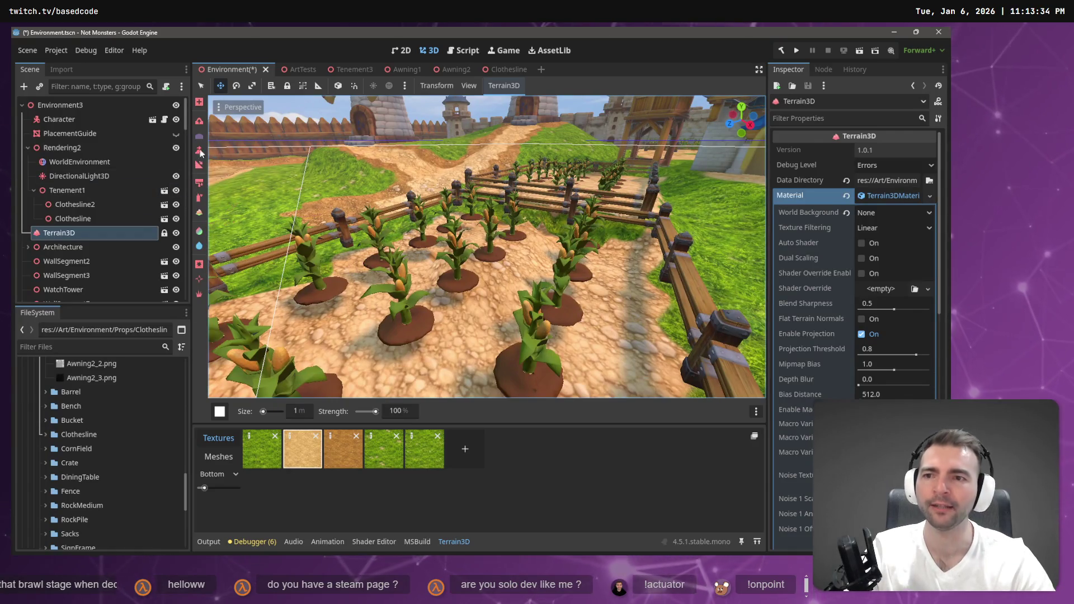
pyautogui.click(200, 151)
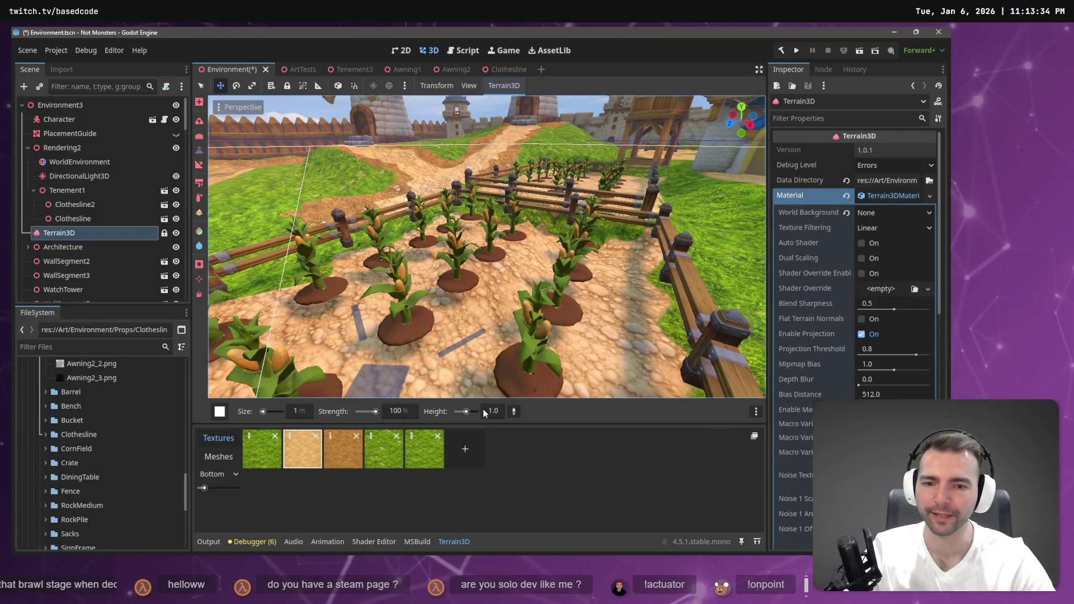
pyautogui.click(516, 246)
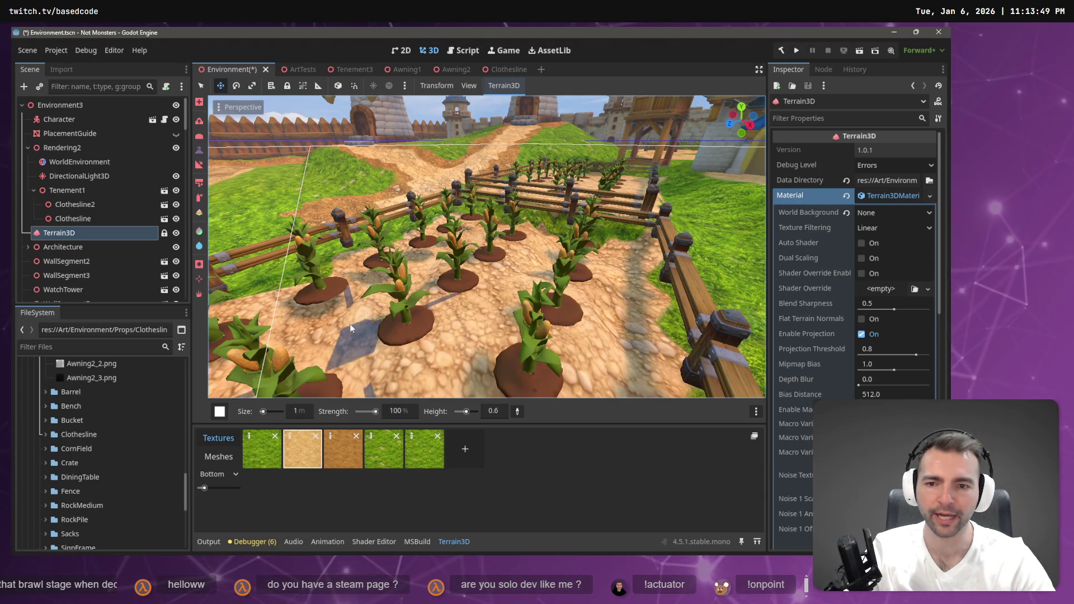
pyautogui.scroll(5, 421, 272)
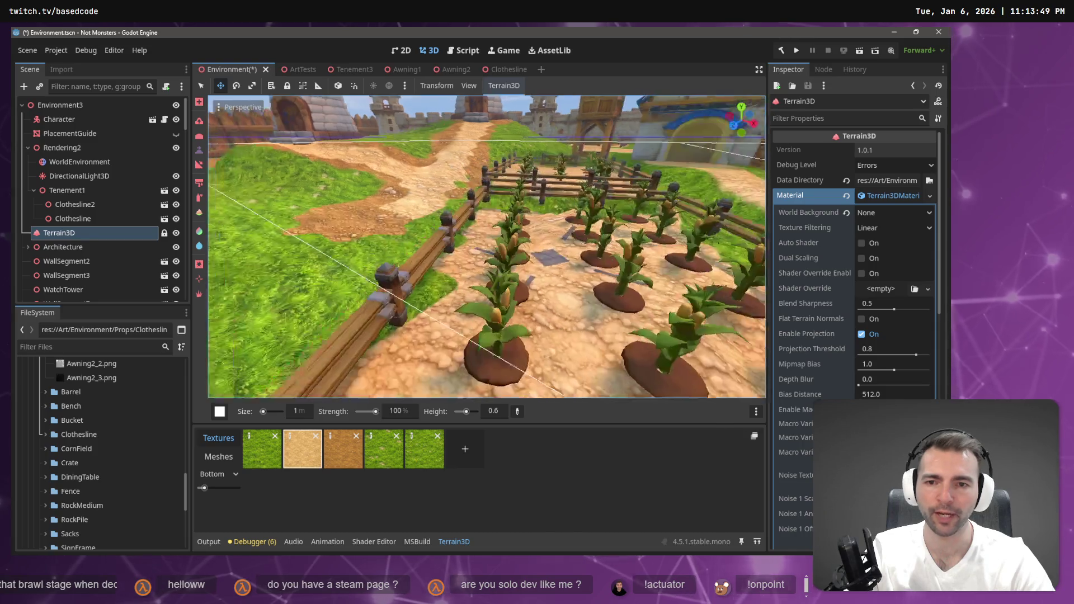
pyautogui.press('t')
pyautogui.scroll(-5, 429, 239)
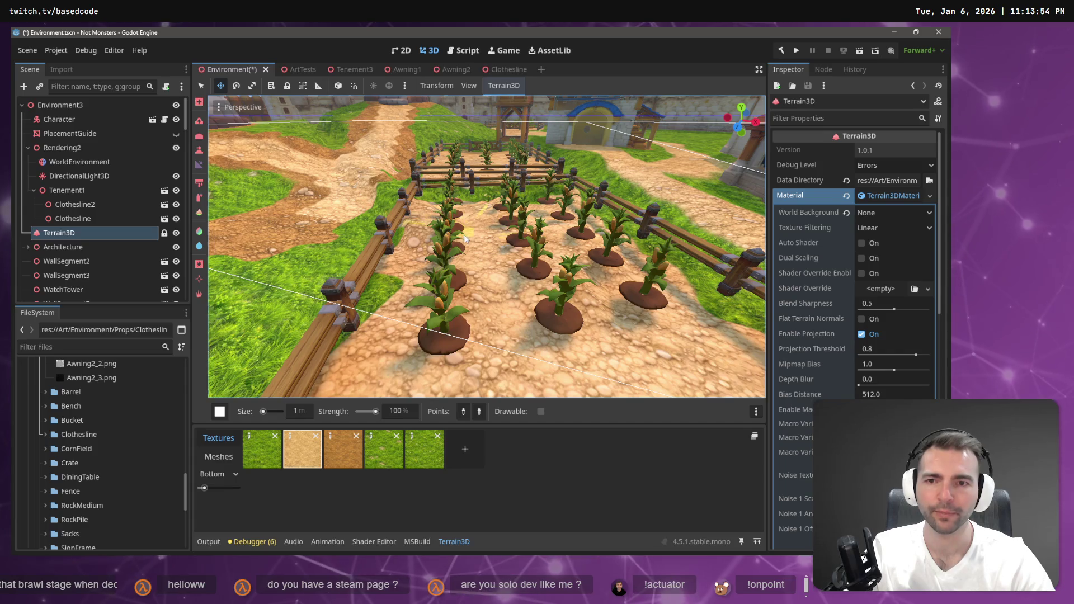
pyautogui.scroll(5, 464, 238)
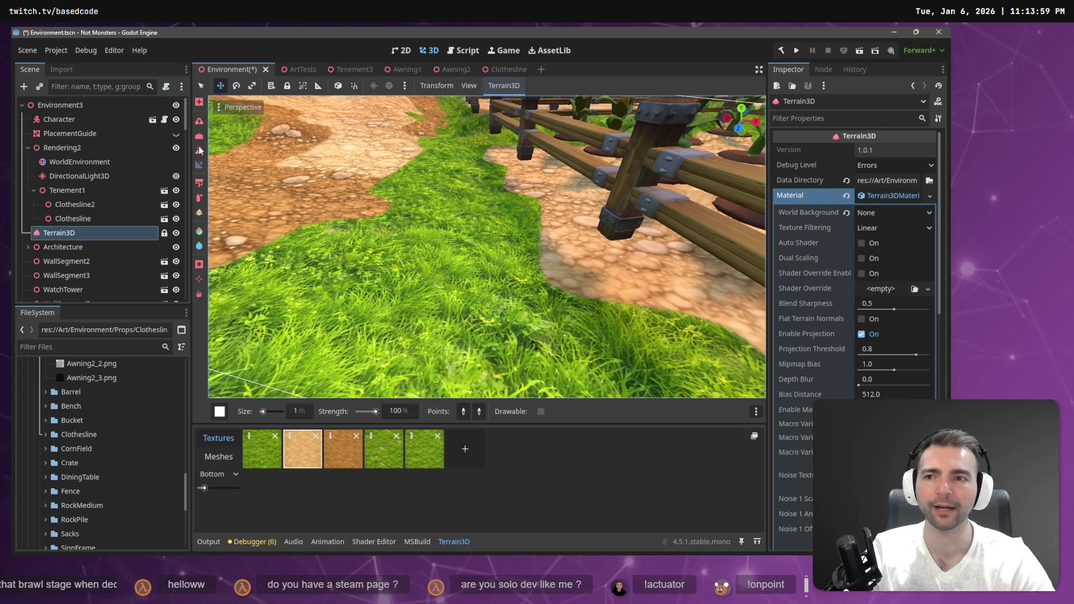
pyautogui.click(199, 150)
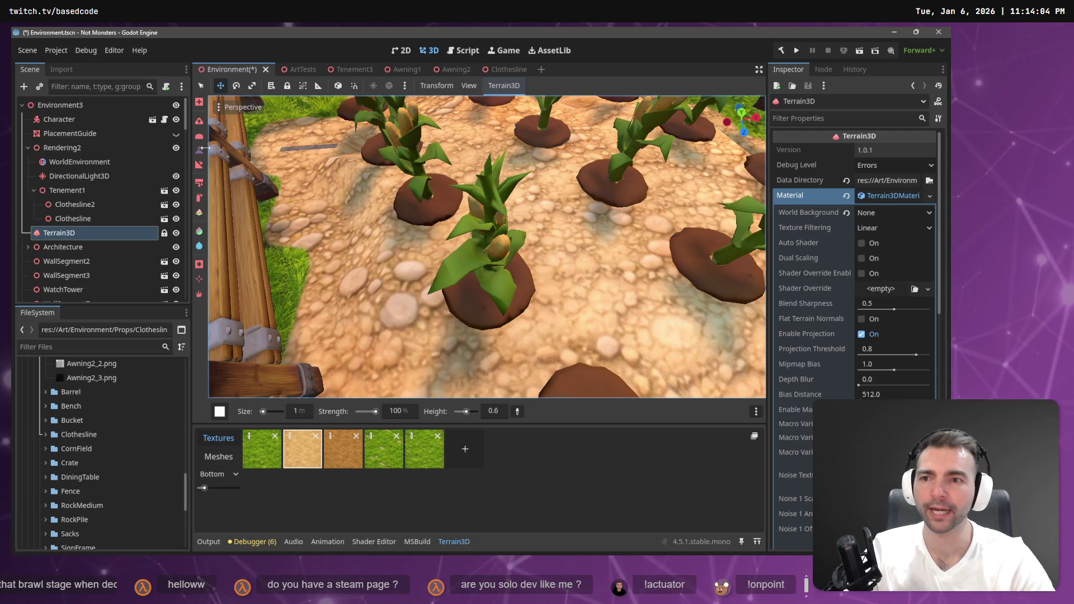
pyautogui.scroll(-5, 487, 246)
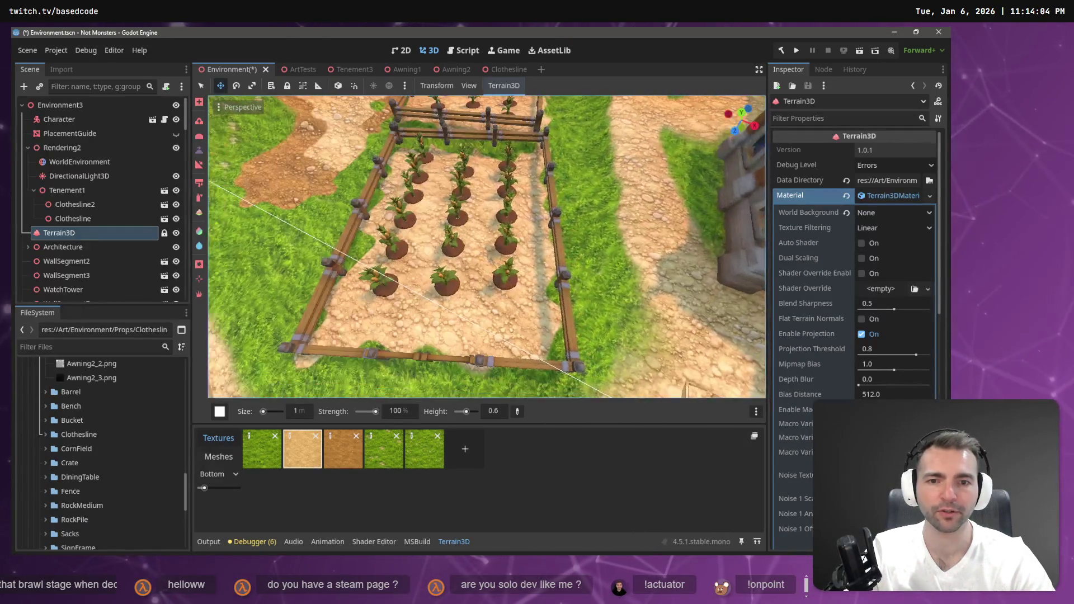
pyautogui.scroll(-5, 486, 246)
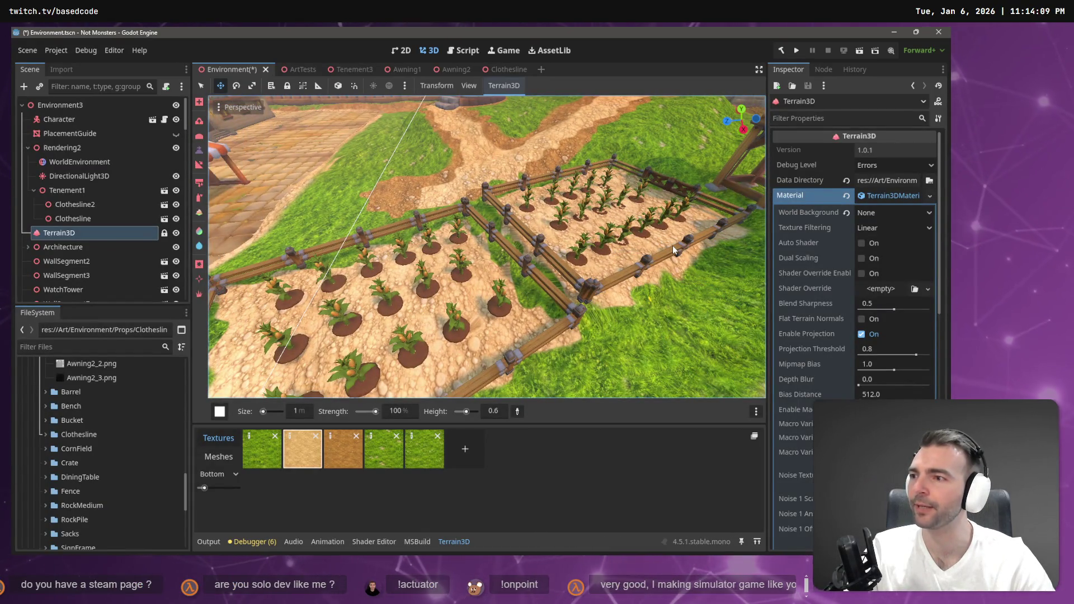
pyautogui.scroll(5, 673, 246)
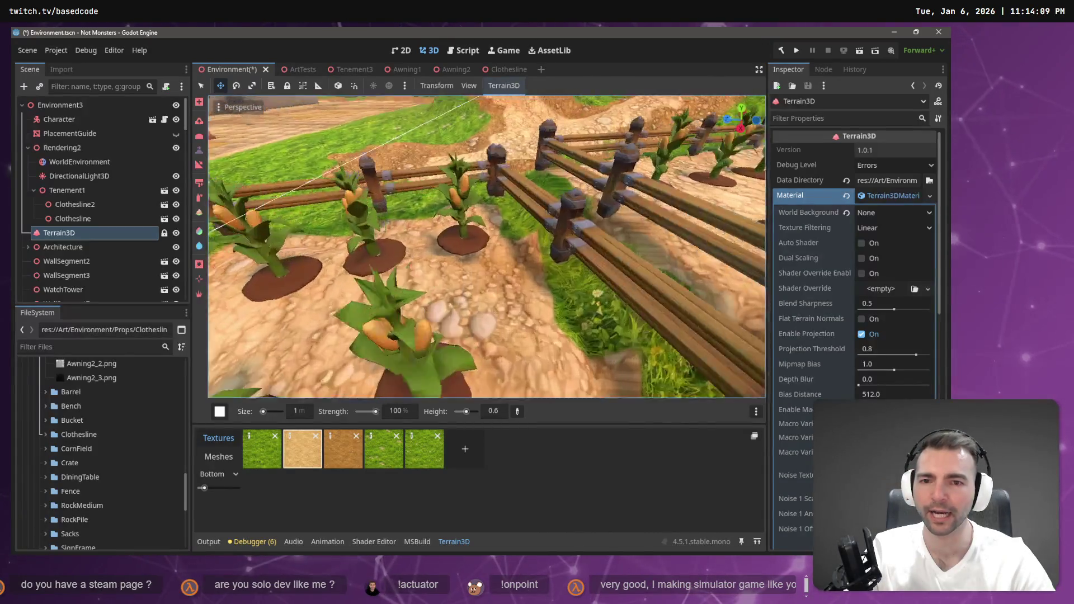
pyautogui.scroll(3, 455, 264)
pyautogui.scroll(-3, 456, 264)
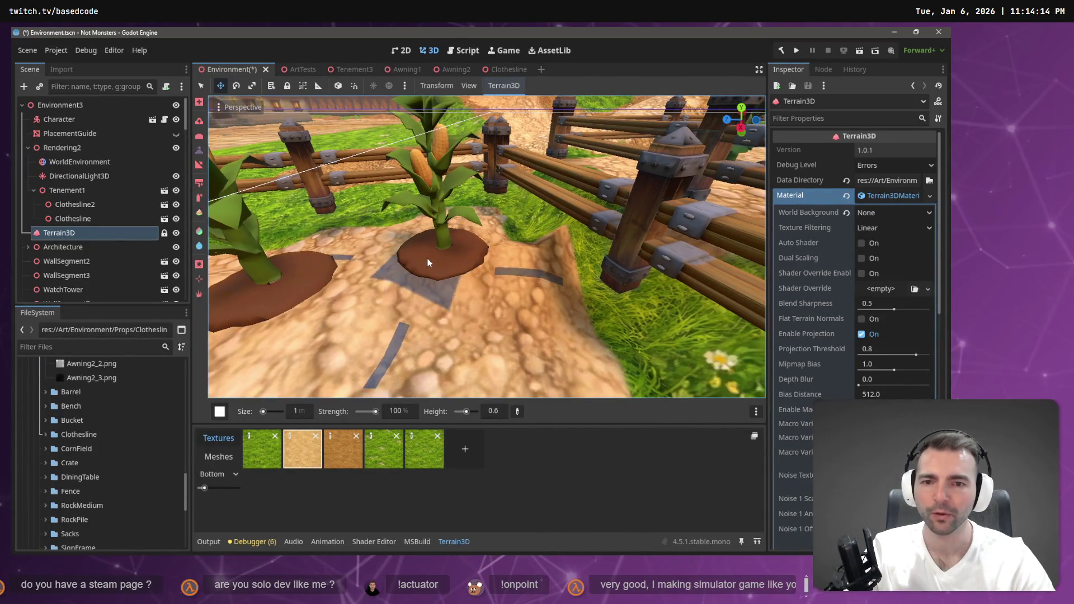
pyautogui.scroll(-3, 428, 263)
pyautogui.scroll(3, 428, 263)
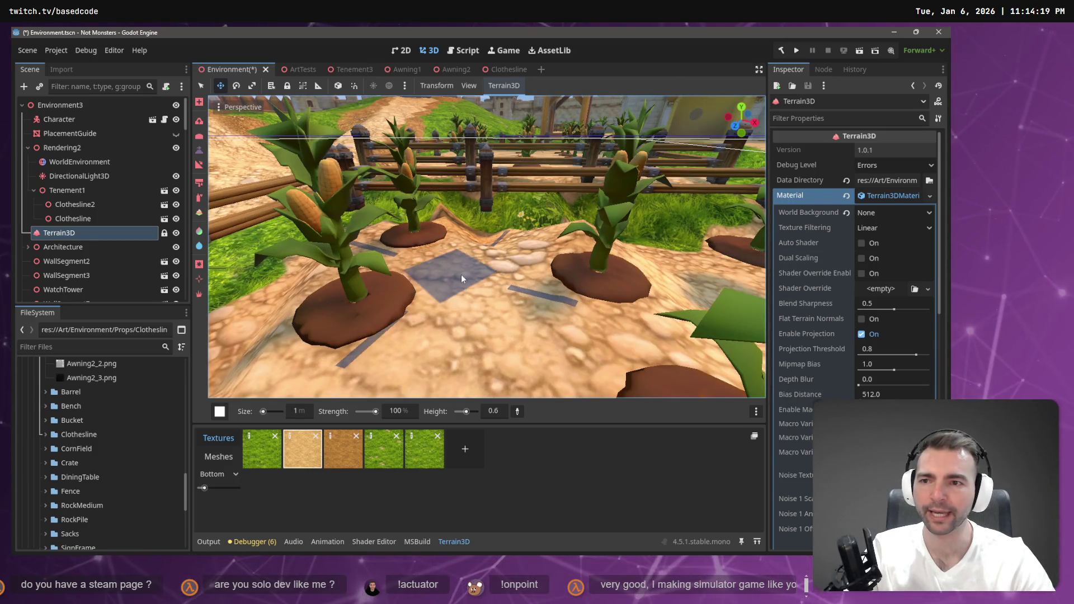
pyautogui.scroll(-5, 645, 280)
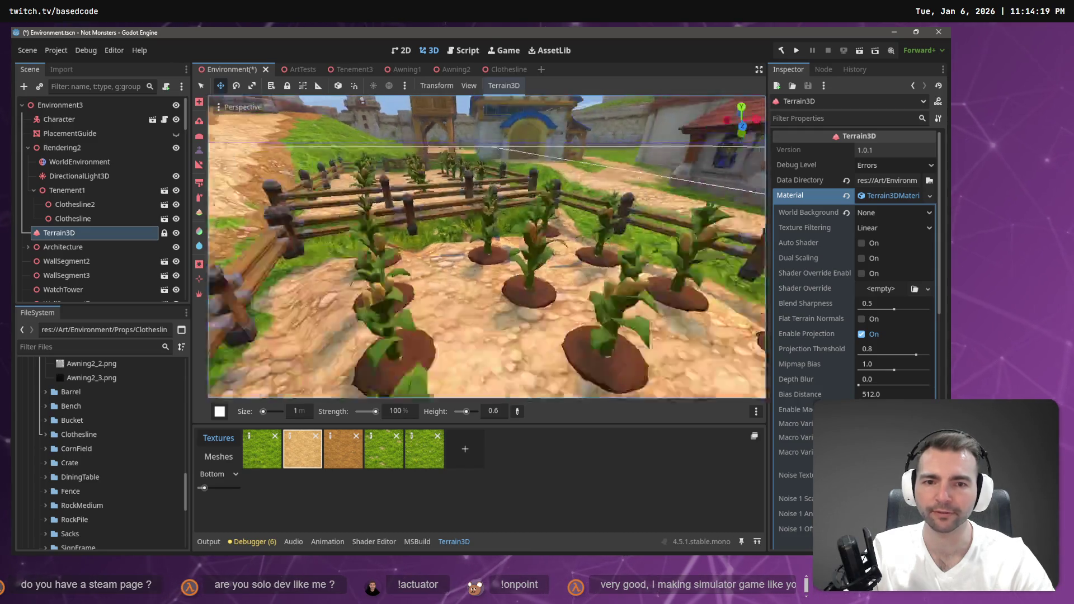
pyautogui.scroll(3, 571, 277)
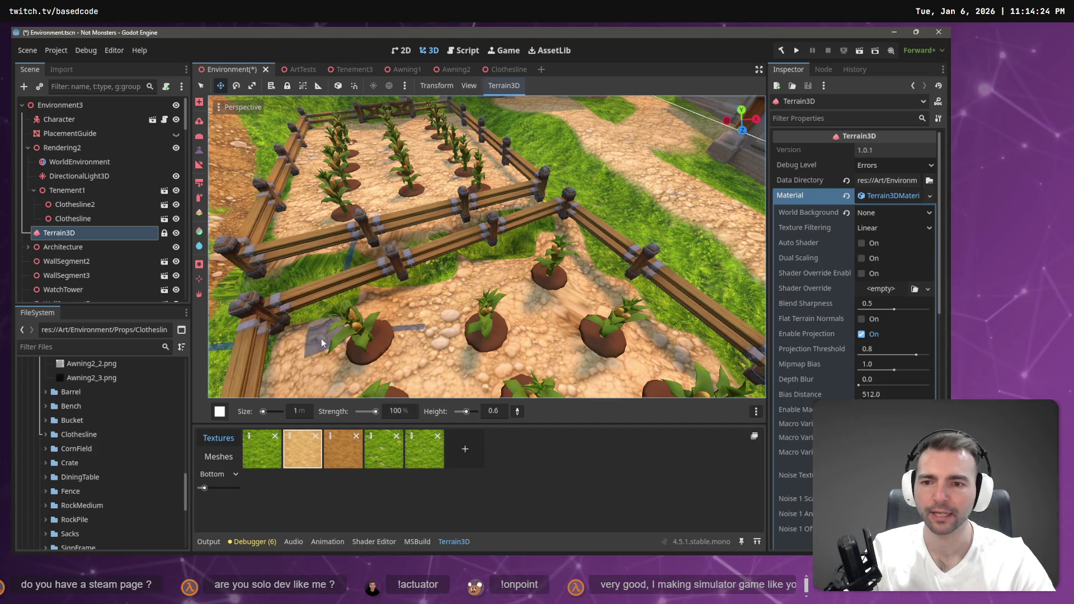
pyautogui.scroll(-3, 307, 367)
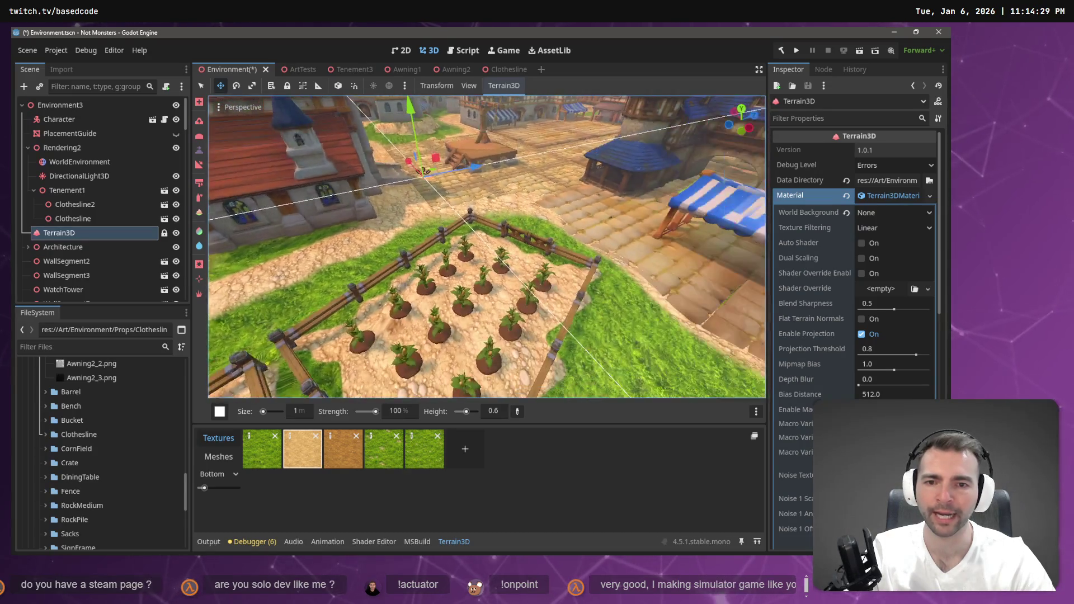
pyautogui.scroll(4, 308, 367)
pyautogui.scroll(3, 394, 365)
pyautogui.scroll(-4, 394, 365)
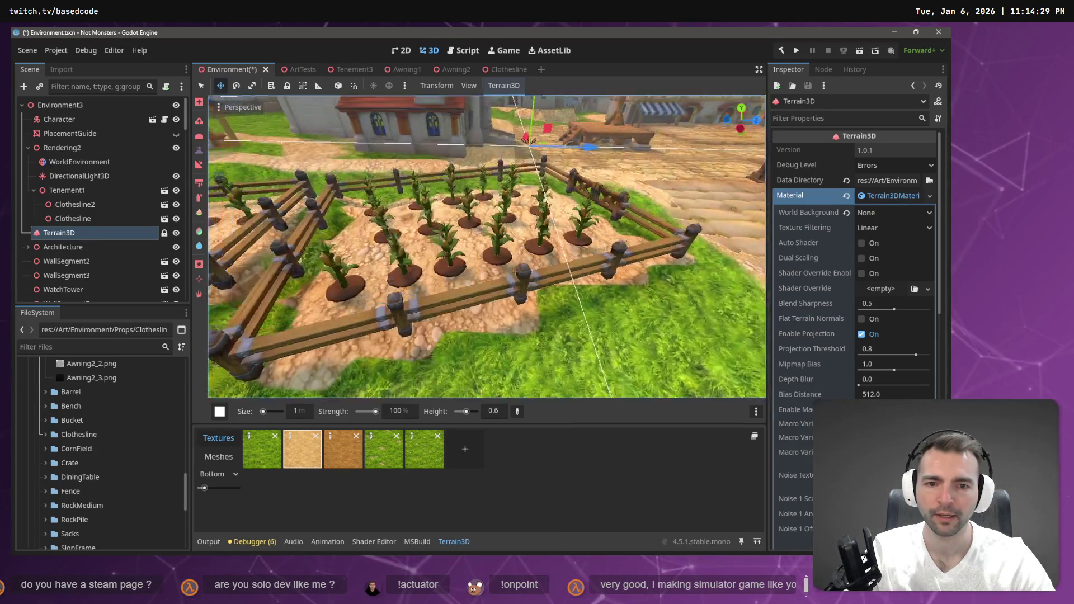
pyautogui.scroll(2, 394, 366)
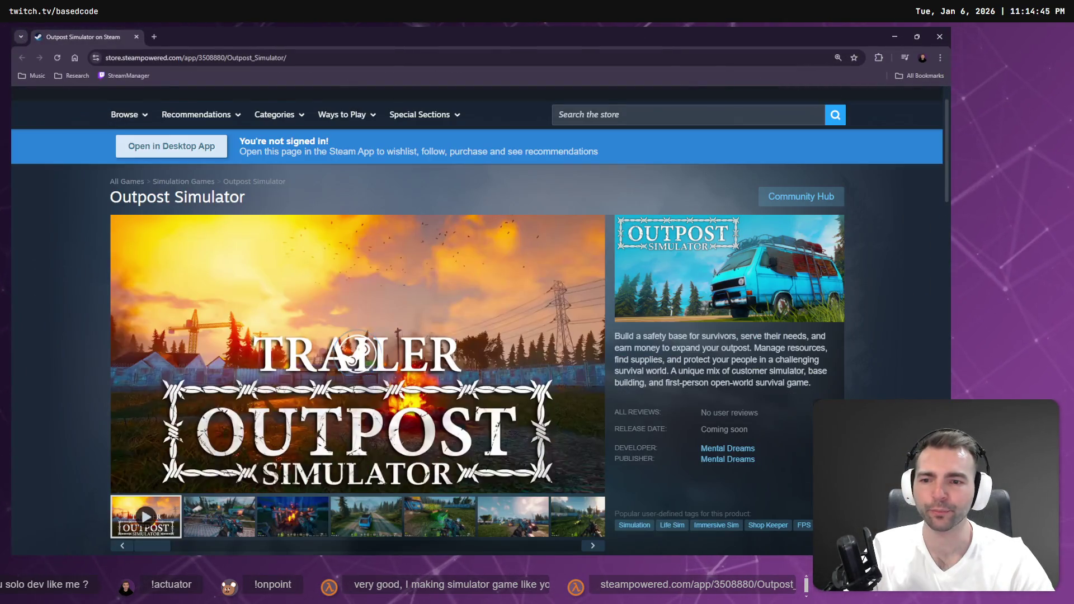
# Unmute the Outpost Simulator trailer and play it full screen
pyautogui.scroll(-1, 407, 238)
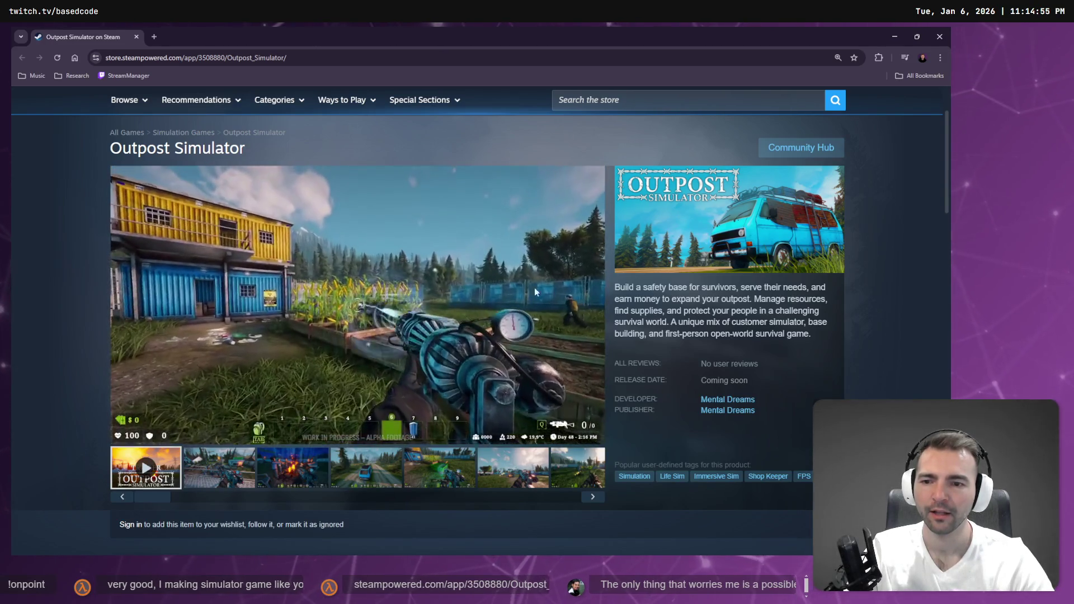
pyautogui.click(148, 432)
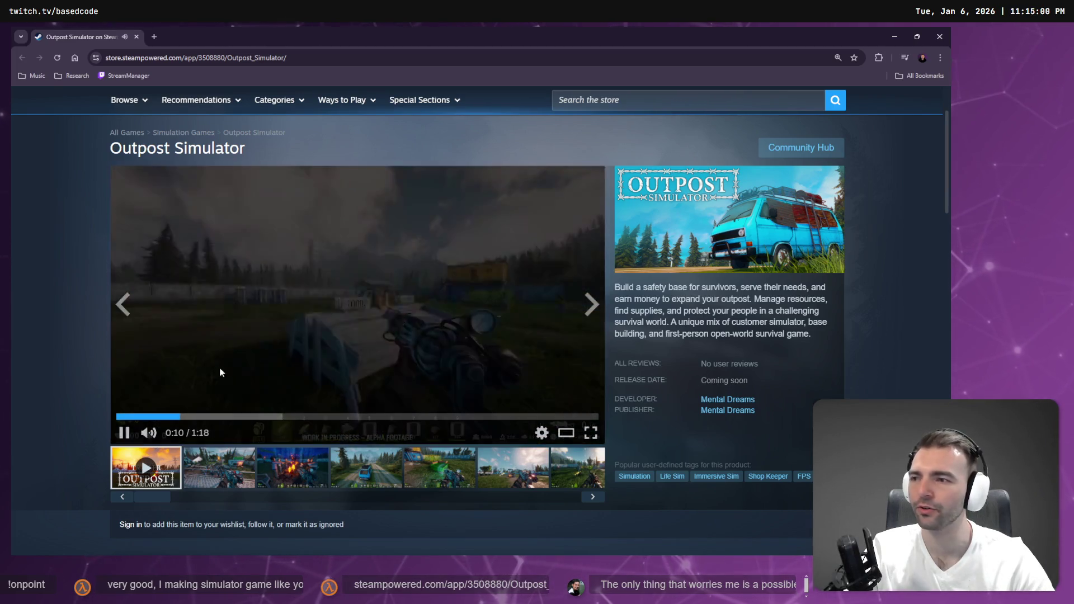
pyautogui.click(588, 432)
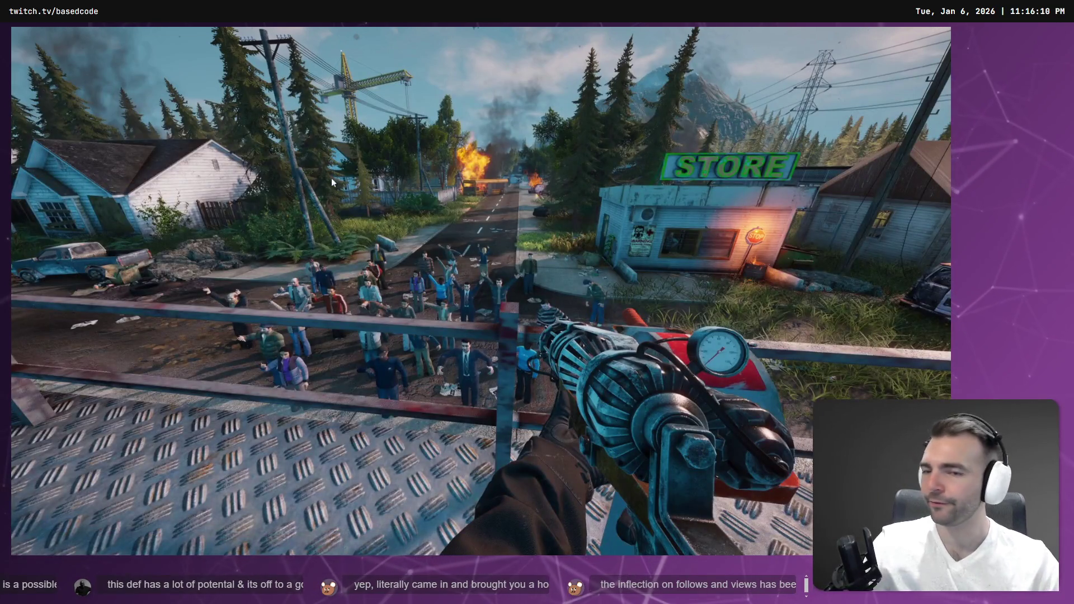
# Exit full screen, show the campfire screenshot, and scroll to the Coming soon and Languages sections
pyautogui.press('Escape')
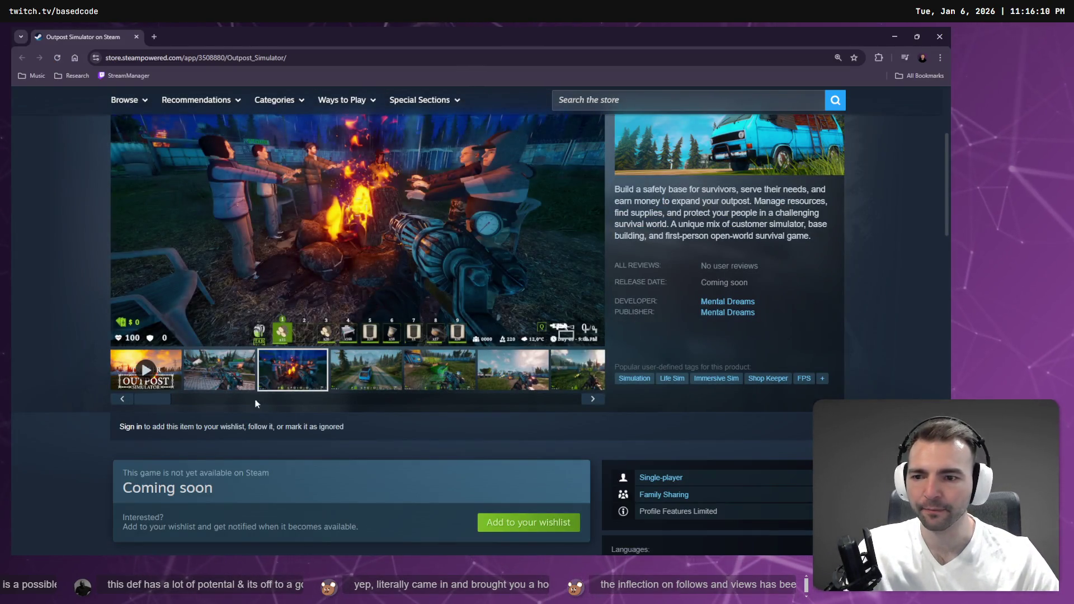
pyautogui.click(235, 383)
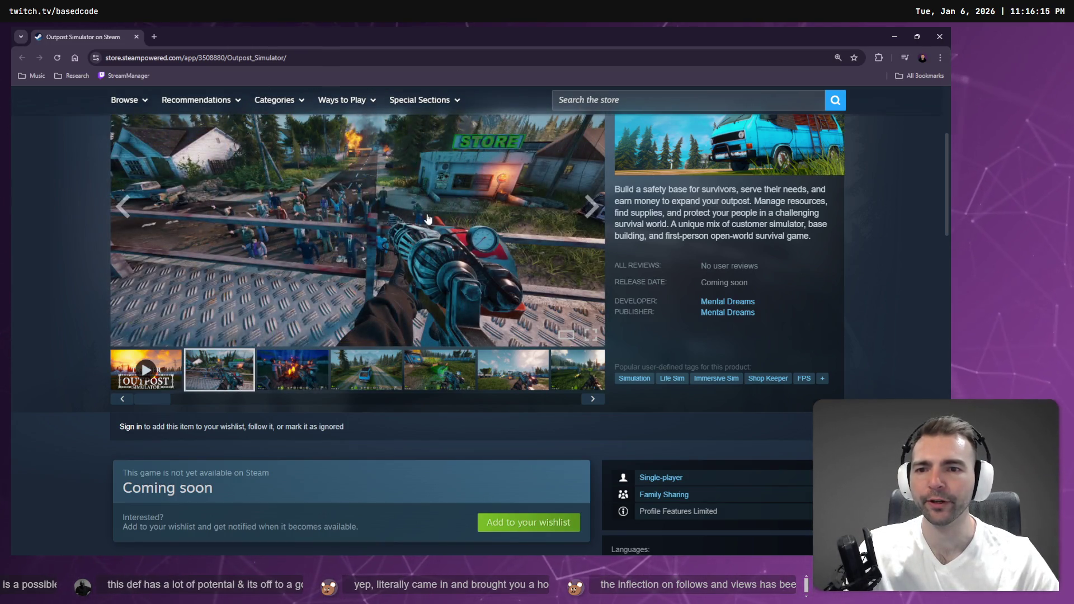
pyautogui.scroll(2, 427, 218)
pyautogui.scroll(-1, 371, 250)
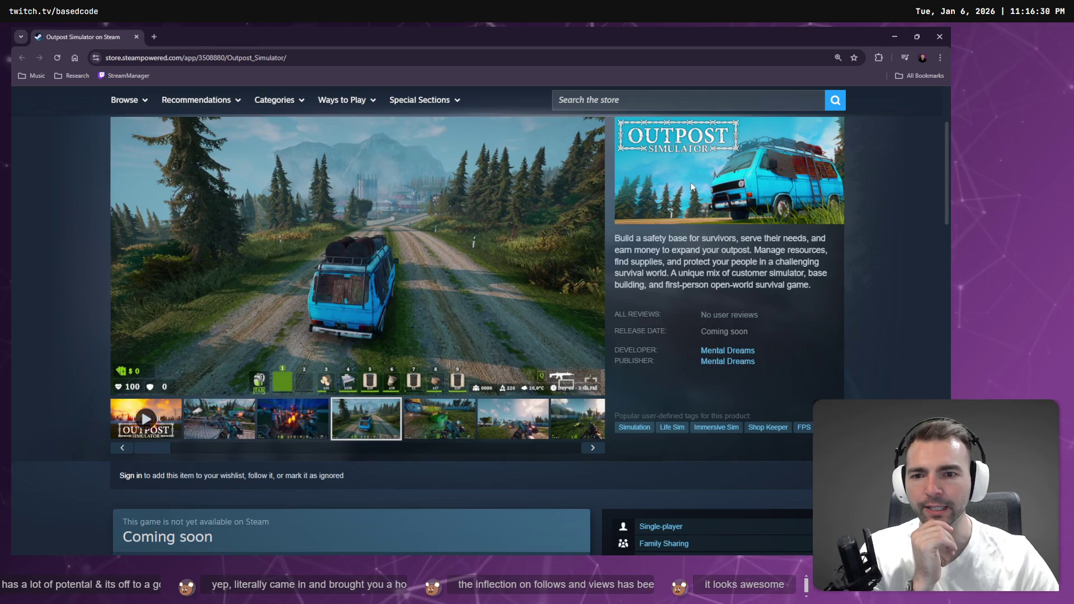
pyautogui.scroll(2, 706, 199)
pyautogui.scroll(-7, 699, 193)
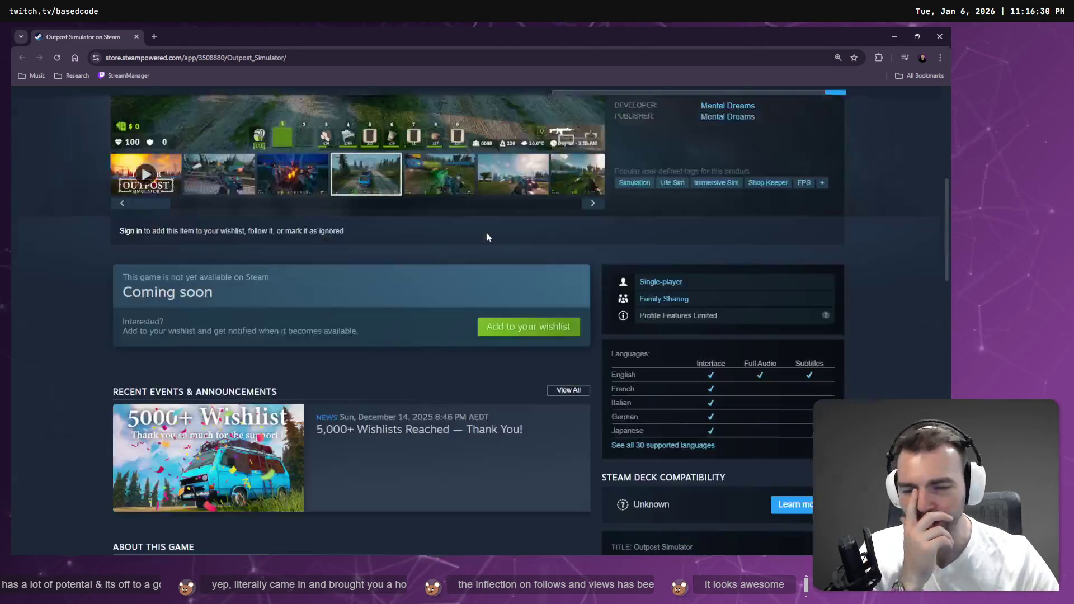
pyautogui.scroll(7, 537, 250)
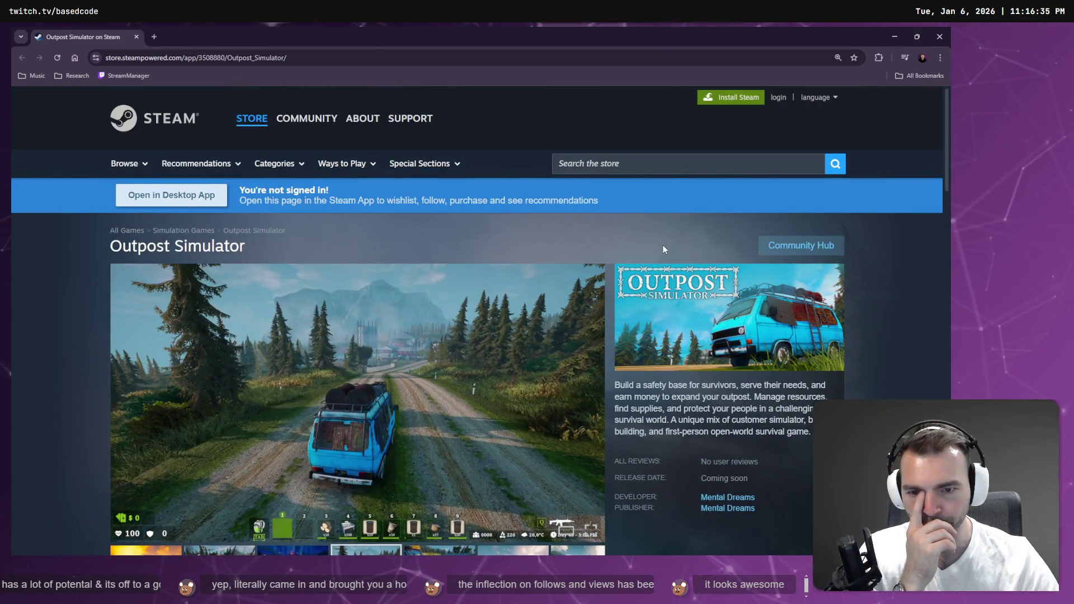
pyautogui.scroll(-2, 671, 247)
pyautogui.scroll(-5, 679, 248)
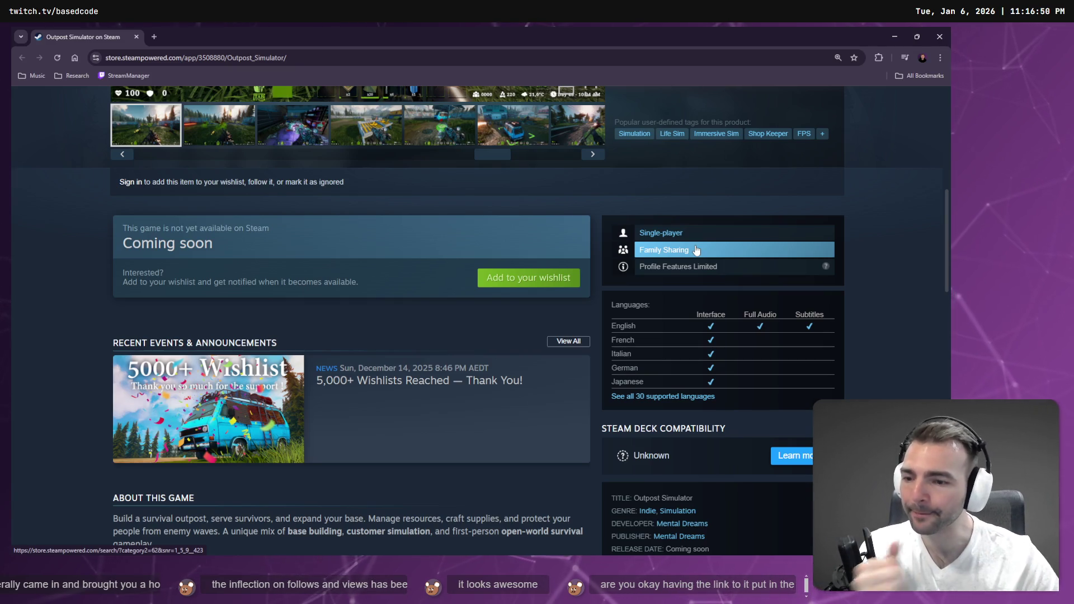
# Expand the full About This Game description of Outpost Simulator
pyautogui.scroll(-5, 644, 253)
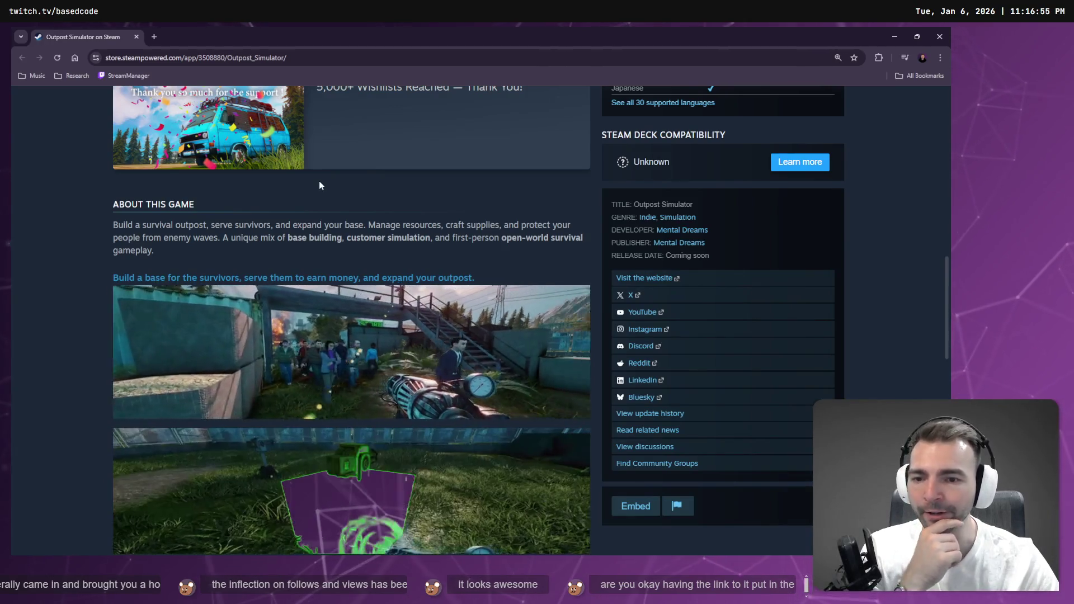
pyautogui.scroll(-1, 319, 185)
pyautogui.scroll(-4, 319, 185)
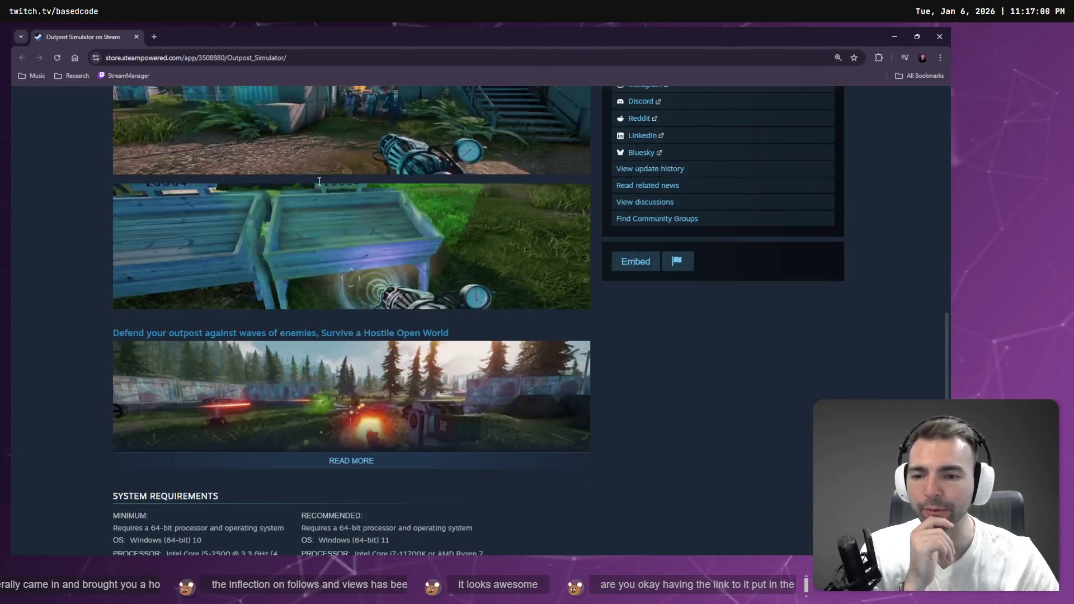
pyautogui.click(381, 467)
pyautogui.scroll(-3, 379, 466)
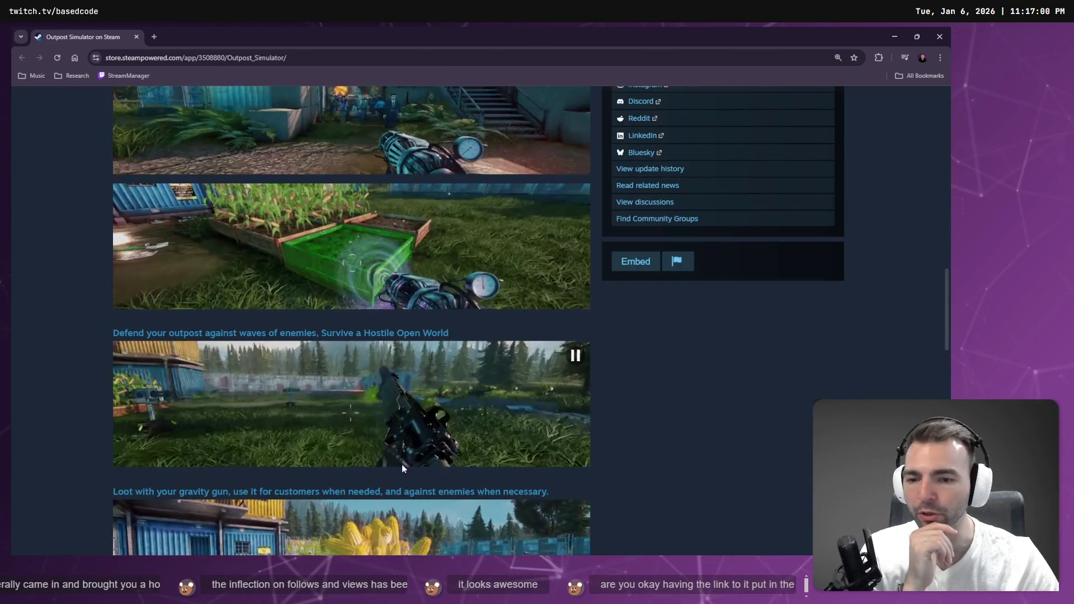
pyautogui.scroll(-4, 531, 442)
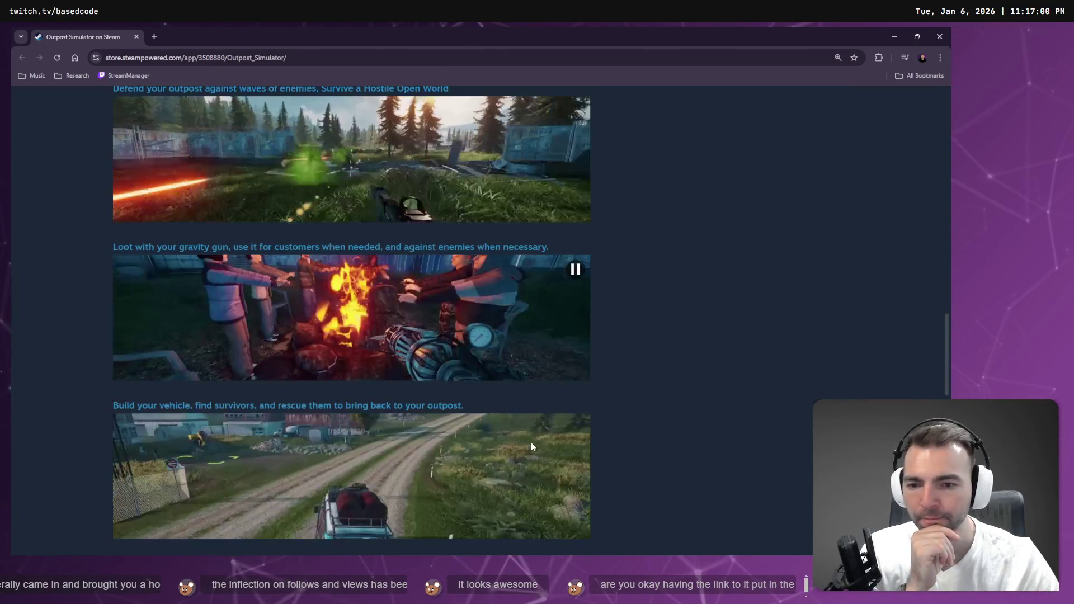
# Scroll back to the top of the store page and return to the Godot editor
pyautogui.scroll(15, 327, 370)
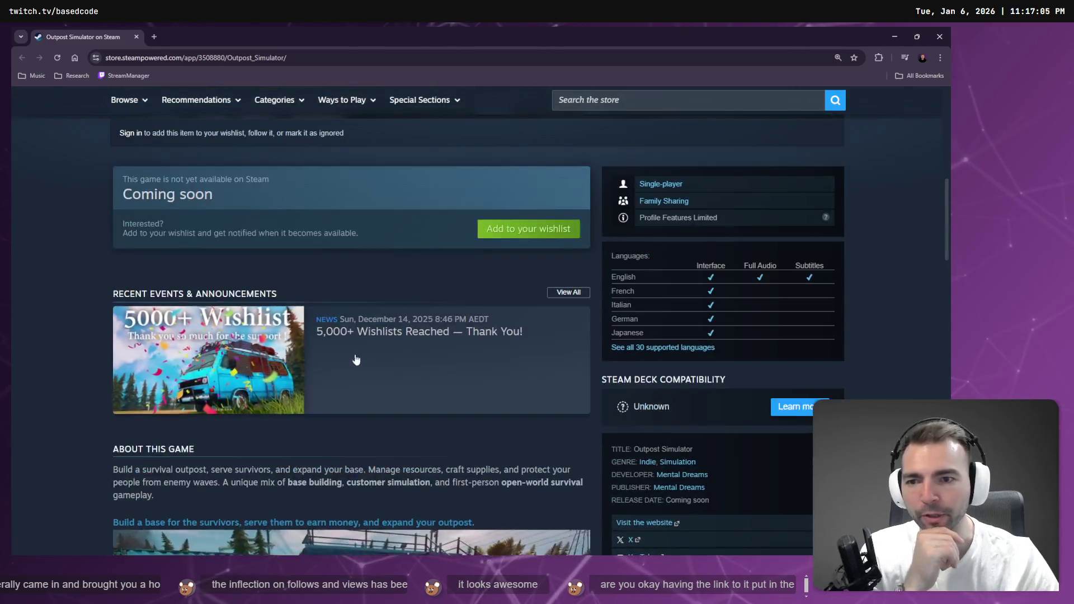
pyautogui.scroll(-7, 327, 371)
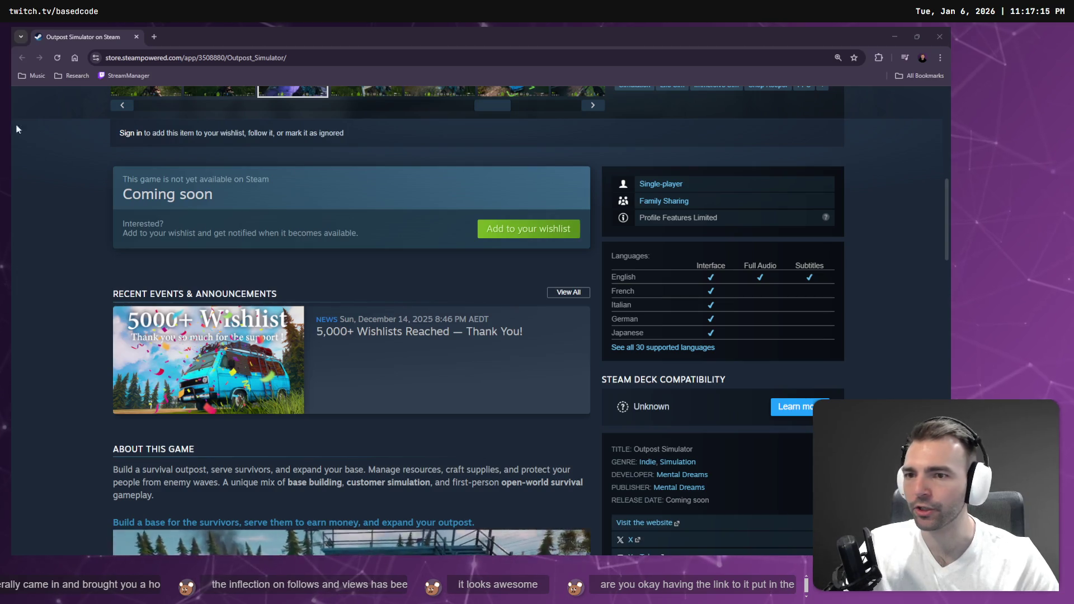
pyautogui.scroll(8, 320, 147)
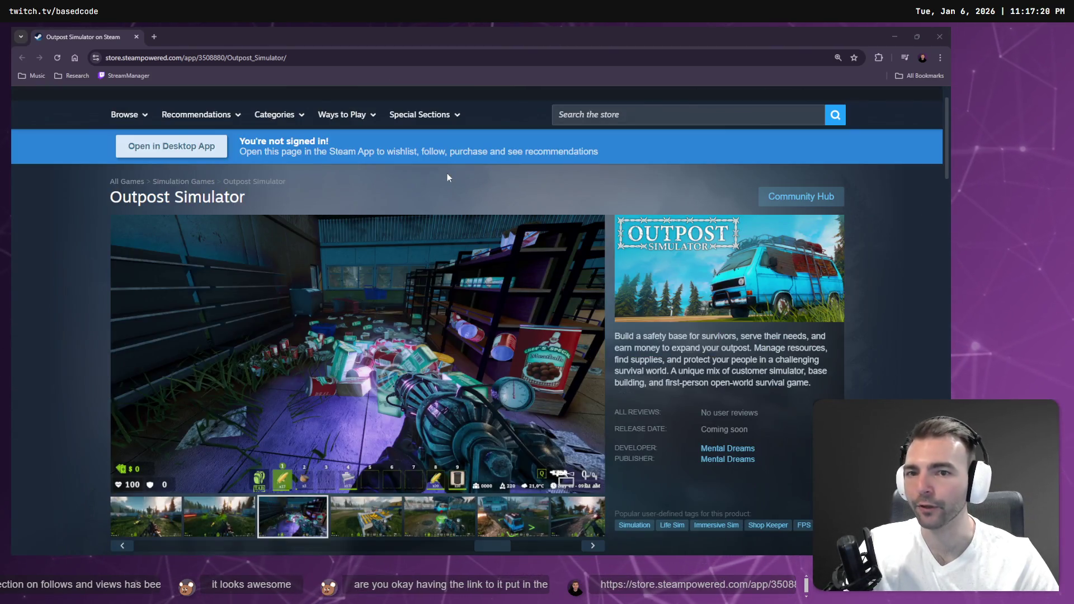
pyautogui.click(442, 191)
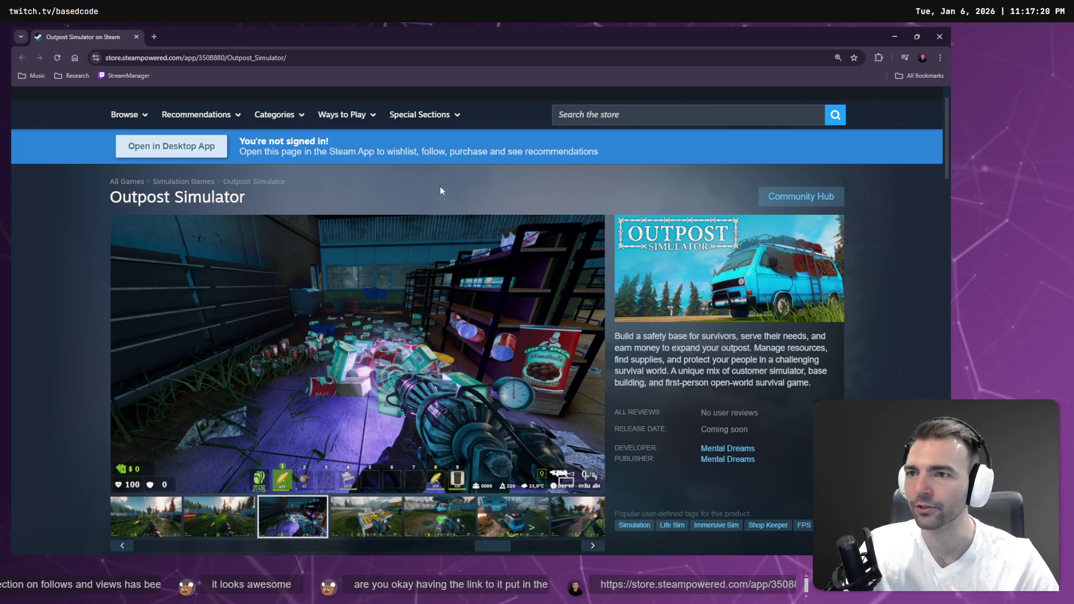
pyautogui.hotkey('alt', 'Tab')
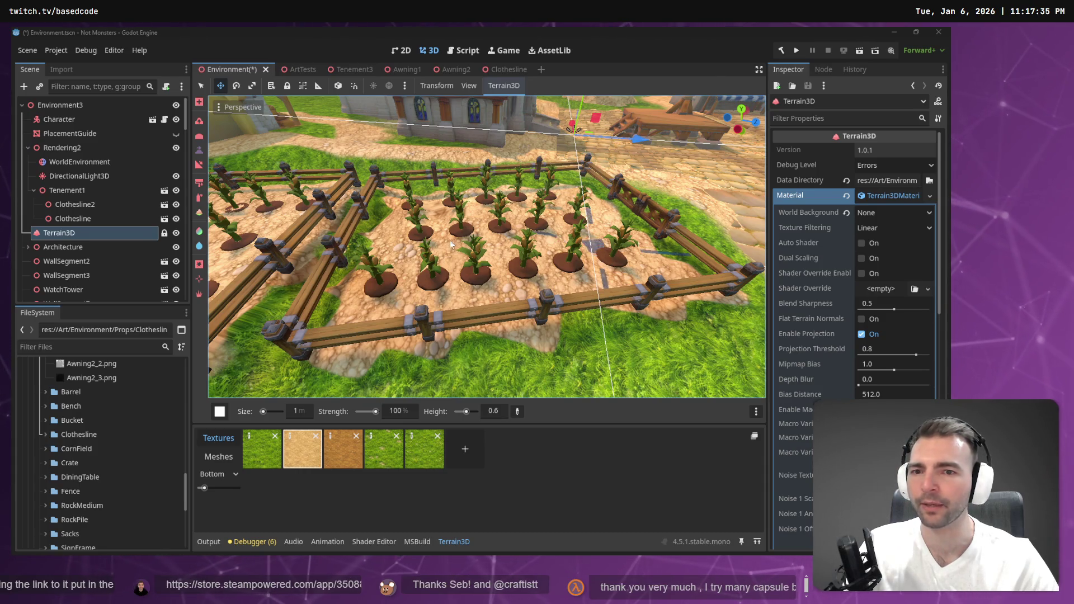
pyautogui.press('w')
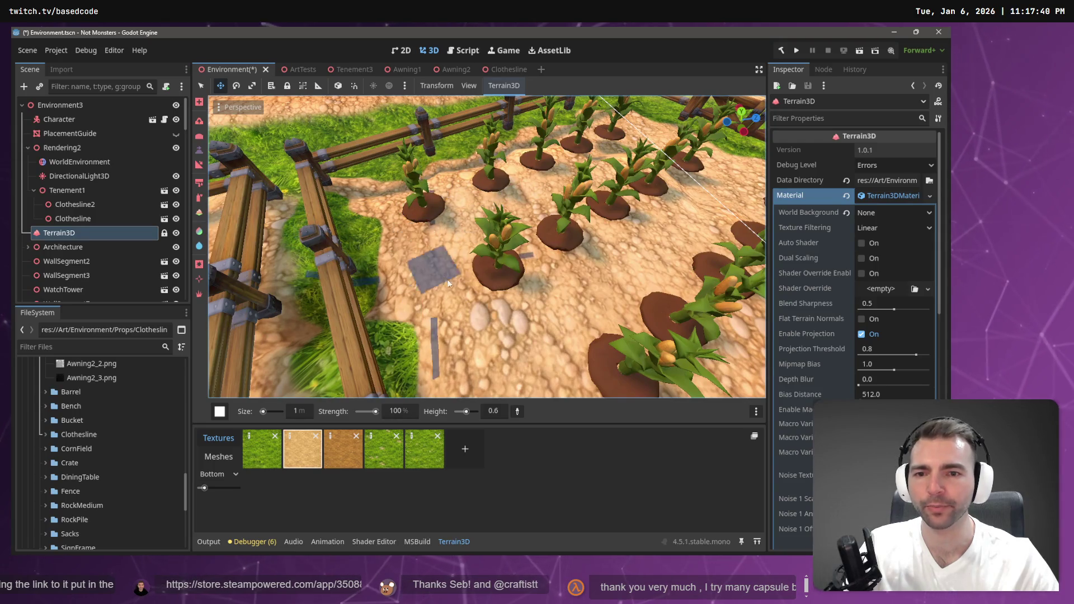
pyautogui.press('s')
pyautogui.press('s')
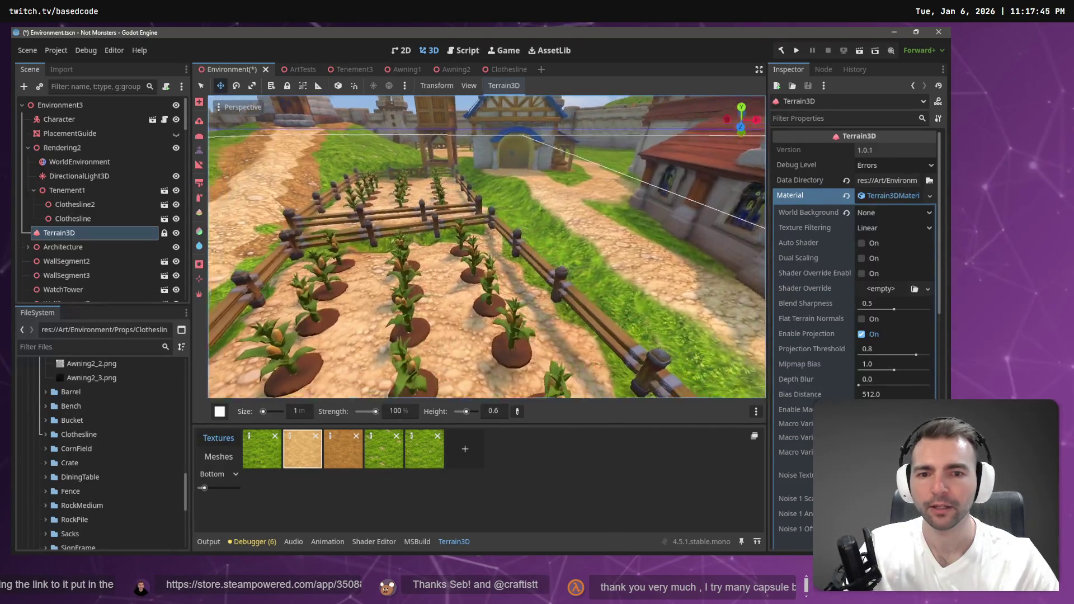
pyautogui.press('w')
pyautogui.press('s')
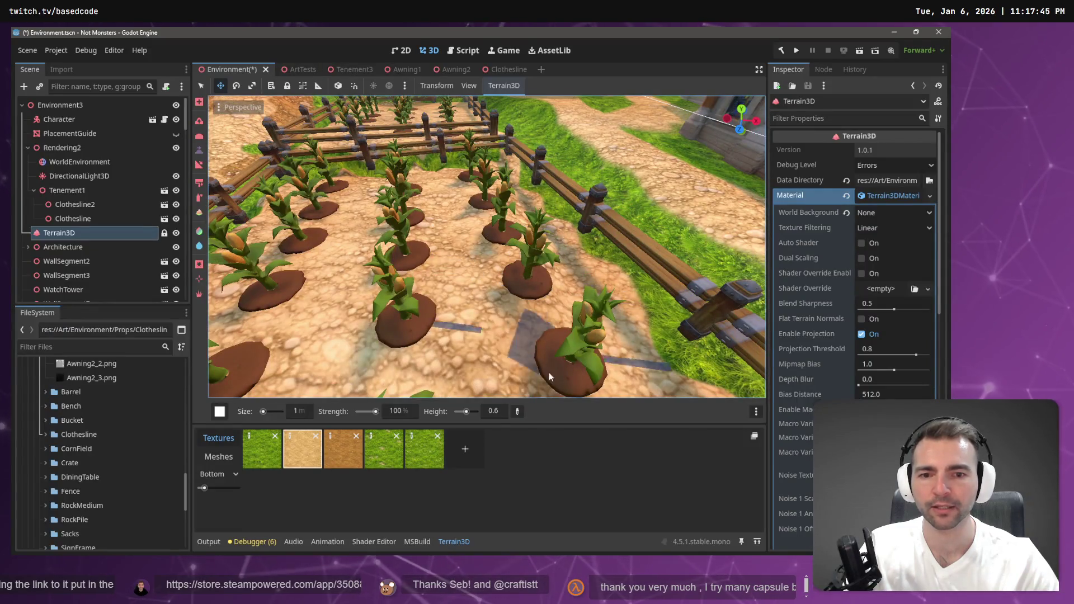
pyautogui.scroll(-5, 554, 379)
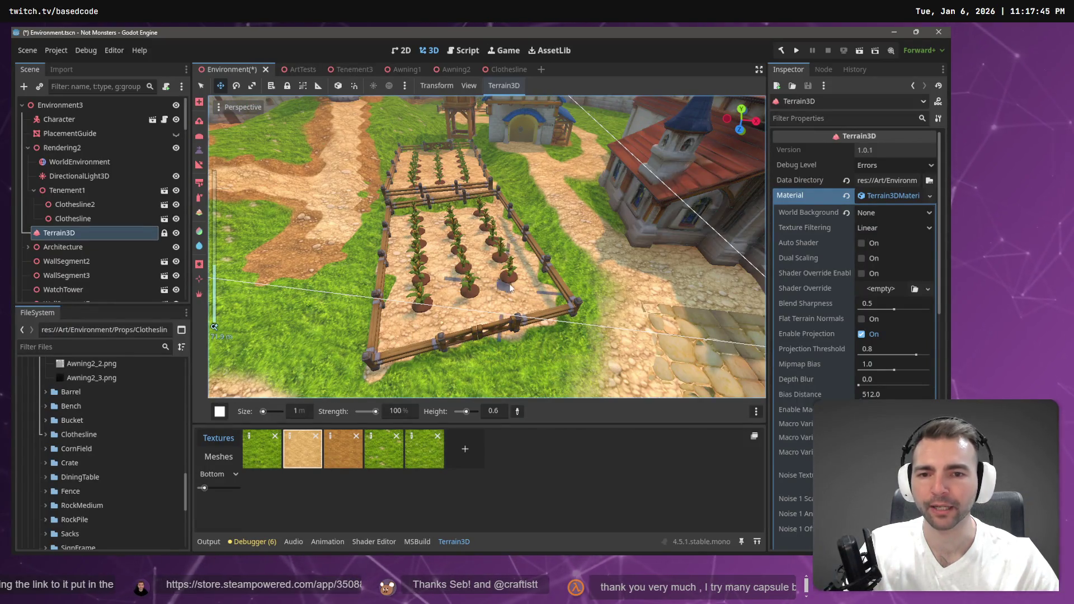
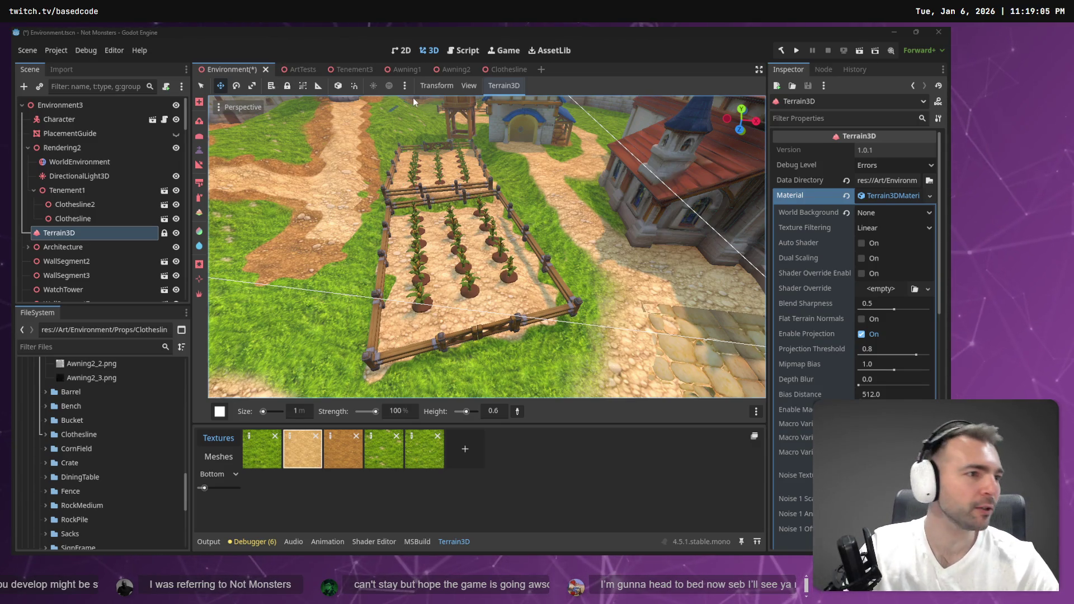
# Glance at the village concept art, then zoom the viewport in on the crop field
pyautogui.hotkey('alt', 'Tab')
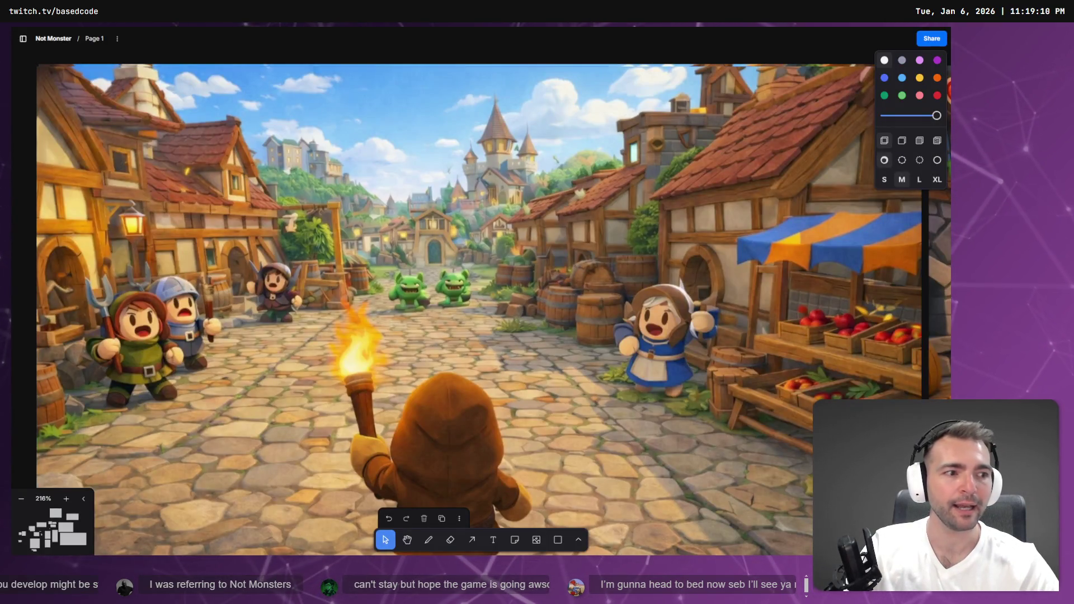
pyautogui.hotkey('alt', 'Tab')
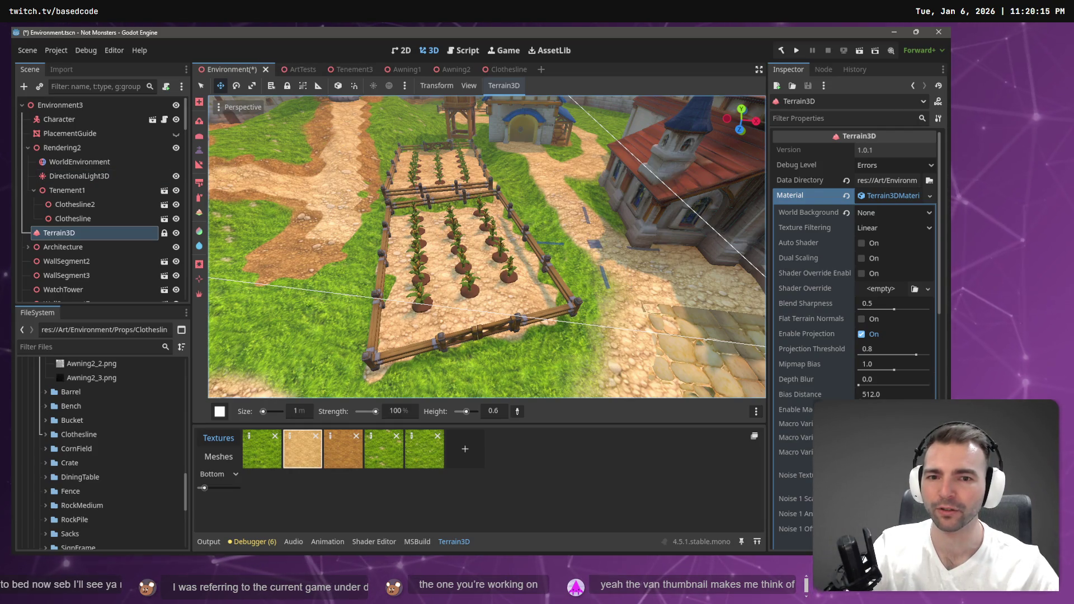
pyautogui.middleClick(608, 240)
pyautogui.scroll(4, 487, 246)
pyautogui.scroll(3, 487, 246)
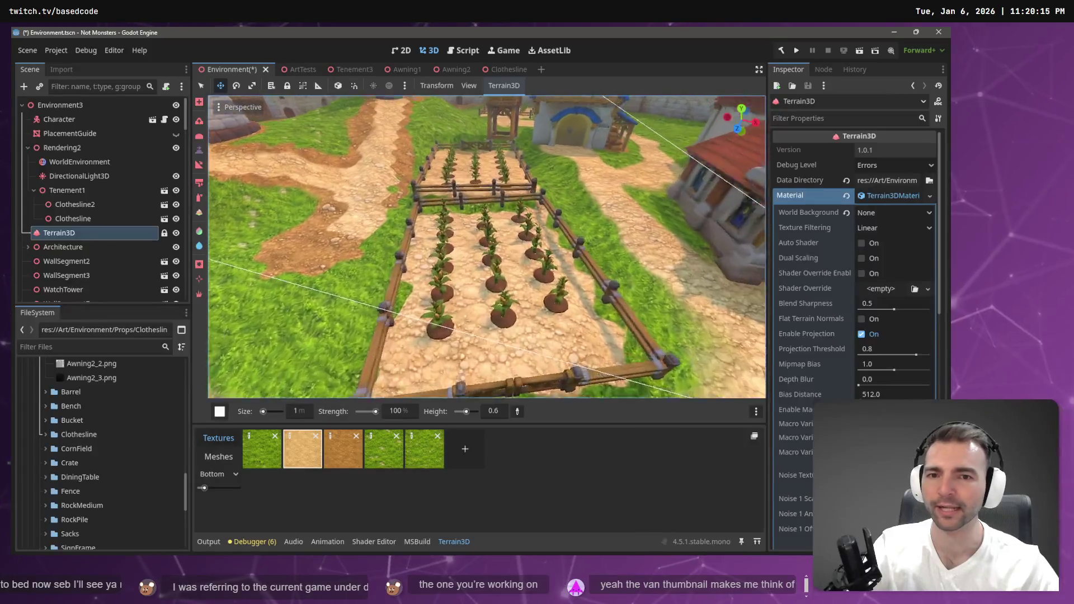
pyautogui.scroll(5, 526, 264)
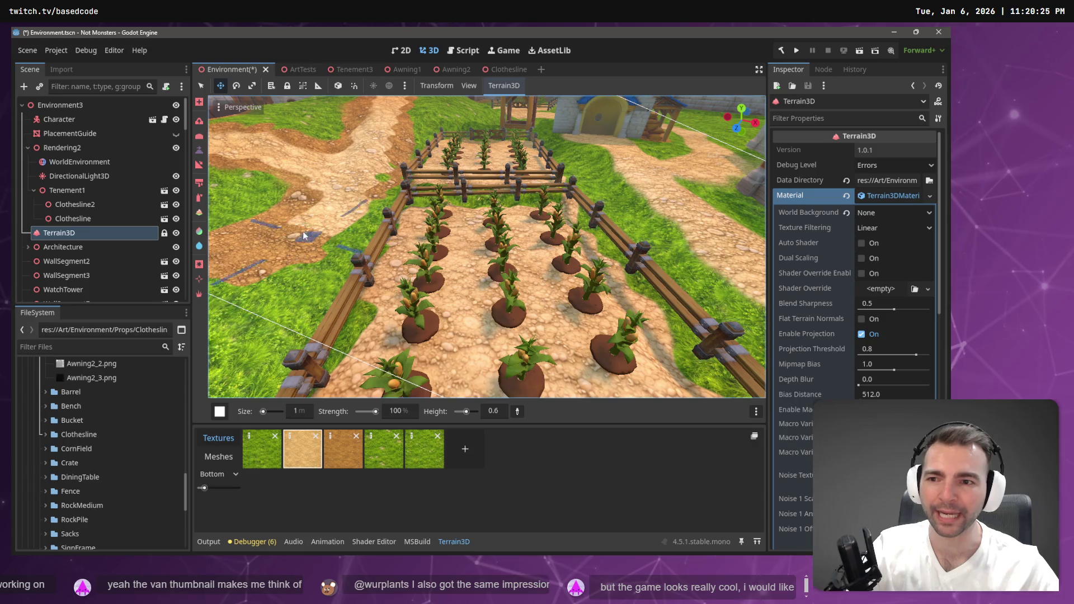
# Switch to another Terrain3D sculpt tool and lower the brush strength to about 20%
pyautogui.click(200, 126)
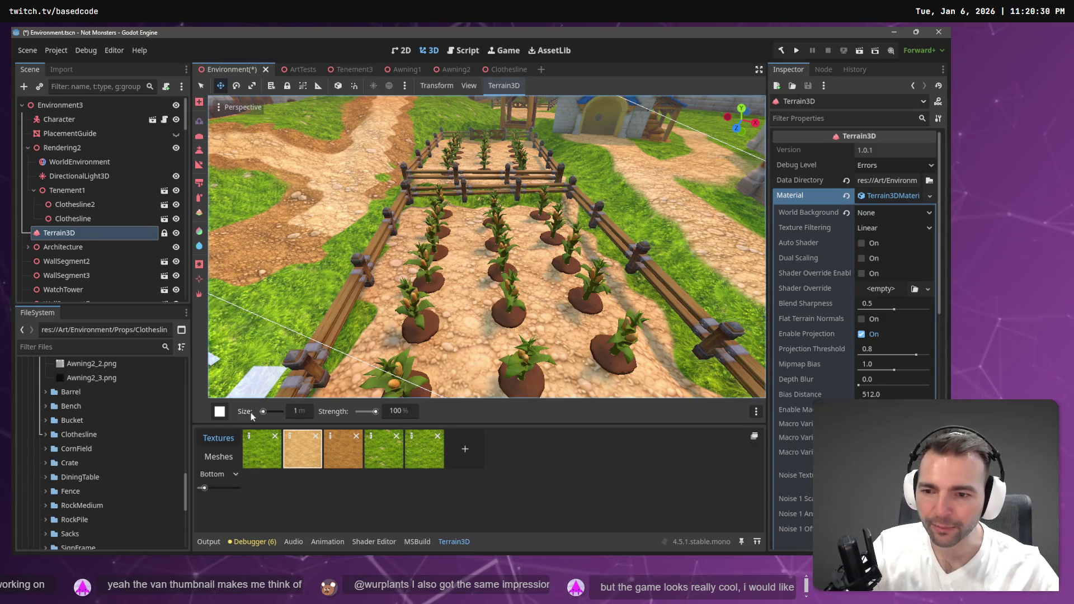
pyautogui.moveTo(374, 412); pyautogui.dragTo(361, 411)
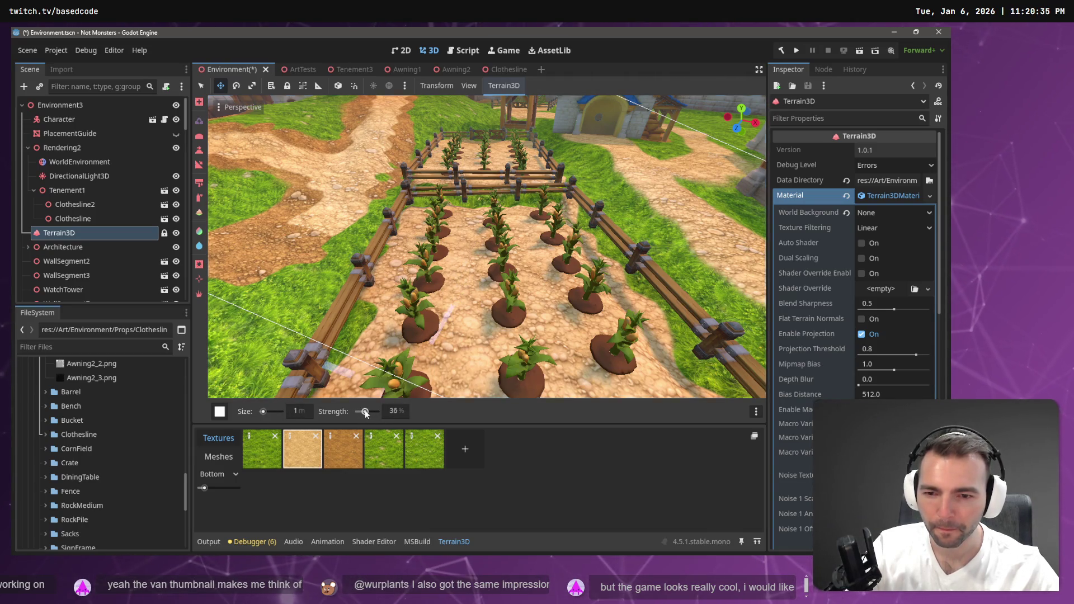
pyautogui.moveTo(362, 411); pyautogui.dragTo(362, 412)
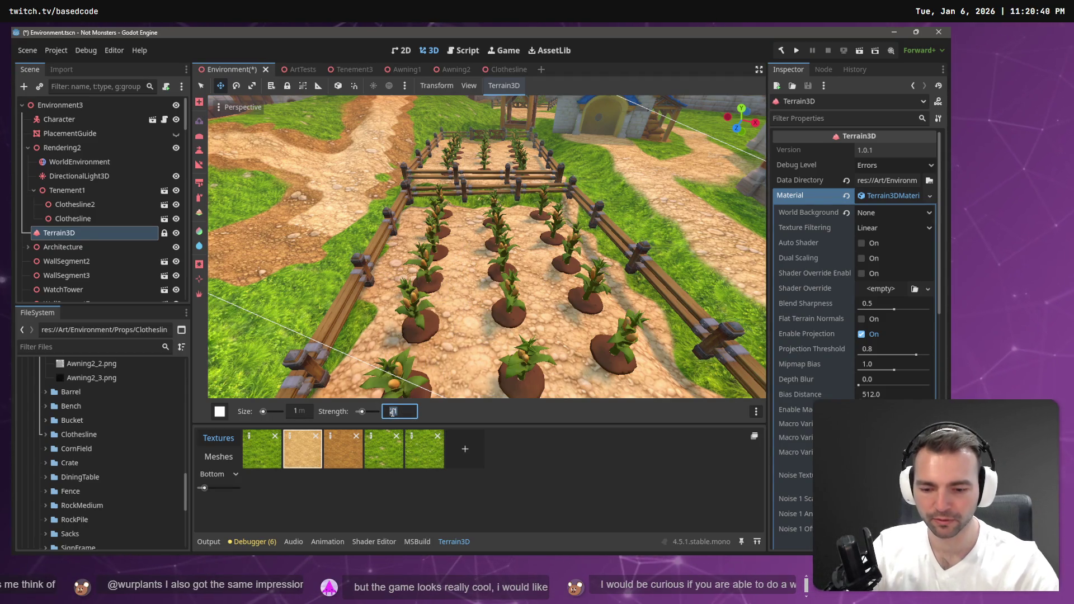
# Commit the 20% brush strength, then select the Height tool with target height 0.8
pyautogui.press('Return')
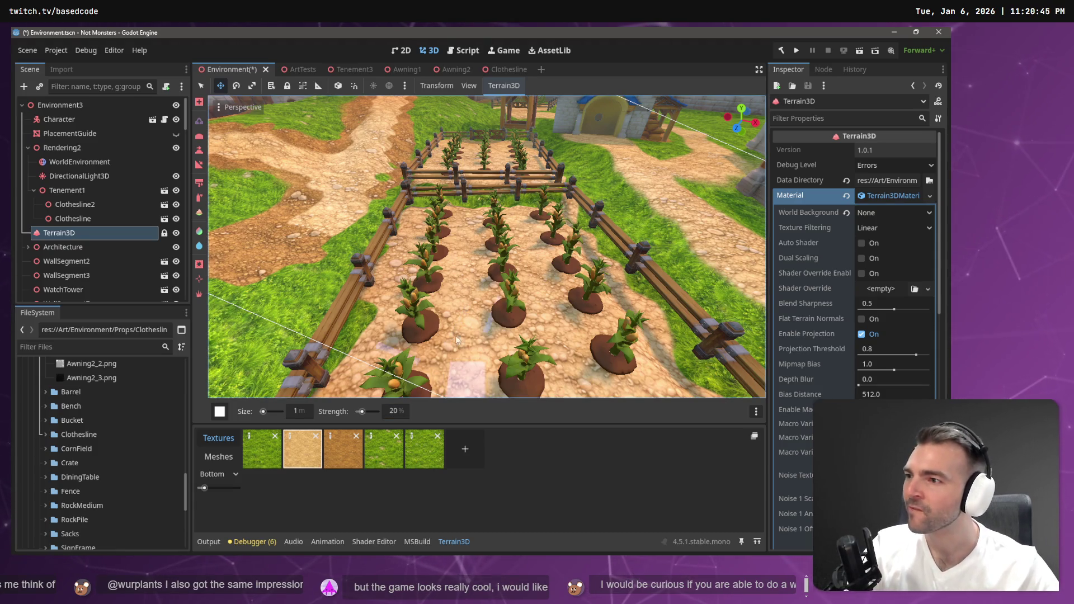
pyautogui.click(456, 335)
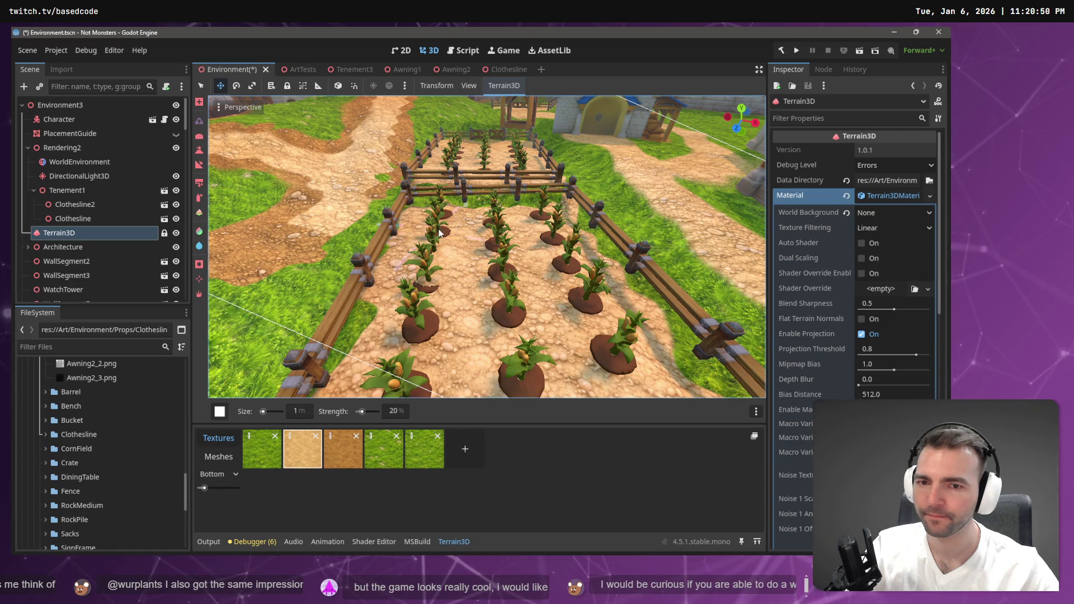
pyautogui.moveTo(436, 252)
pyautogui.mouseDown()
pyautogui.moveTo(346, 257)
pyautogui.moveTo(481, 296)
pyautogui.mouseUp()
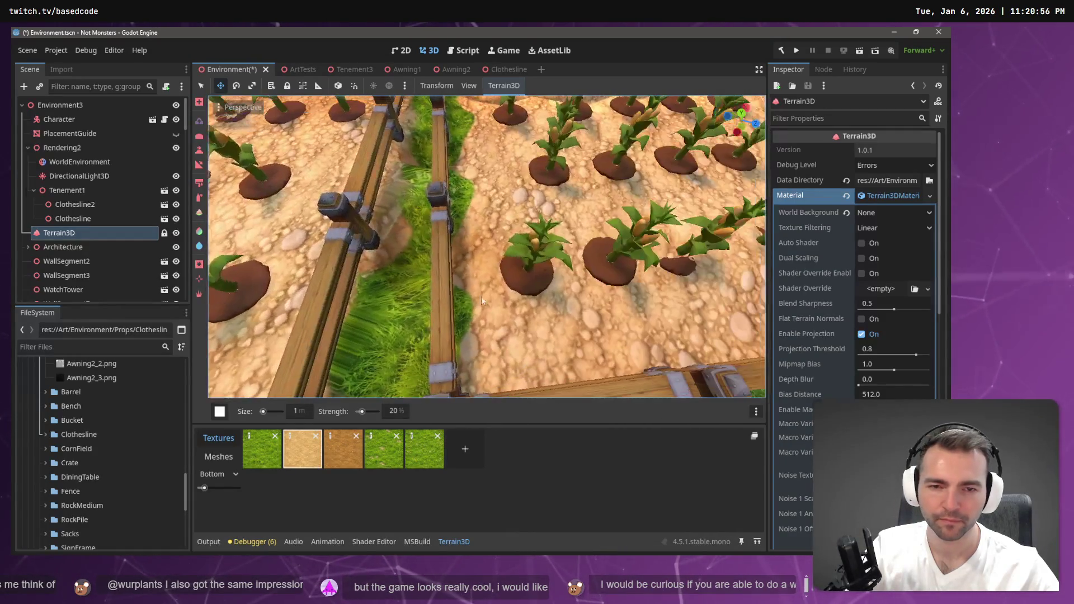
pyautogui.moveTo(572, 283); pyautogui.dragTo(526, 263)
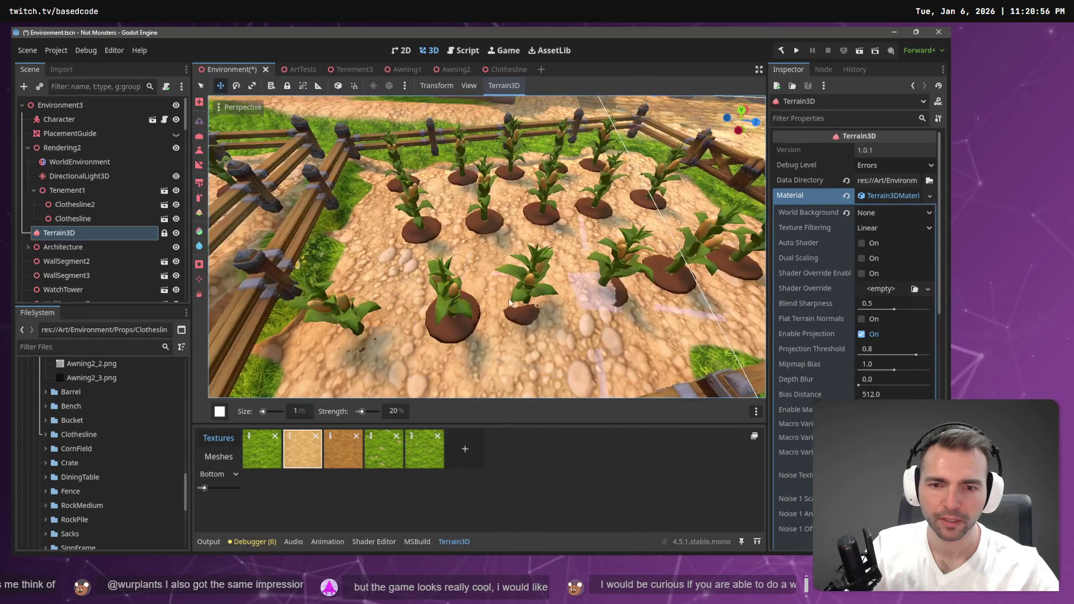
pyautogui.scroll(-5, 562, 264)
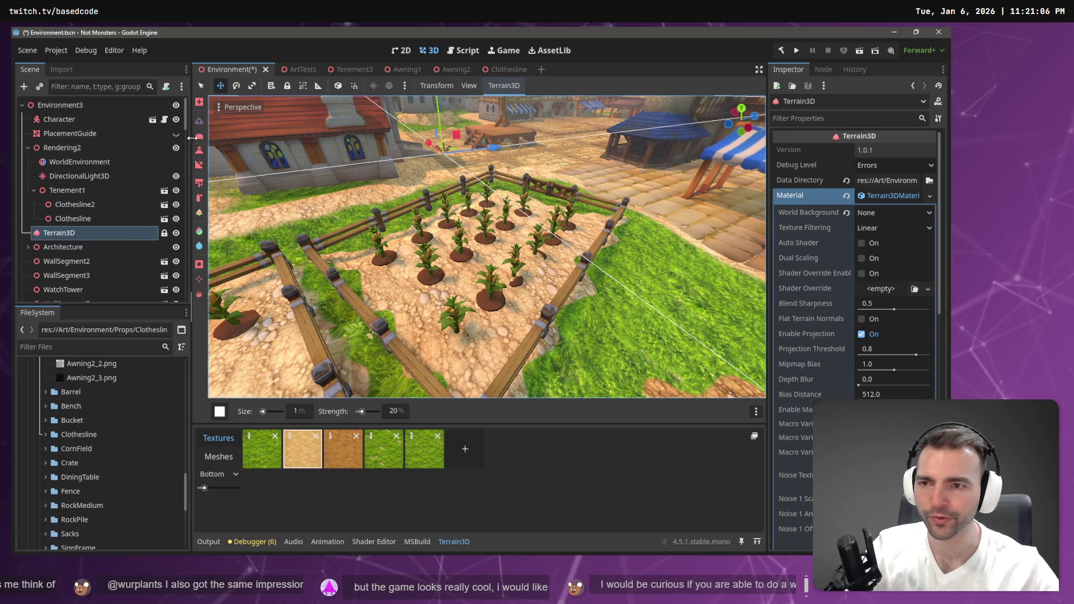
pyautogui.click(199, 152)
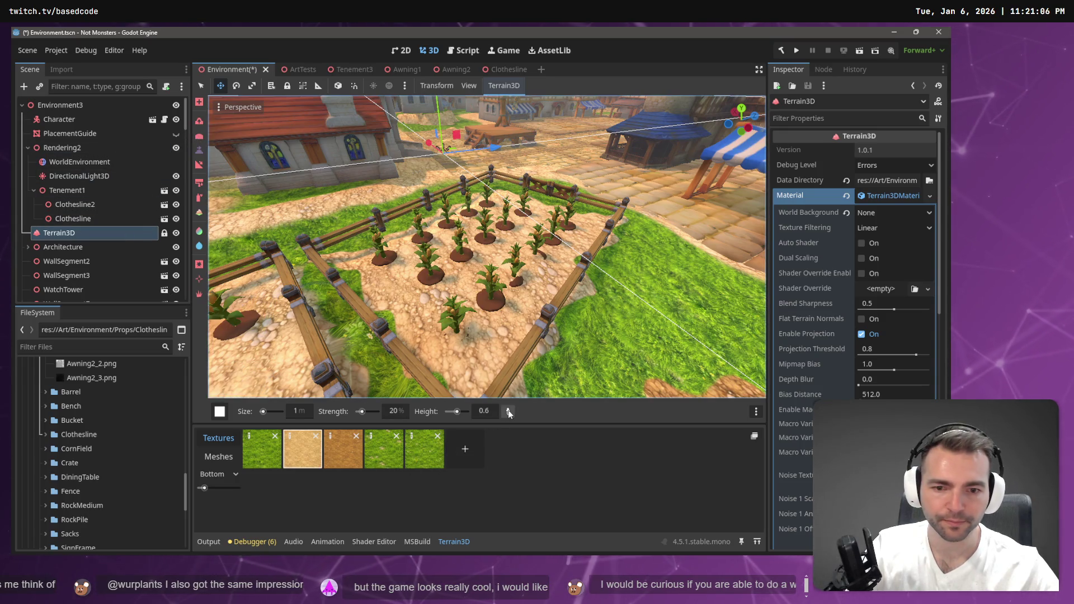
pyautogui.keyDown('ctrl'); pyautogui.click(457, 332); pyautogui.keyUp('ctrl')
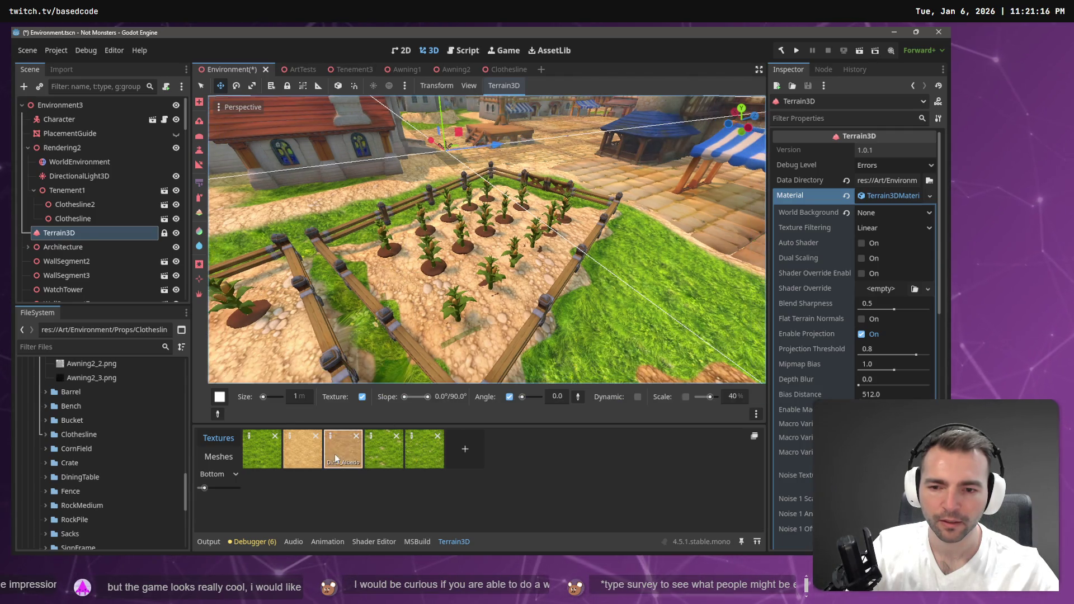
# Select the Dirt2 texture and paint a dirt patch inside the crop fence
pyautogui.click(333, 456)
pyautogui.moveTo(219, 396)
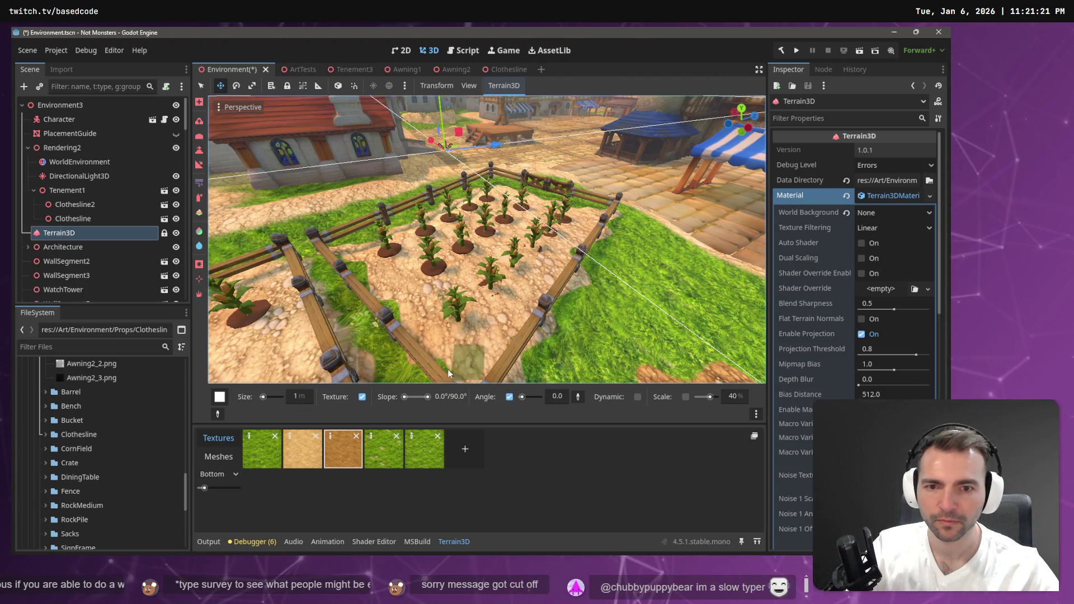
pyautogui.moveTo(452, 320)
pyautogui.mouseDown()
pyautogui.moveTo(478, 298)
pyautogui.moveTo(414, 370)
pyautogui.mouseUp()
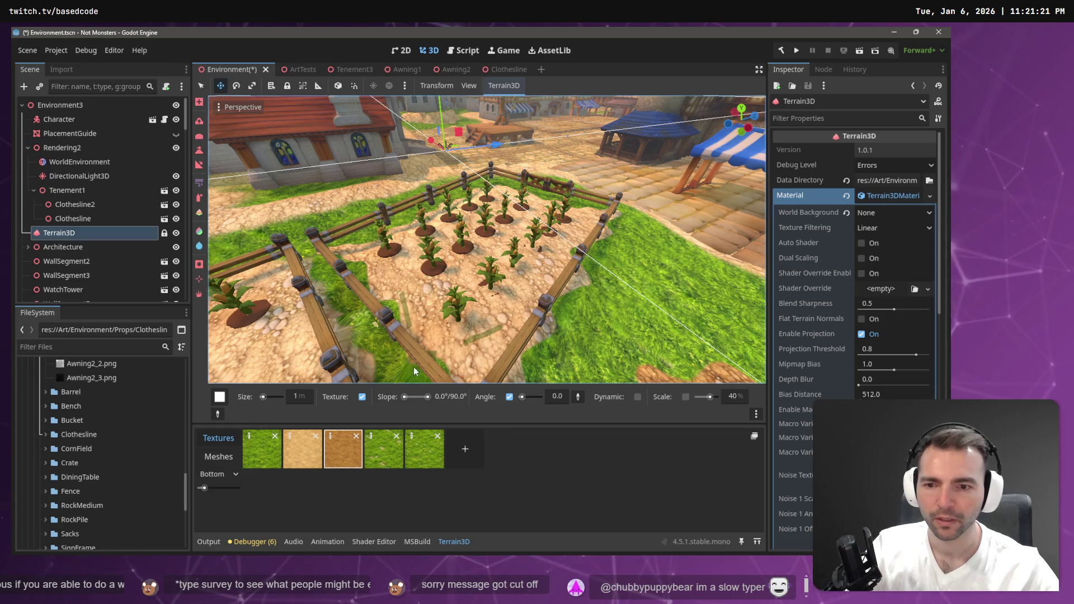
# Switch to another Terrain3D tool and fly the view over the crop plot
pyautogui.click(199, 183)
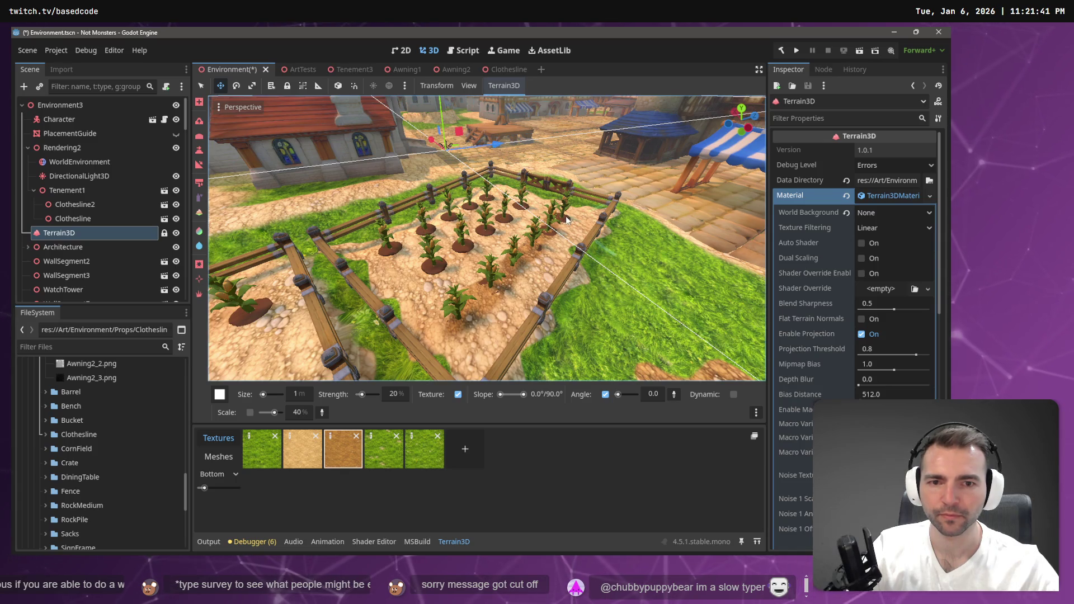
pyautogui.press('w')
pyautogui.press('s')
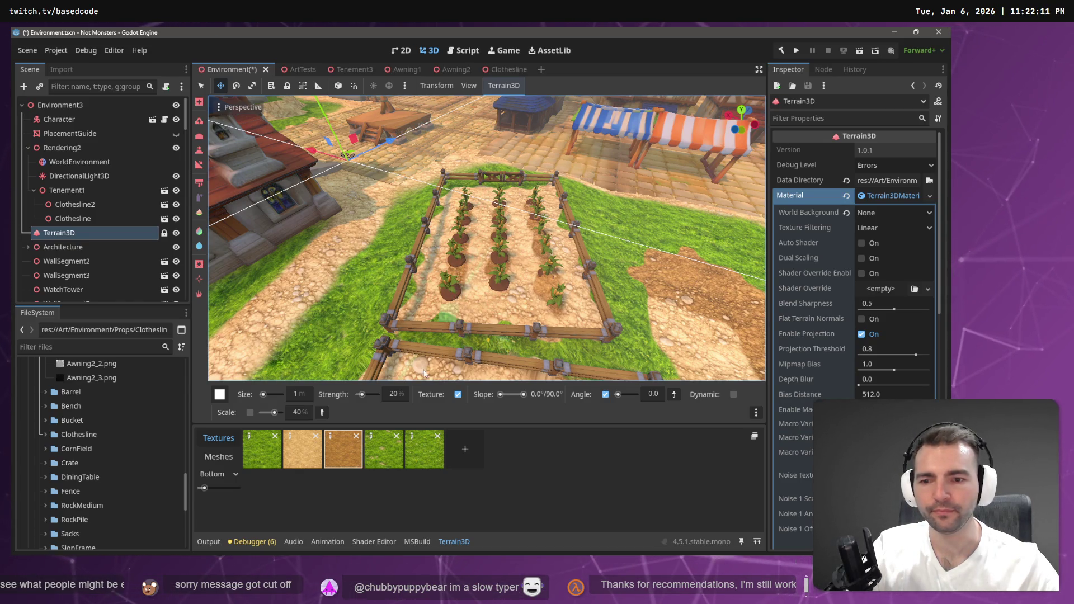
# Select the raise tool at 10% strength and sculpt faint strokes between the crop rows
pyautogui.click(200, 121)
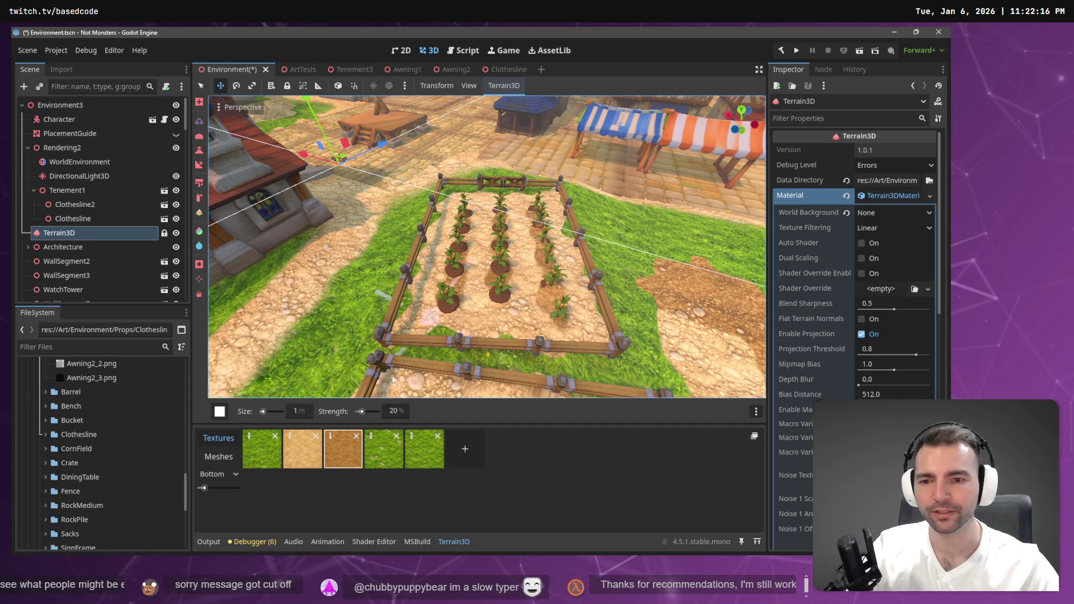
pyautogui.click(393, 412)
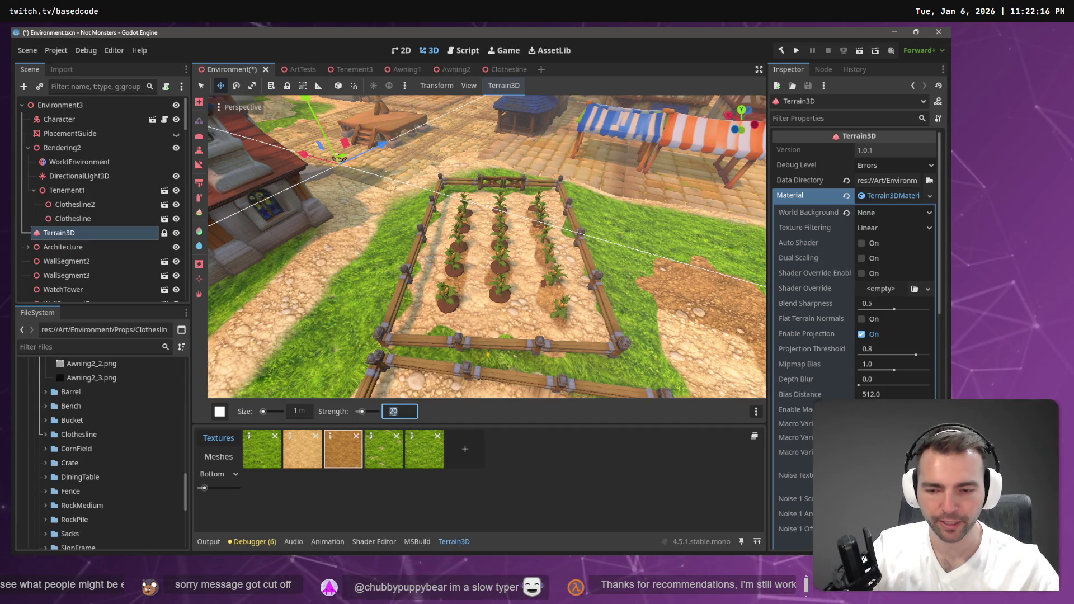
pyautogui.write('10')
pyautogui.press('Return')
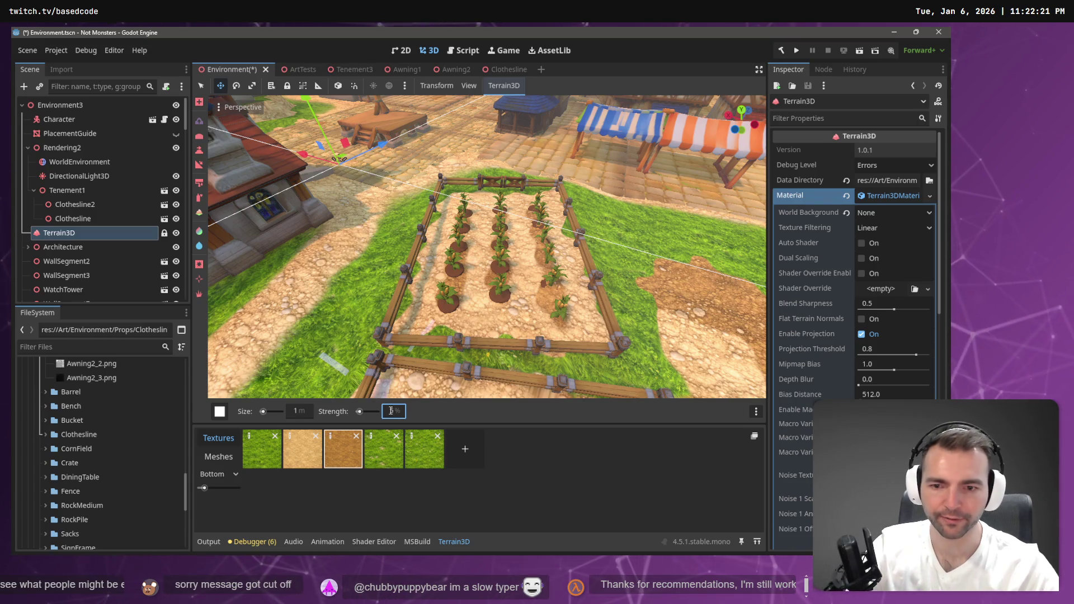
pyautogui.moveTo(497, 358); pyautogui.dragTo(453, 292)
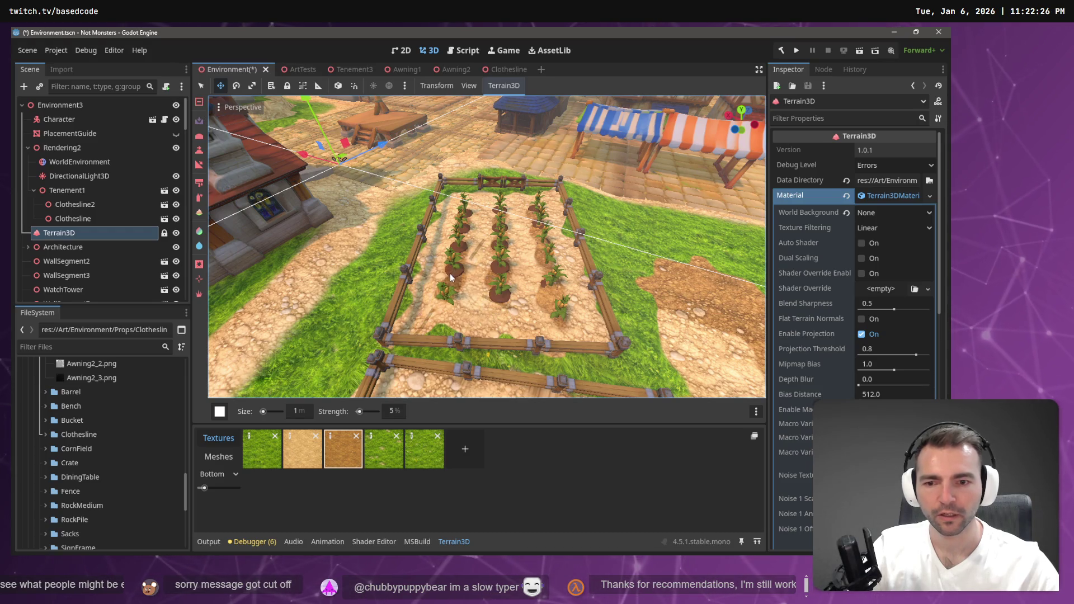
# Lower the brush strength to 2%
pyautogui.click(395, 412)
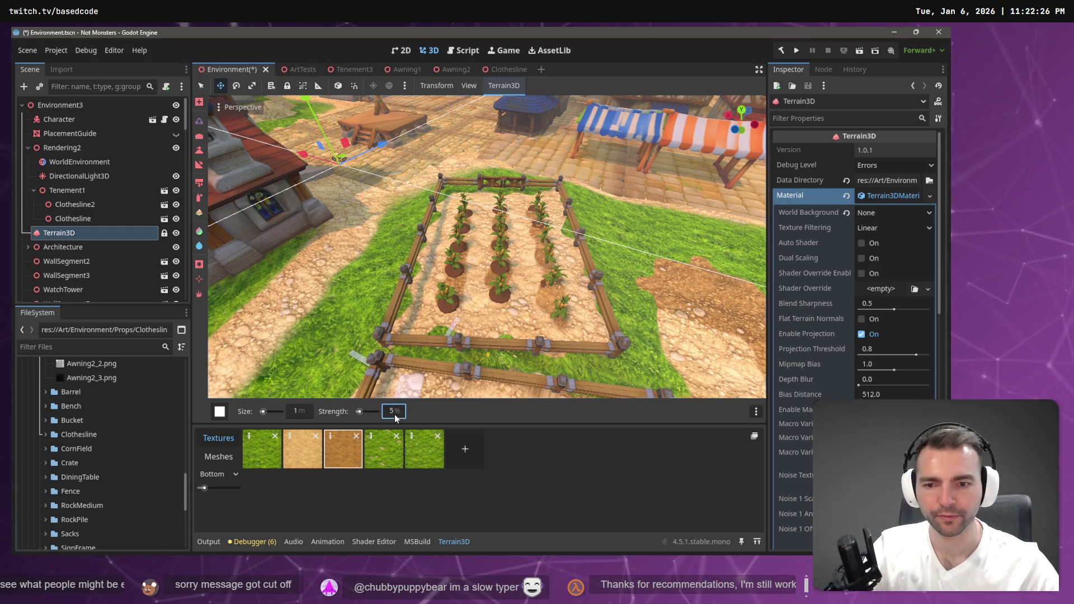
pyautogui.write('2')
pyautogui.press('Return')
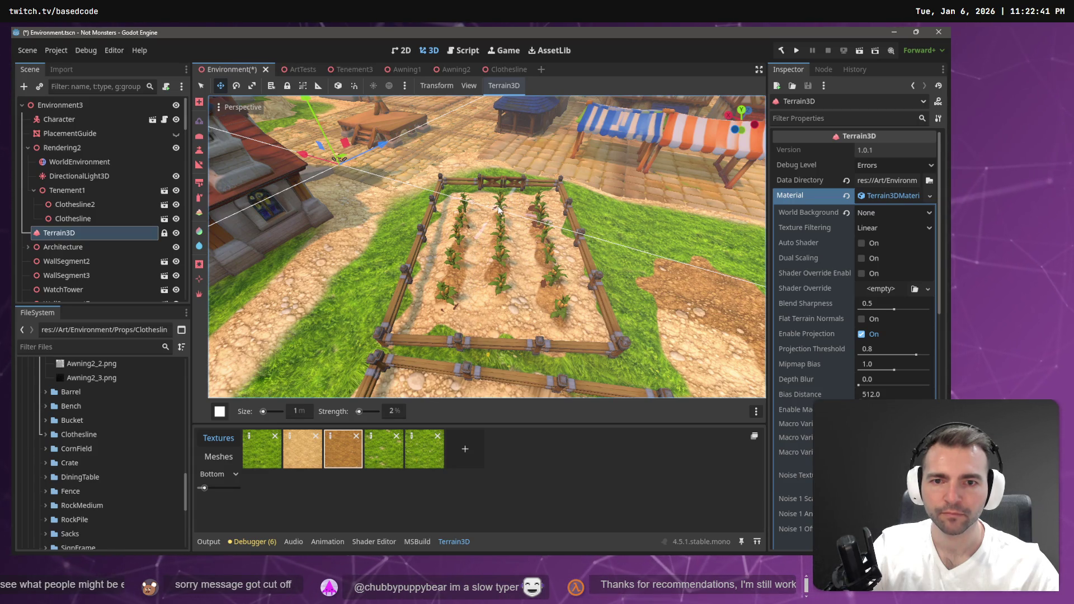
# Remove the soil mounds under two crop plants
pyautogui.scroll(5, 523, 241)
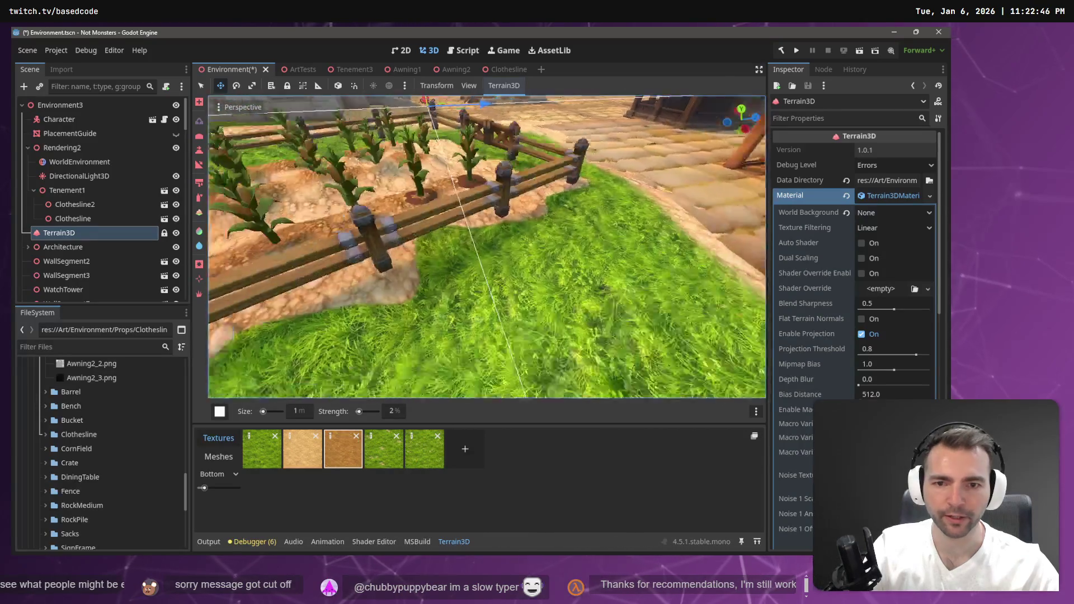
pyautogui.click(554, 312)
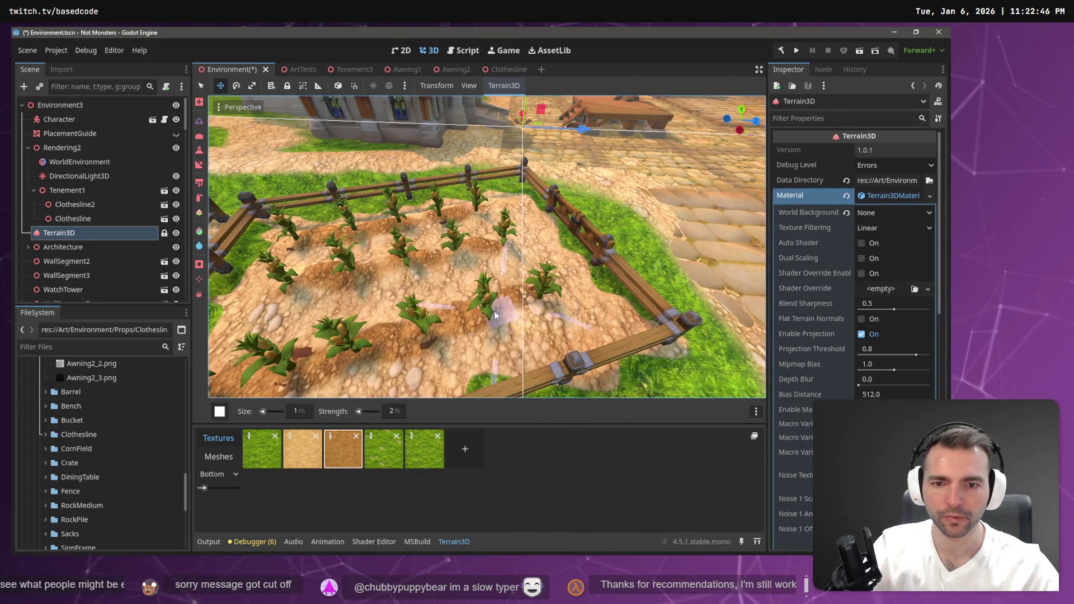
pyautogui.click(495, 311)
pyautogui.scroll(5, 544, 293)
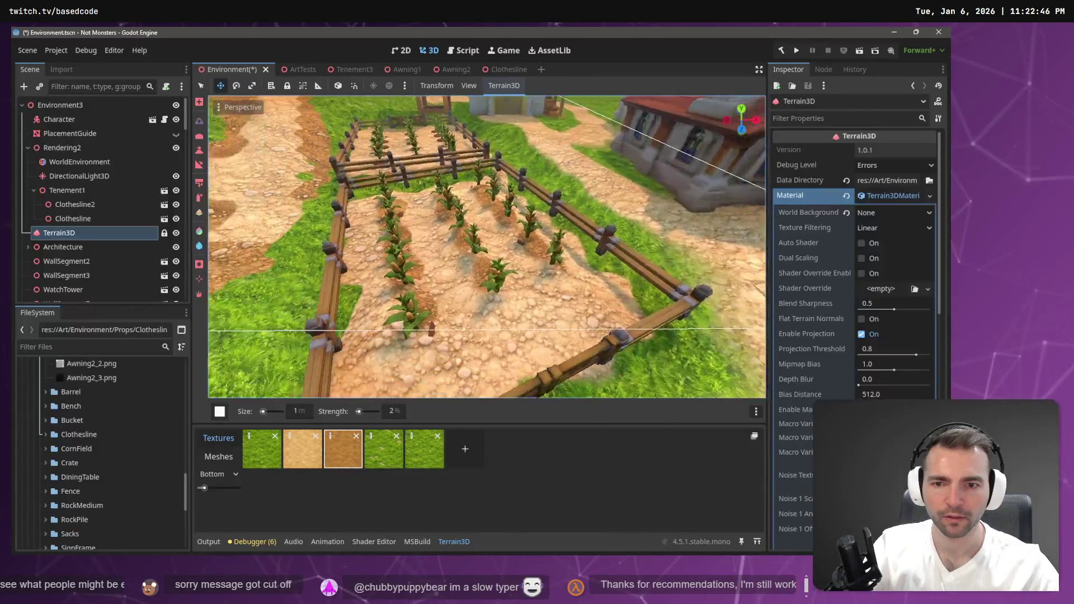
pyautogui.scroll(-5, 487, 246)
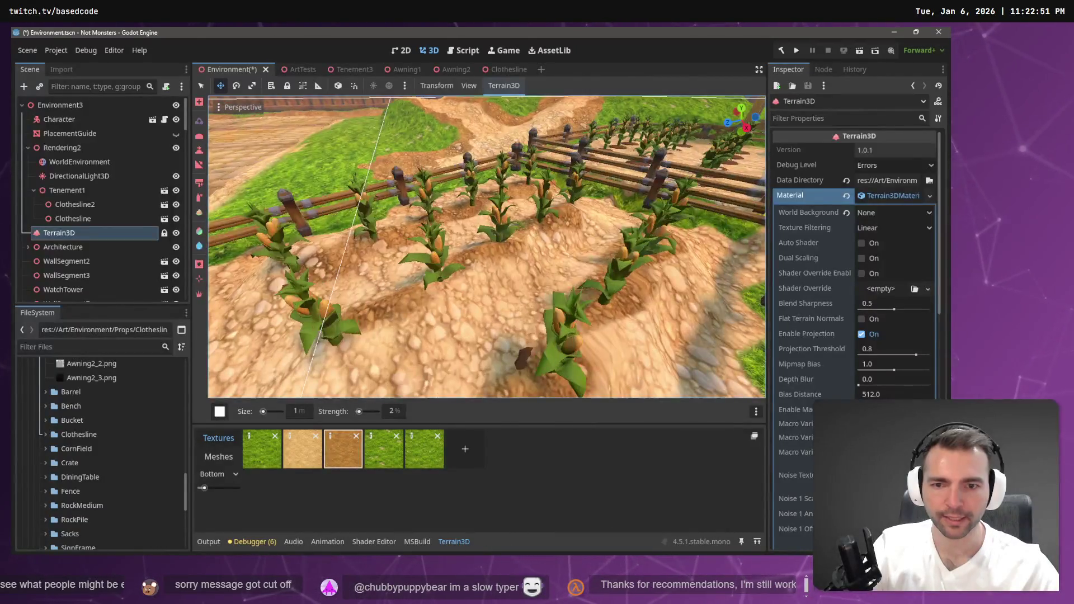
# Choose the Dirt Albedo texture with the Paint tool, then switch to the Raise tool
pyautogui.click(336, 456)
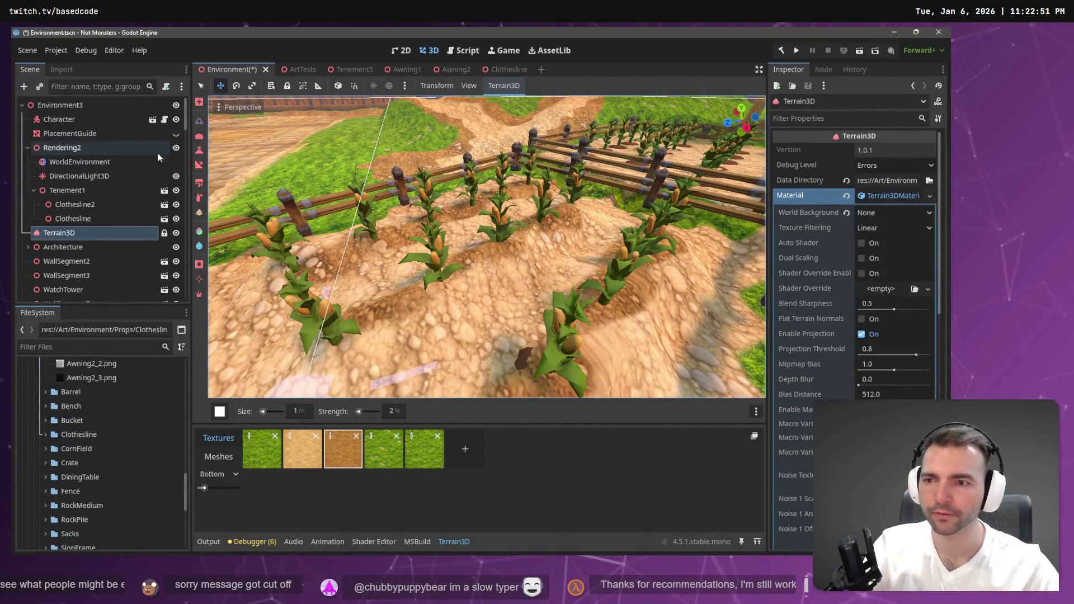
pyautogui.click(199, 199)
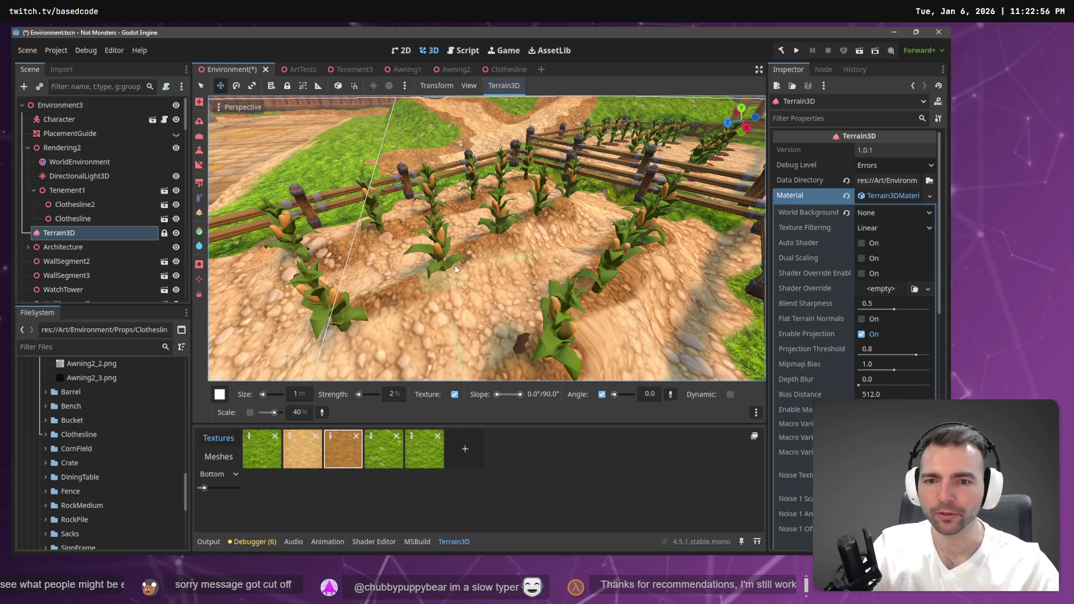
pyautogui.moveTo(458, 260); pyautogui.dragTo(459, 261)
pyautogui.scroll(-5, 481, 257)
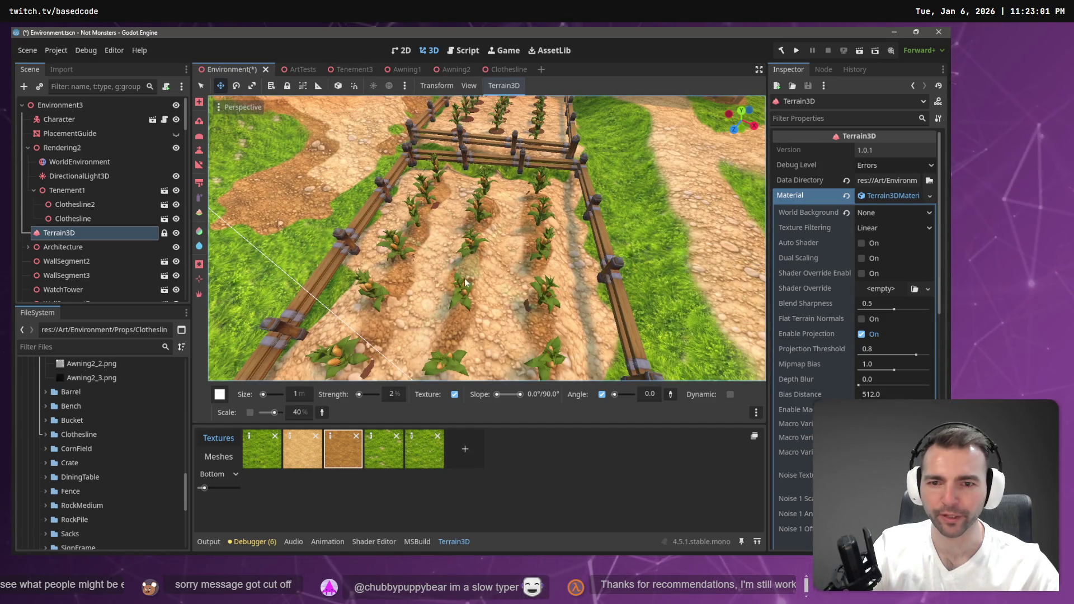
pyautogui.scroll(5, 472, 324)
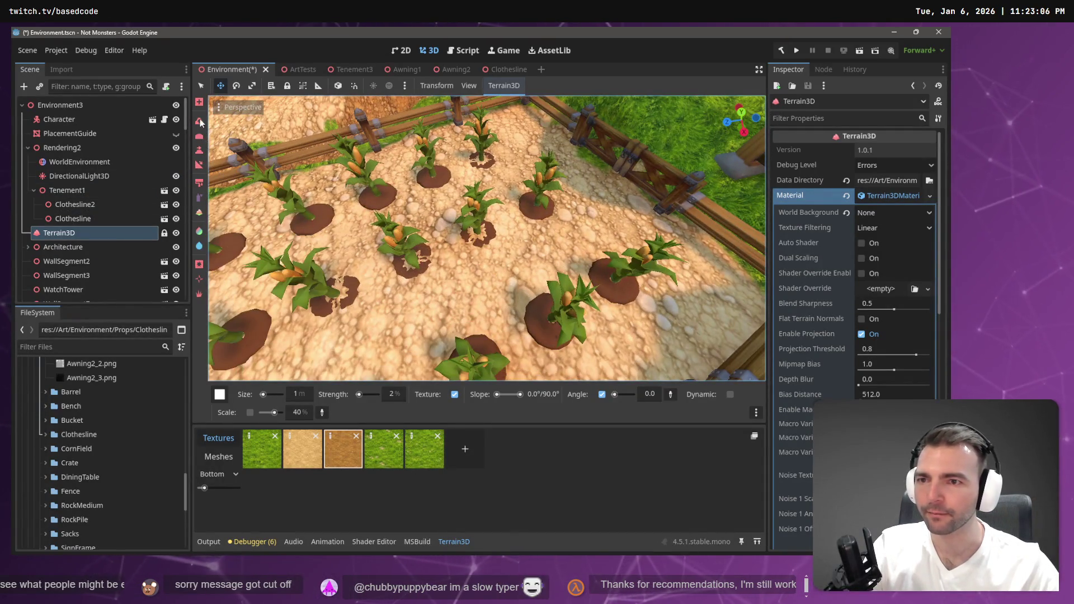
pyautogui.click(199, 121)
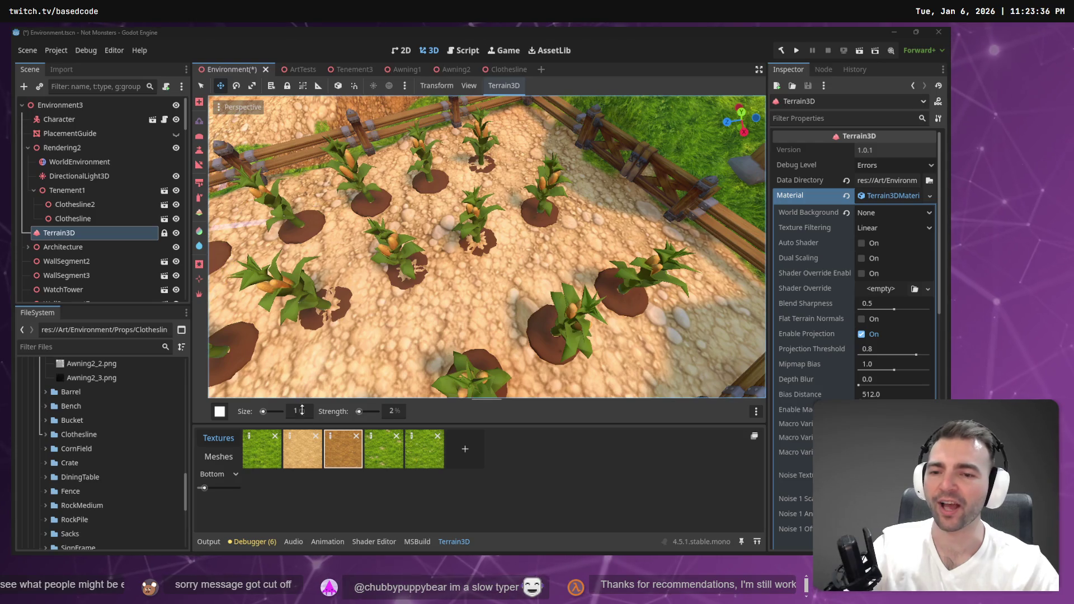
# Spray the rocky Dirt2 texture onto a soil mound in the crop field
pyautogui.click(342, 448)
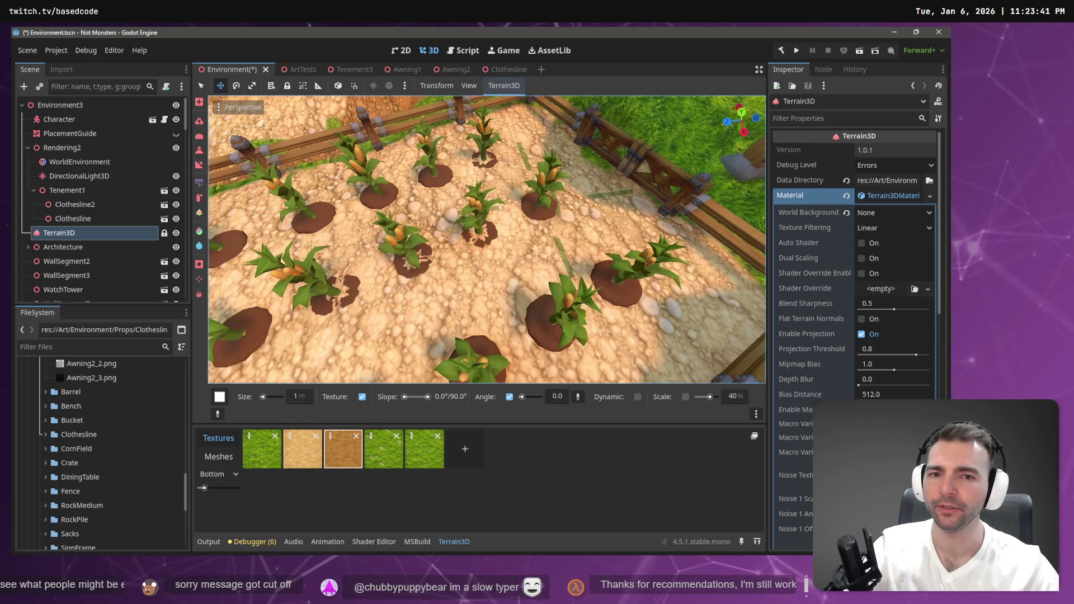
pyautogui.scroll(-5, 546, 218)
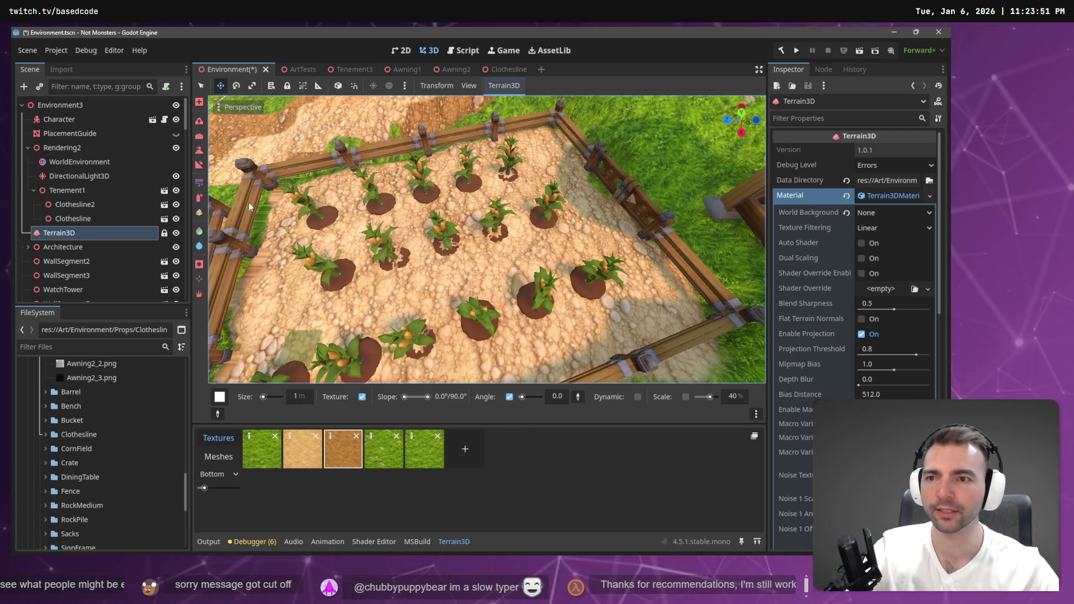
pyautogui.click(199, 197)
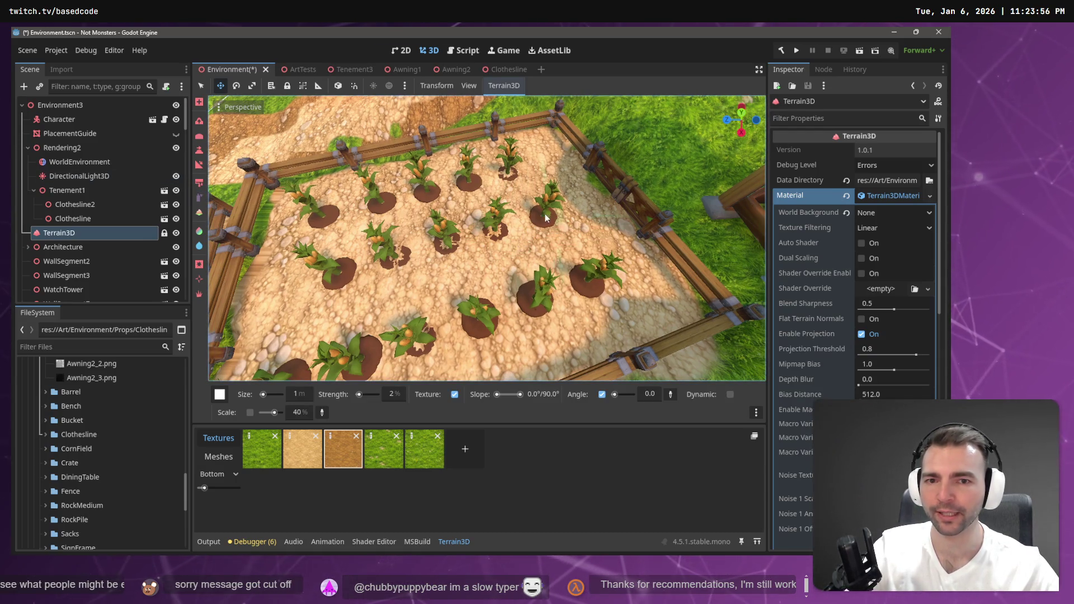
pyautogui.moveTo(482, 237); pyautogui.dragTo(509, 230)
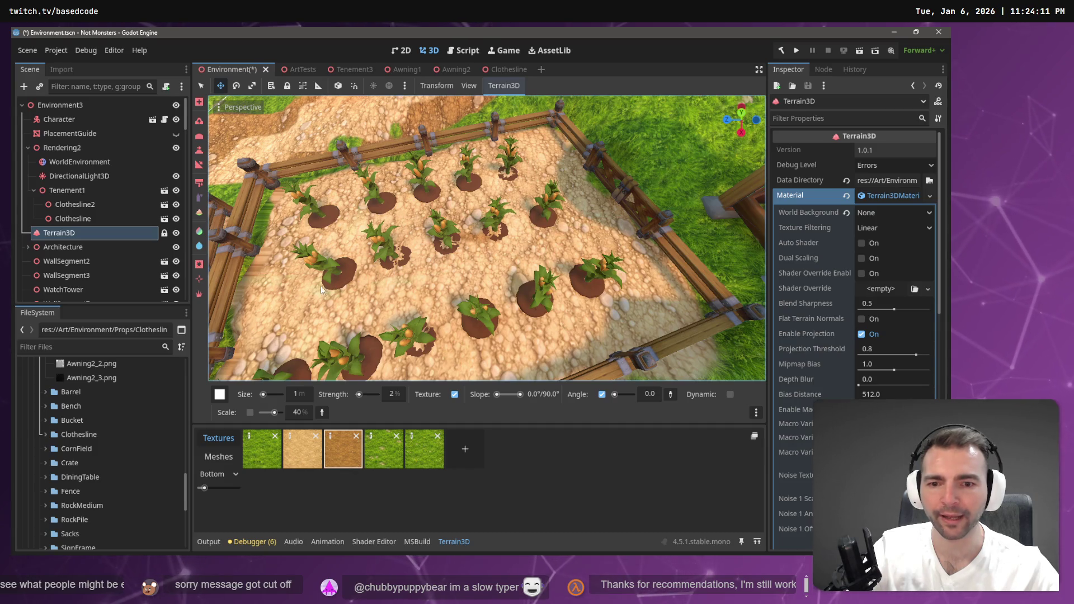
# Set the brush strength to 3%, then raise it to 5%
pyautogui.click(392, 394)
pyautogui.write('3')
pyautogui.press('Return')
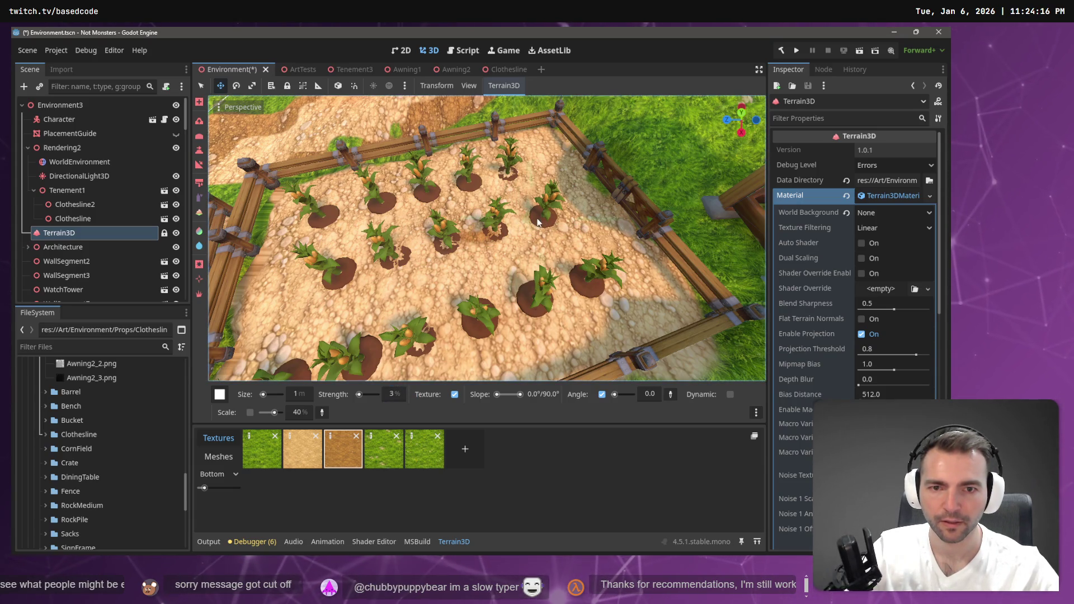
pyautogui.click(394, 395)
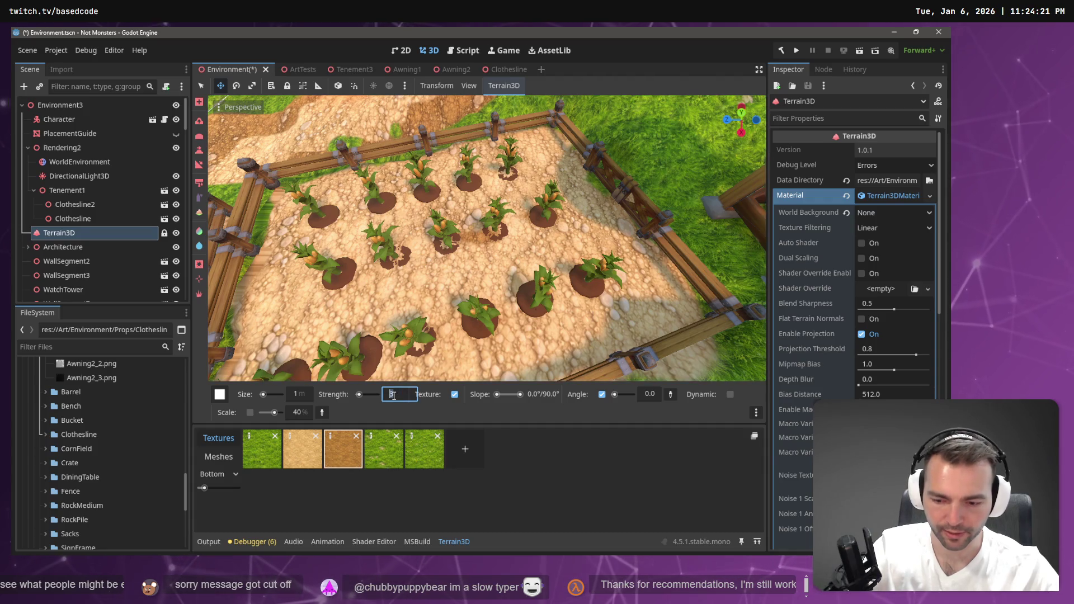
pyautogui.write('5')
pyautogui.press('Return')
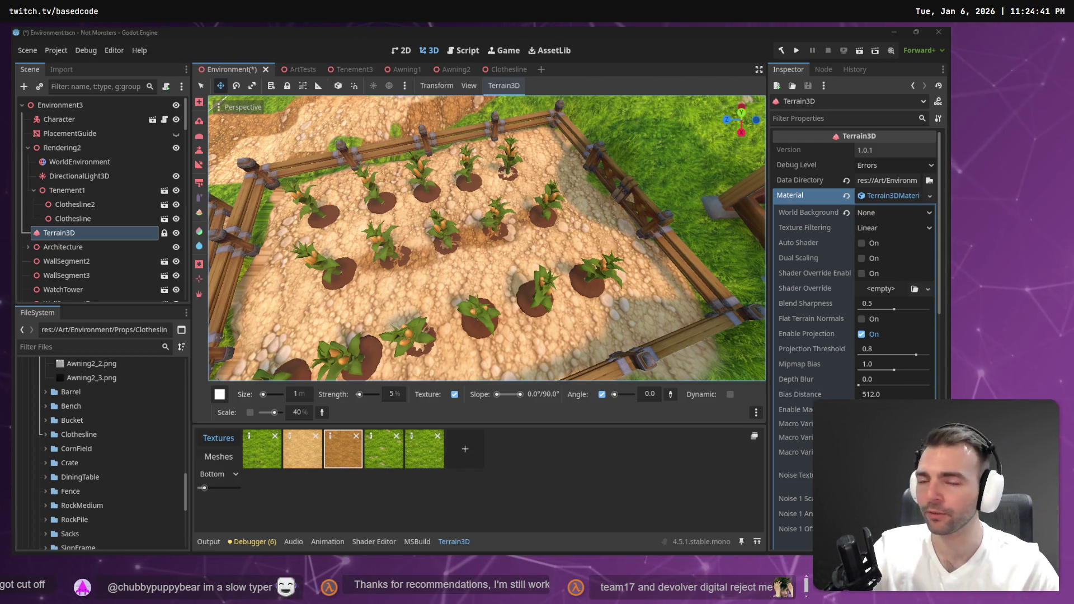
# Type '7 days to die' into a new browser tab's search box
pyautogui.click(539, 229)
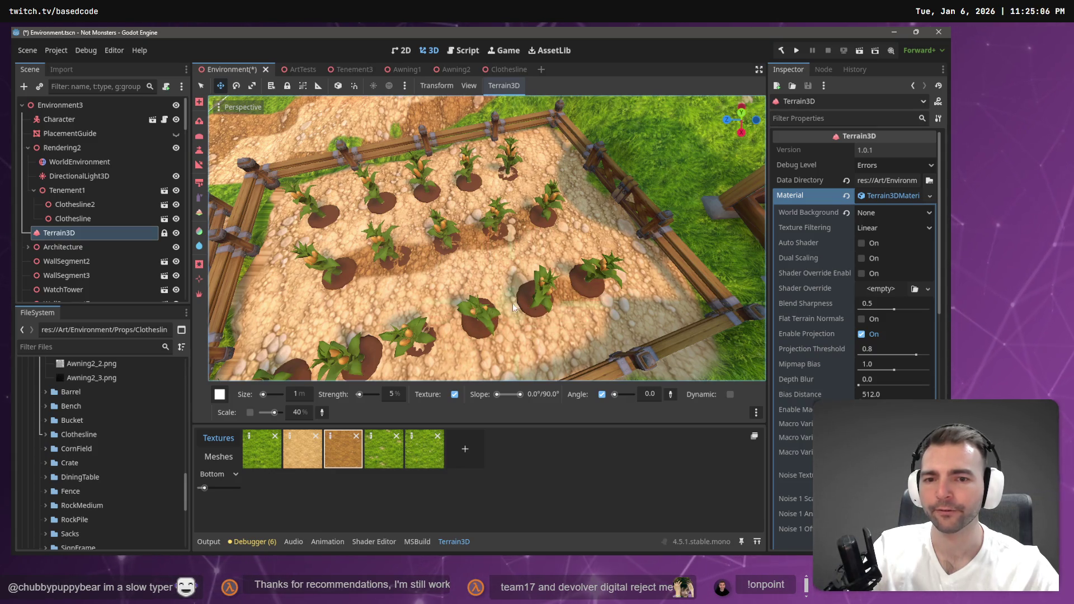
pyautogui.scroll(5, 454, 326)
pyautogui.scroll(-5, 468, 311)
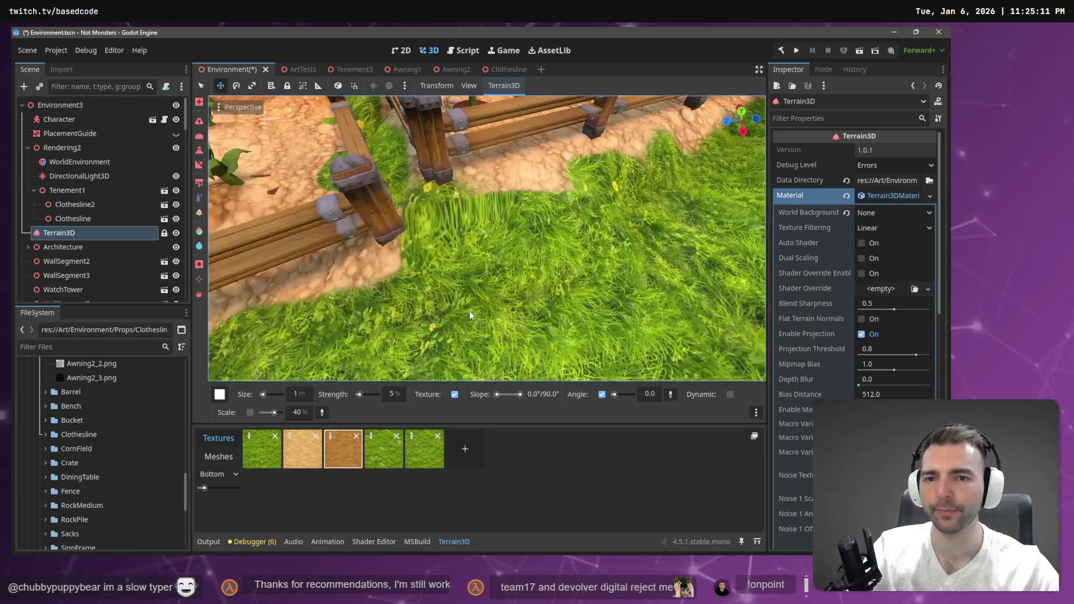
pyautogui.scroll(-5, 460, 320)
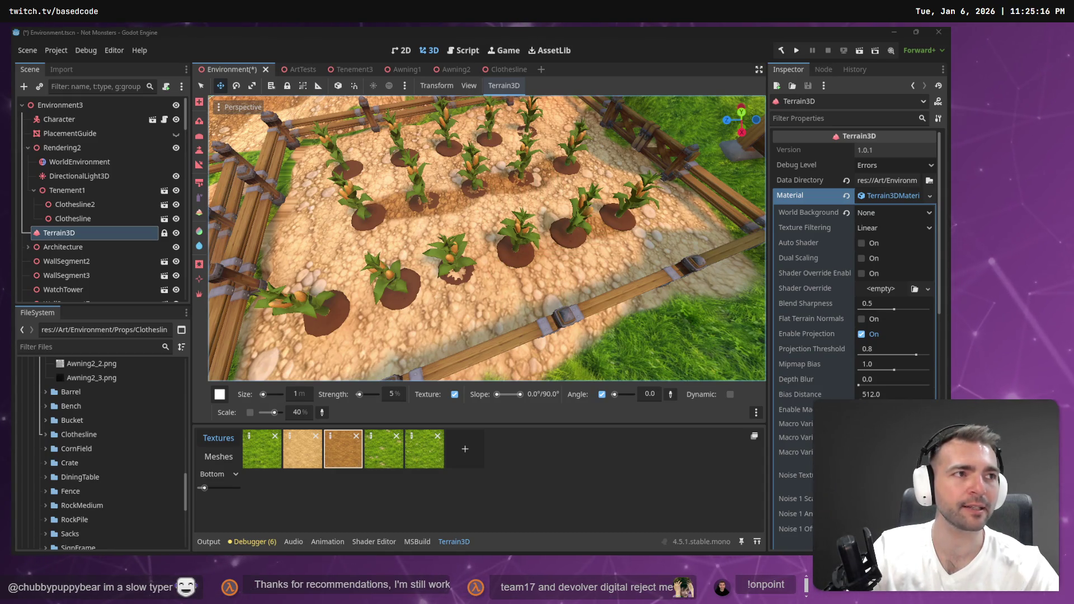
pyautogui.write('7 da')
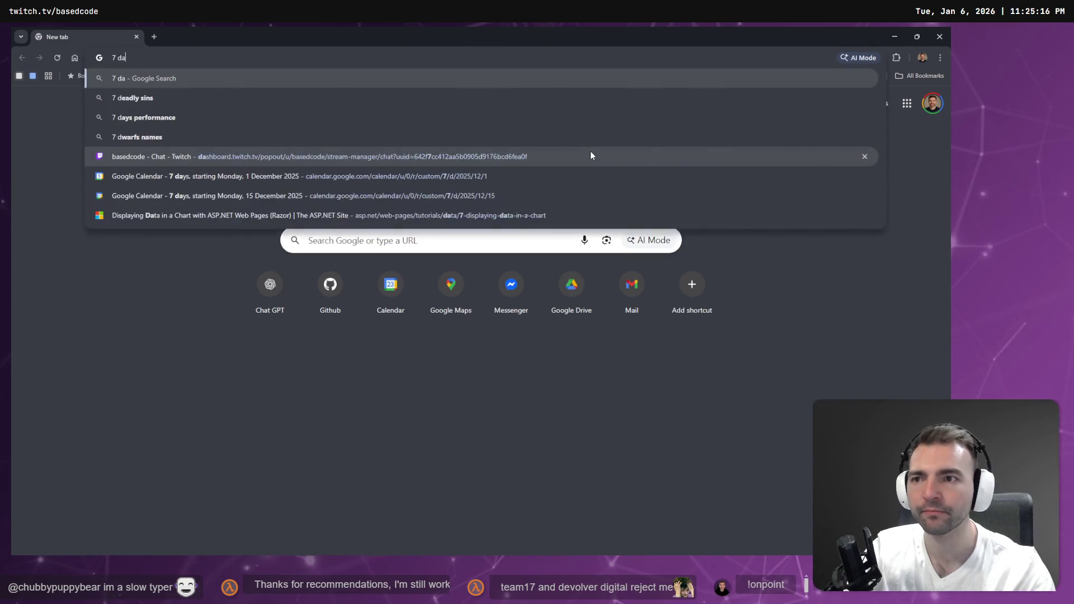
pyautogui.write('ys to ')
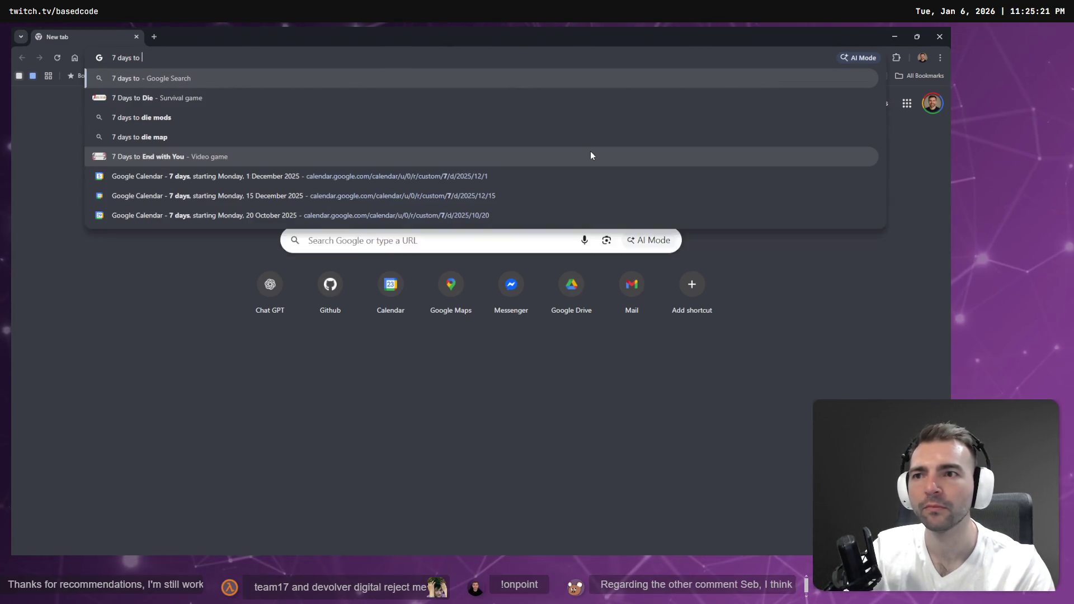
pyautogui.write('die')
# Search for '7 days to die' and browse The Fun Pimps and Telltale Games results
pyautogui.press('Return')
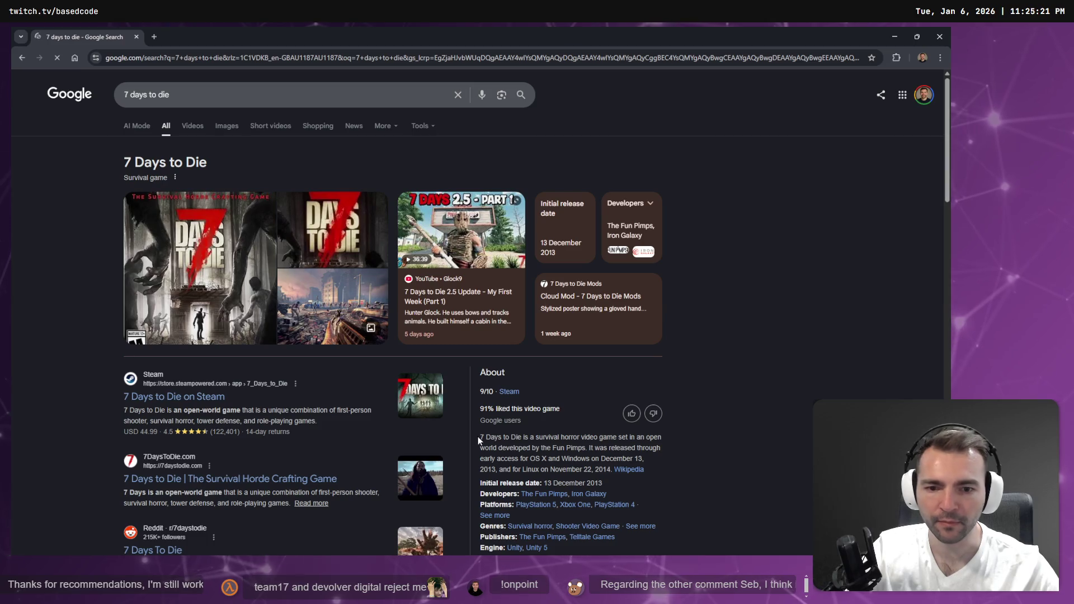
pyautogui.scroll(-1, 478, 436)
pyautogui.scroll(-1, 509, 351)
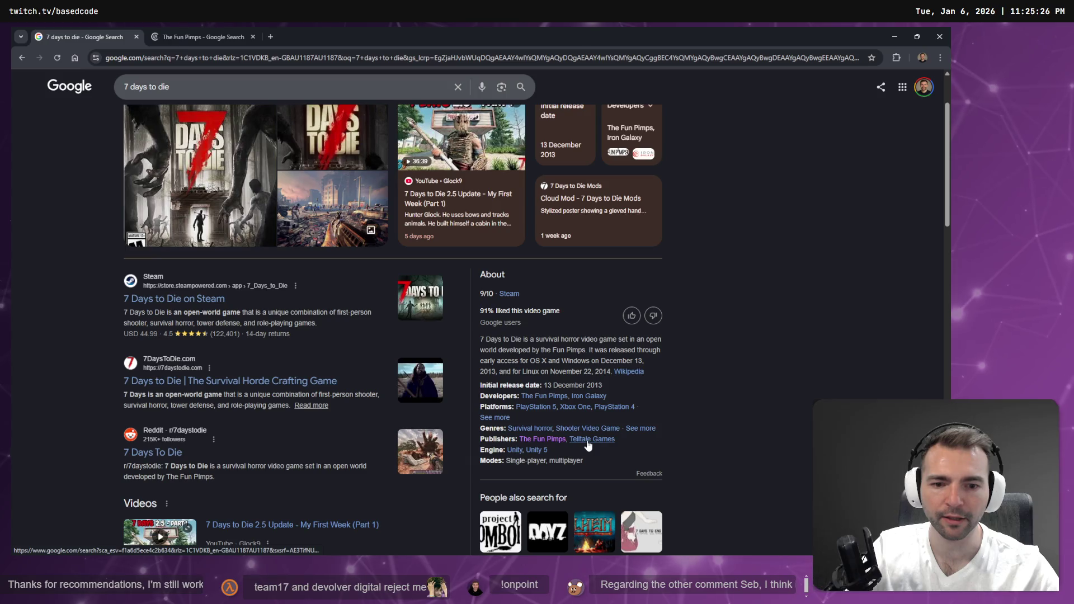
pyautogui.click(168, 37)
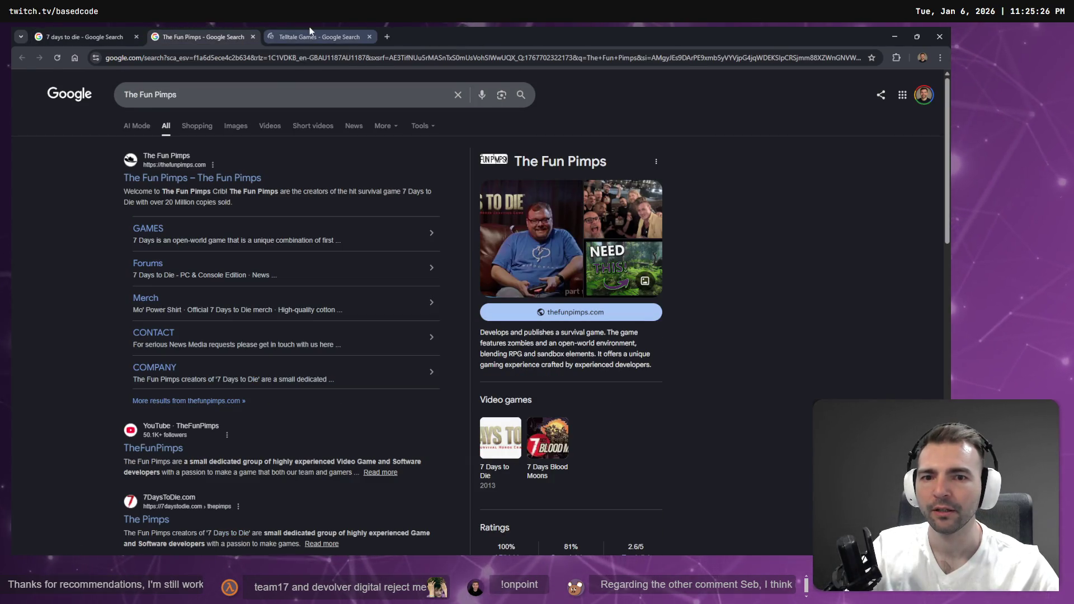
pyautogui.click(210, 178)
pyautogui.click(344, 34)
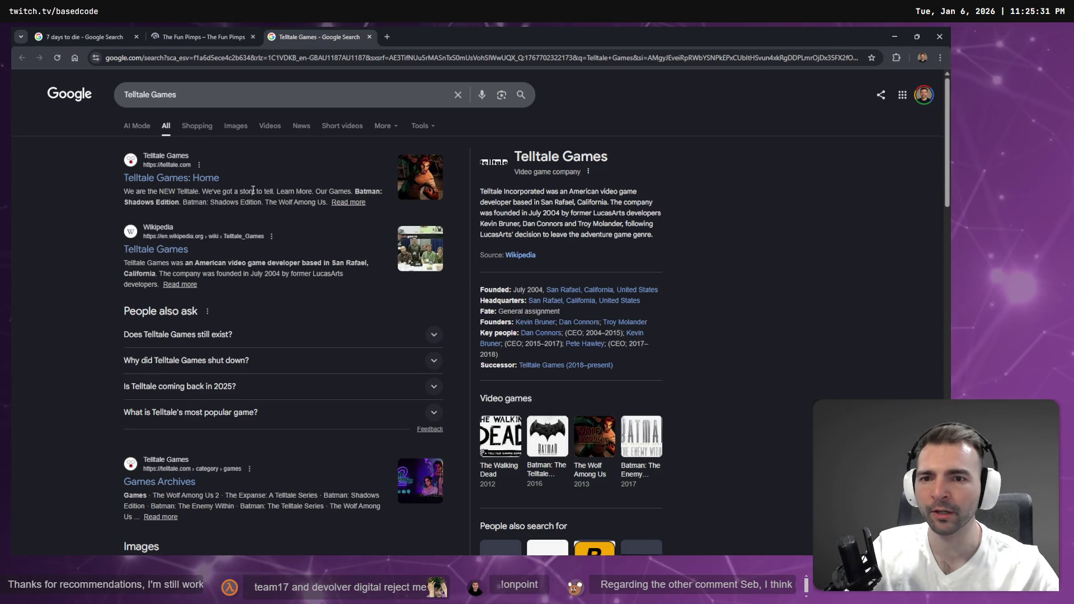
pyautogui.click(200, 34)
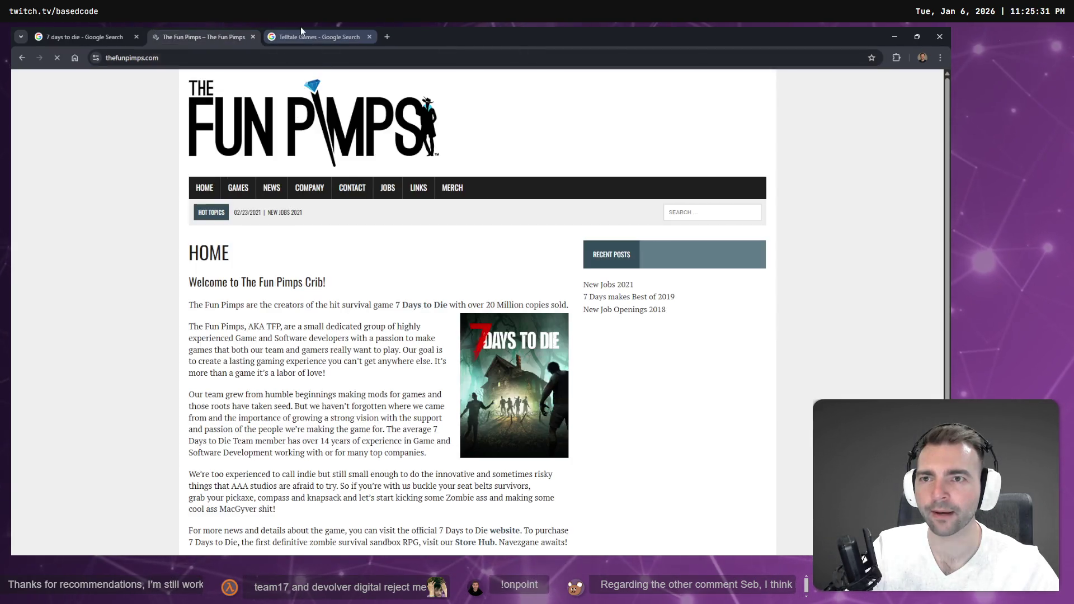
pyautogui.click(302, 33)
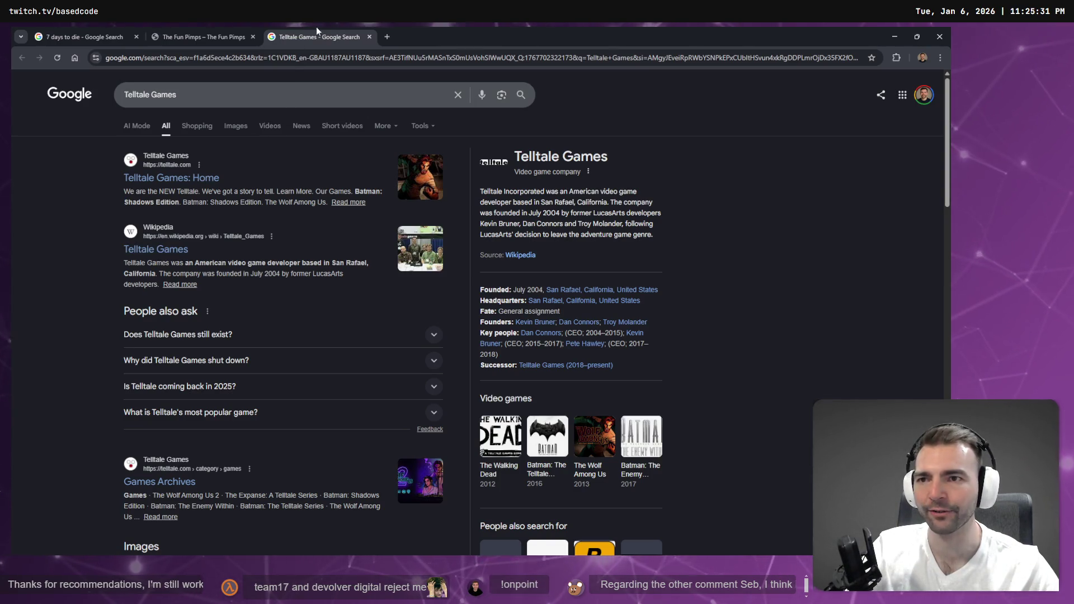
pyautogui.hotkey('ctrl', 'w')
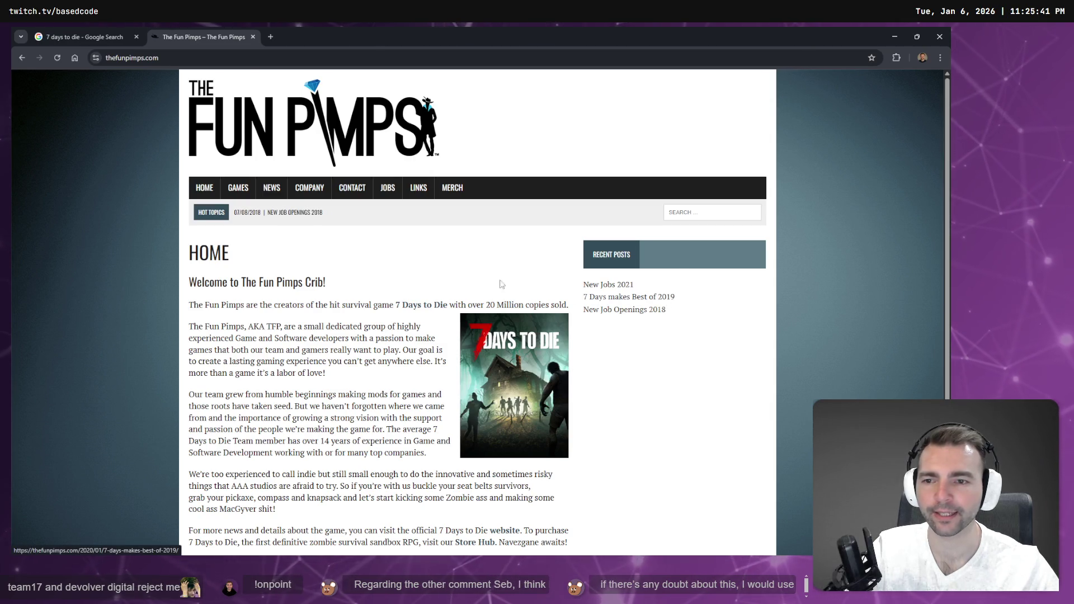
# Close The Fun Pimps website and return from the browser to the Godot editor
pyautogui.scroll(-1, 502, 285)
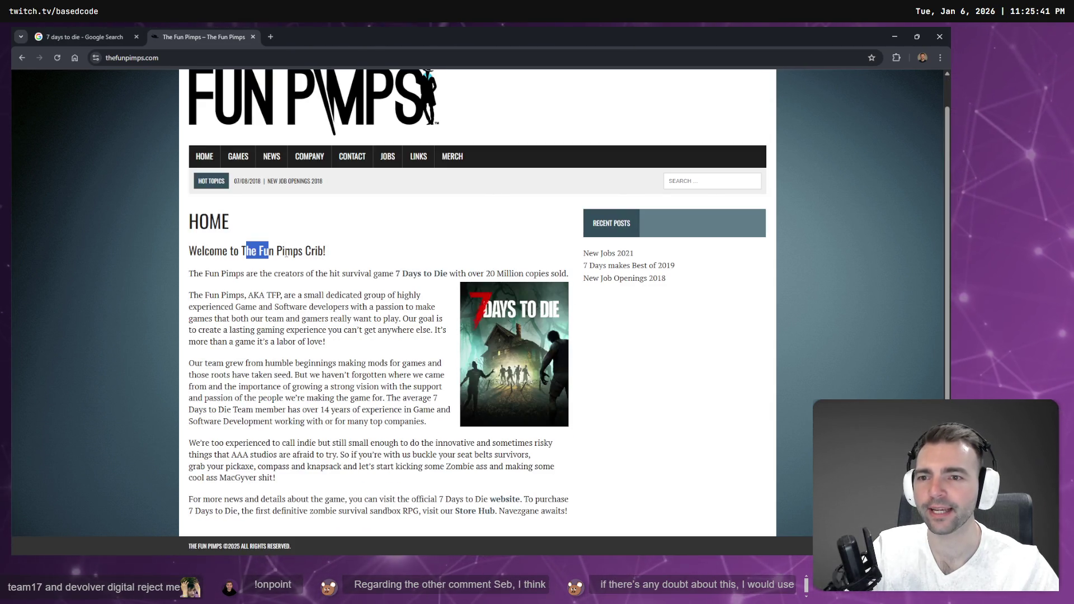
pyautogui.click(323, 278)
pyautogui.hotkey('ctrl', 'w')
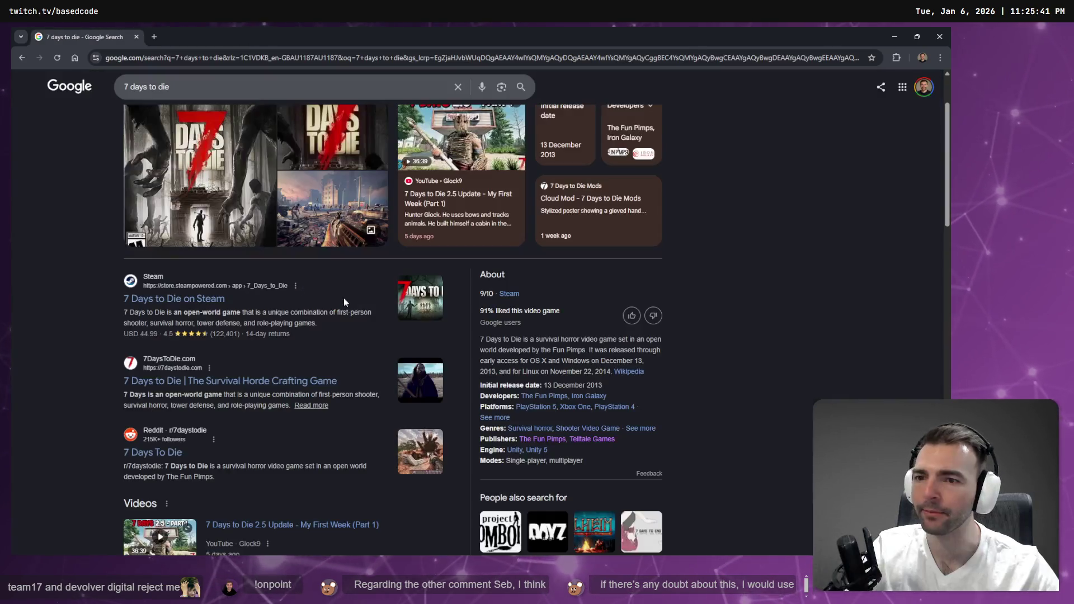
pyautogui.scroll(2, 469, 231)
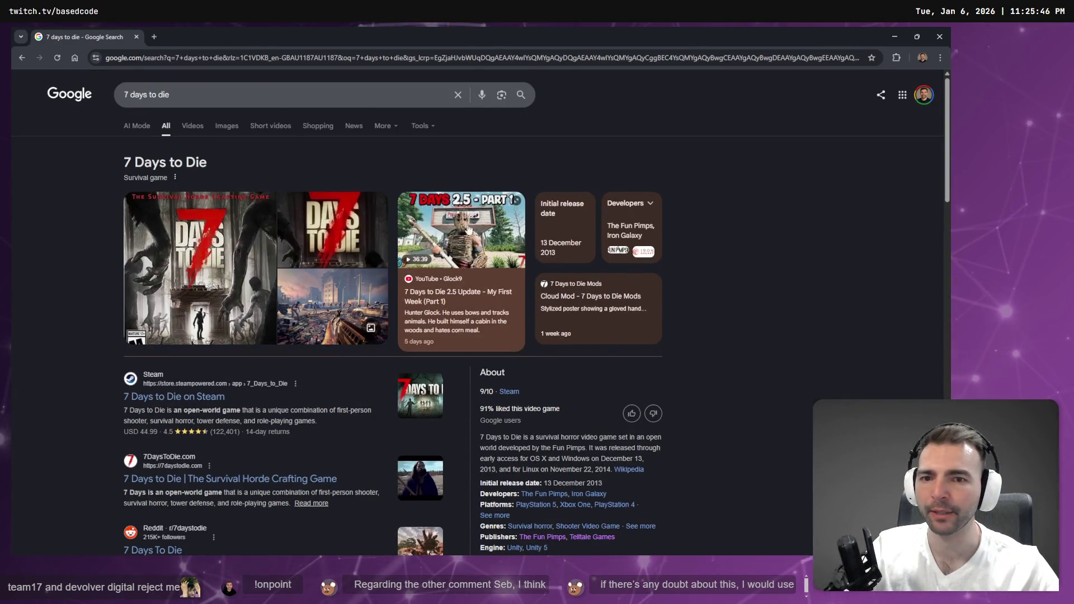
pyautogui.click(185, 94)
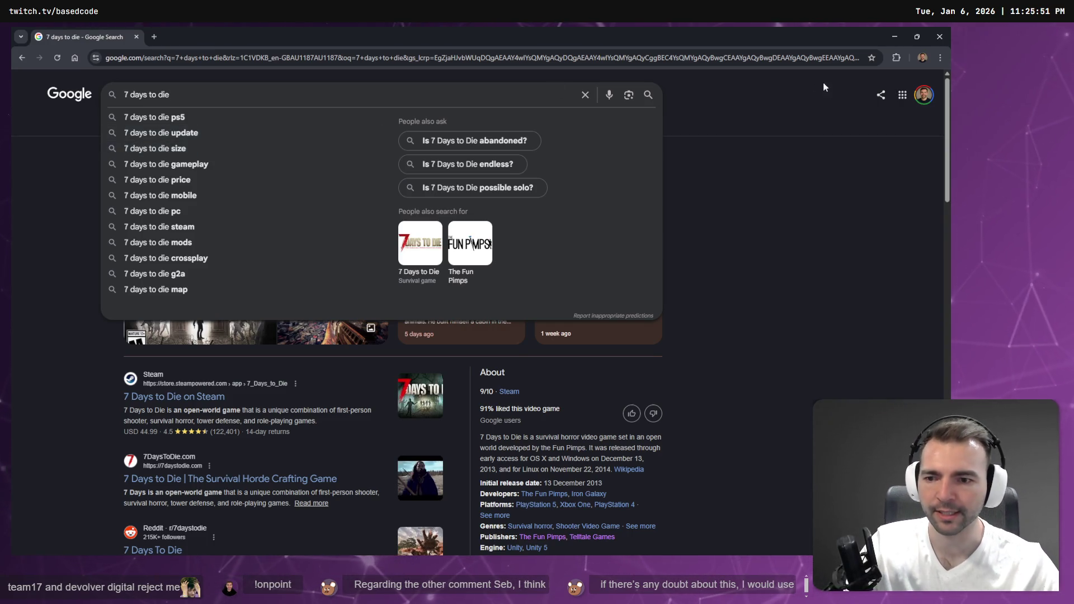
pyautogui.hotkey('alt', 'Tab')
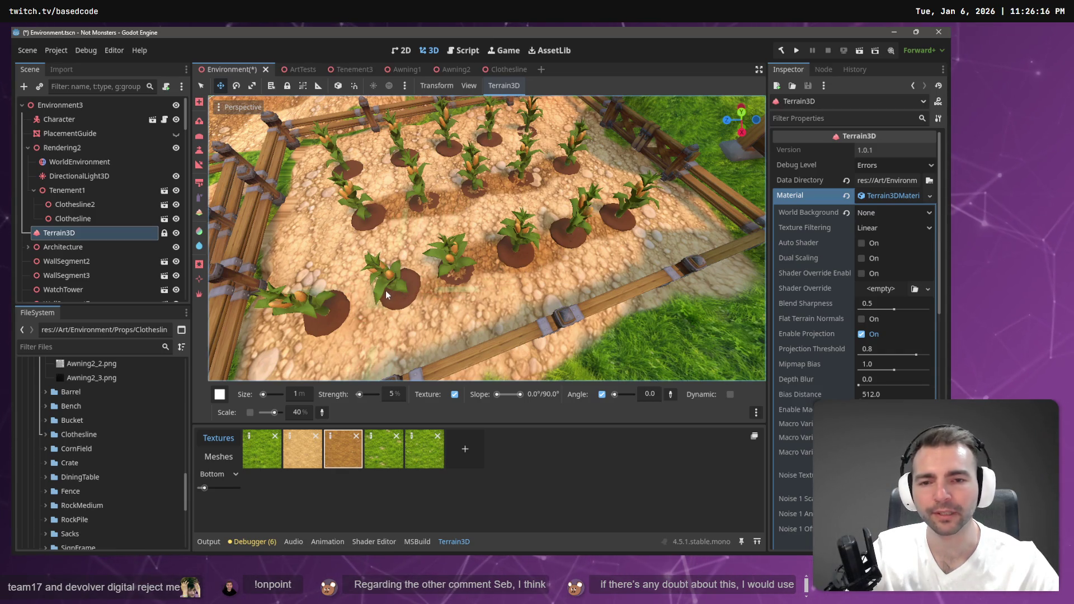
pyautogui.scroll(1, 388, 288)
pyautogui.scroll(2, 390, 288)
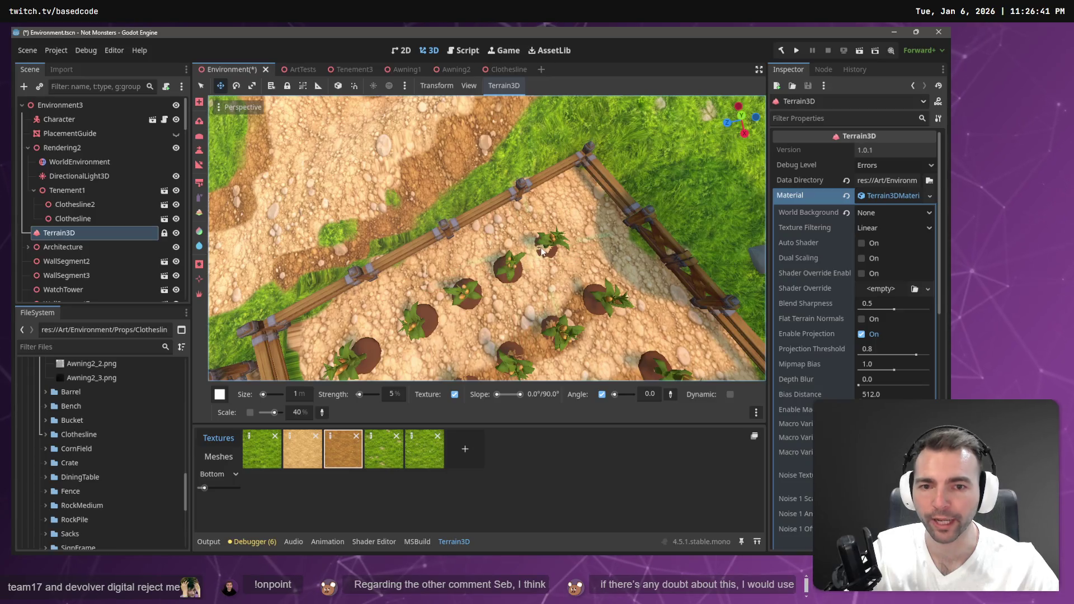
# Set the brush strength to 7% and touch up the dirt patch under a plant
pyautogui.click(396, 395)
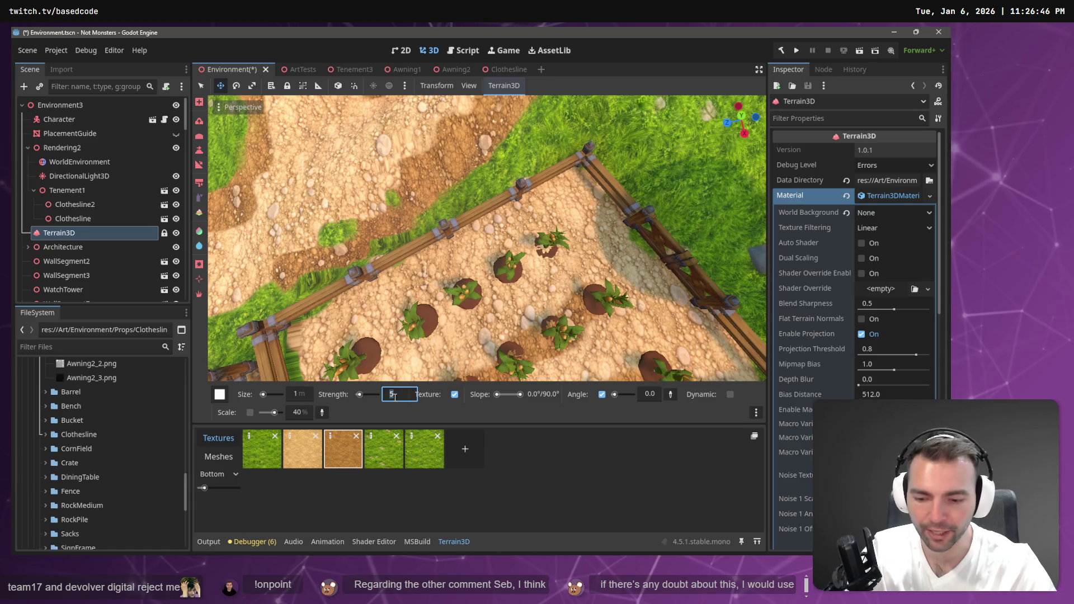
pyautogui.write('7')
pyautogui.press('Return')
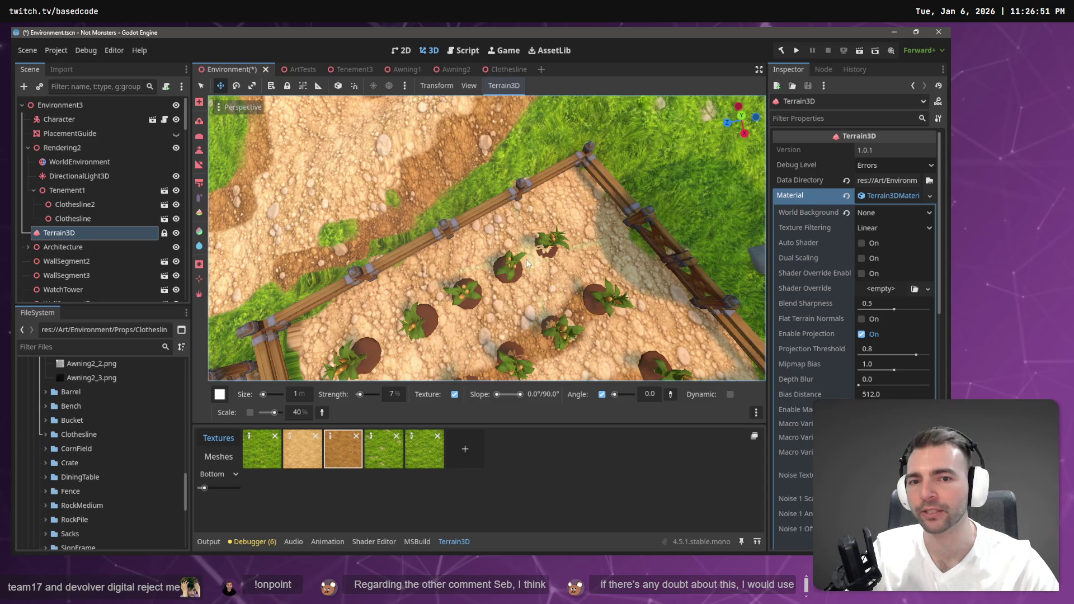
pyautogui.moveTo(542, 248); pyautogui.dragTo(547, 252)
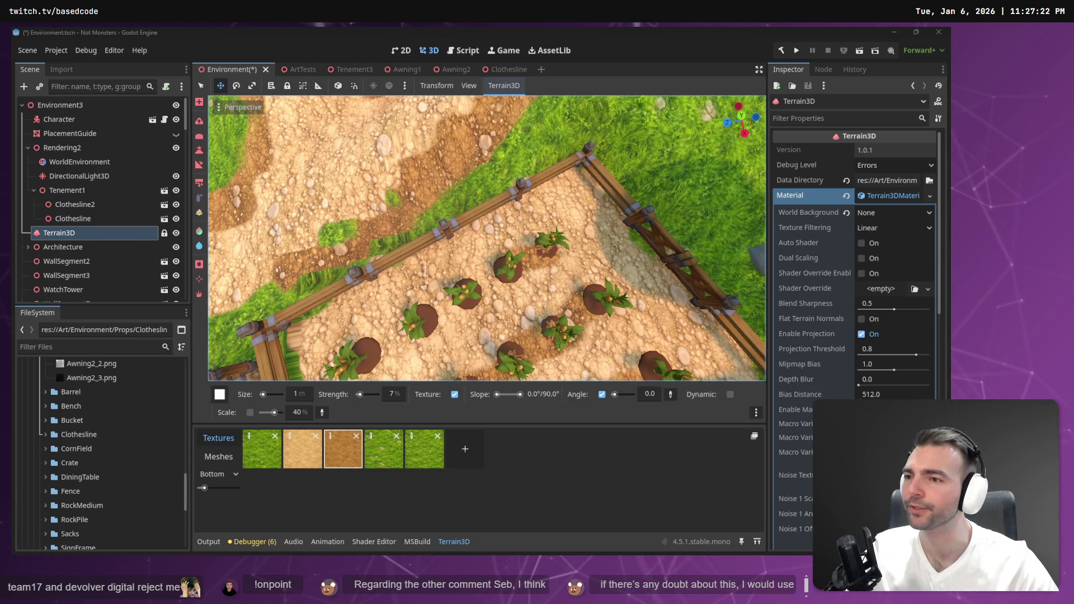
# Orbit the view over the garden and pick a different Terrain3D brush
pyautogui.click(484, 298)
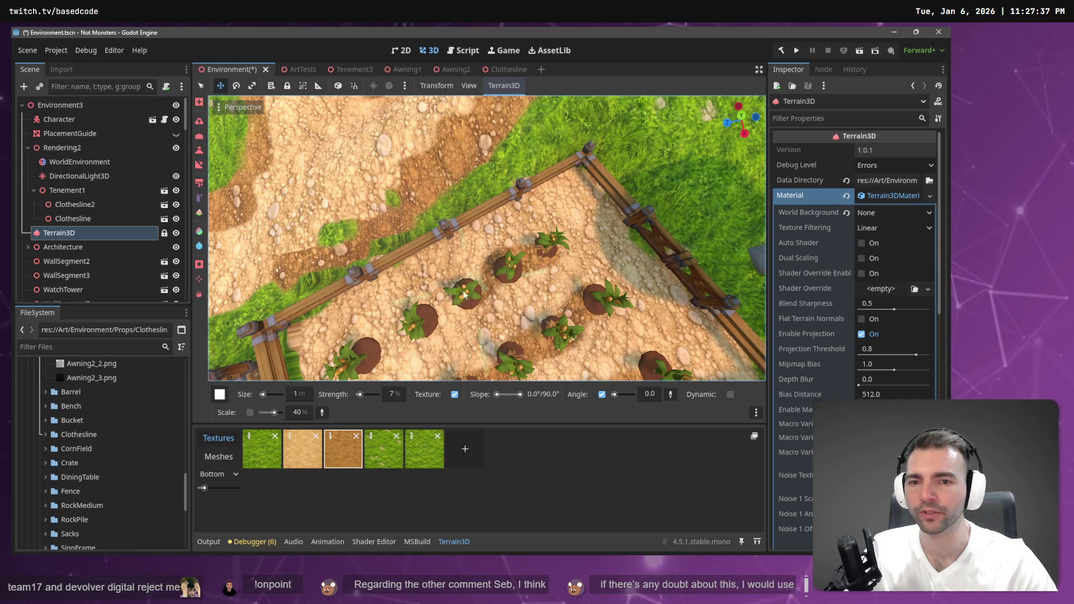
pyautogui.moveTo(459, 307)
pyautogui.mouseDown()
pyautogui.moveTo(421, 320)
pyautogui.moveTo(437, 313)
pyautogui.moveTo(468, 255)
pyautogui.mouseUp()
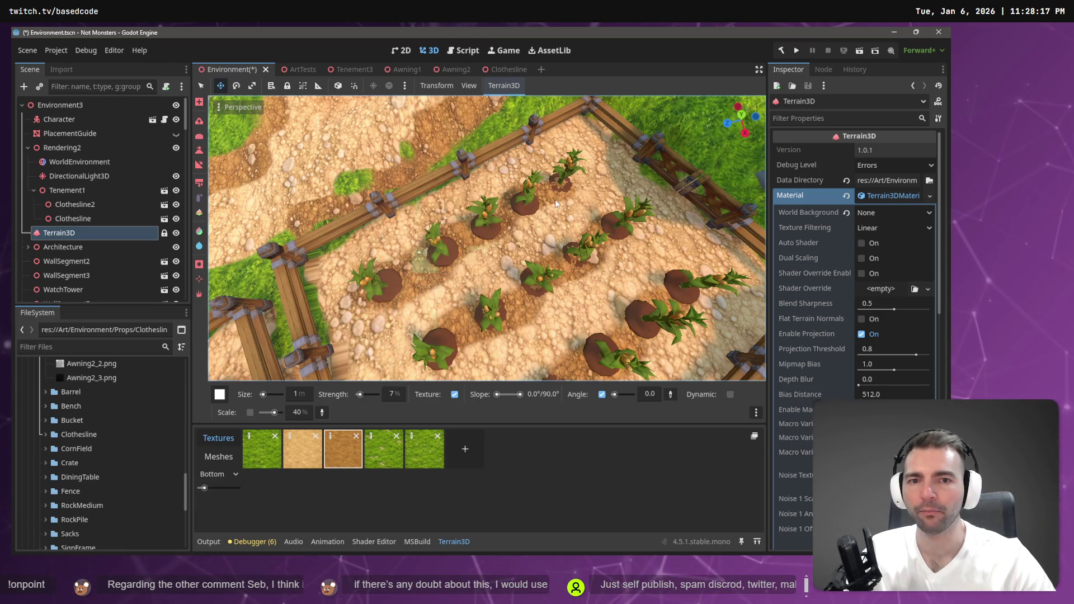
pyautogui.scroll(-5, 556, 204)
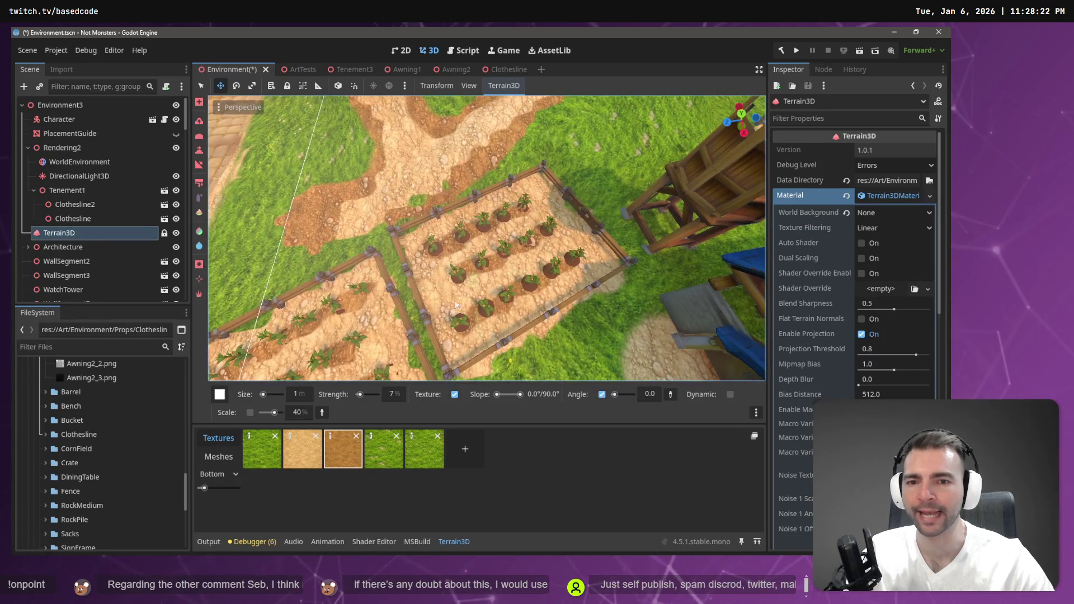
pyautogui.click(199, 136)
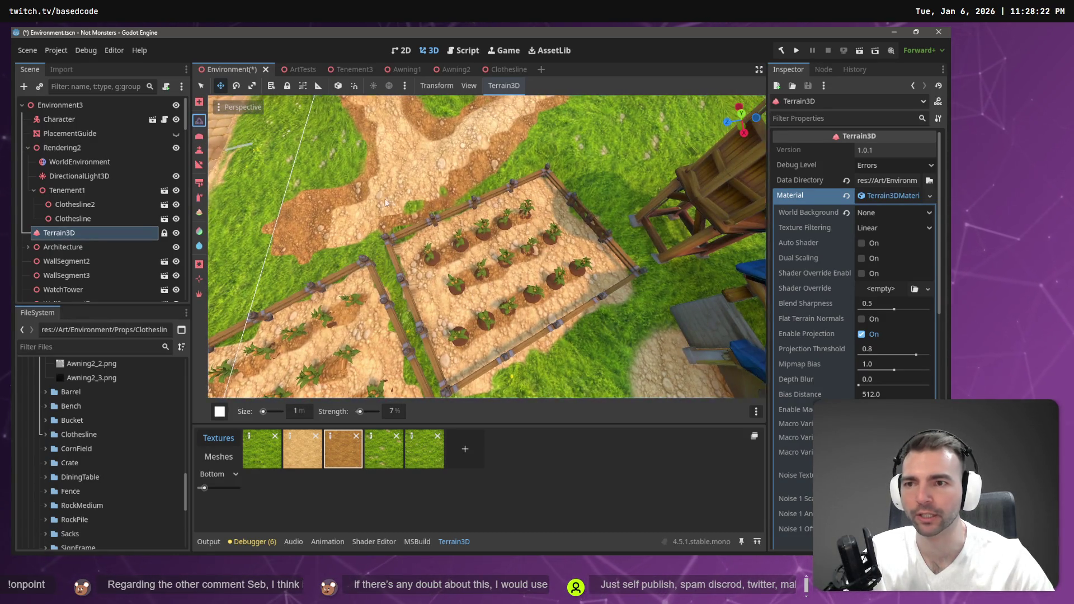
# Undo the last stroke and paint sand over the first dirt mounds under the plants
pyautogui.scroll(5, 487, 246)
pyautogui.scroll(-3, 486, 246)
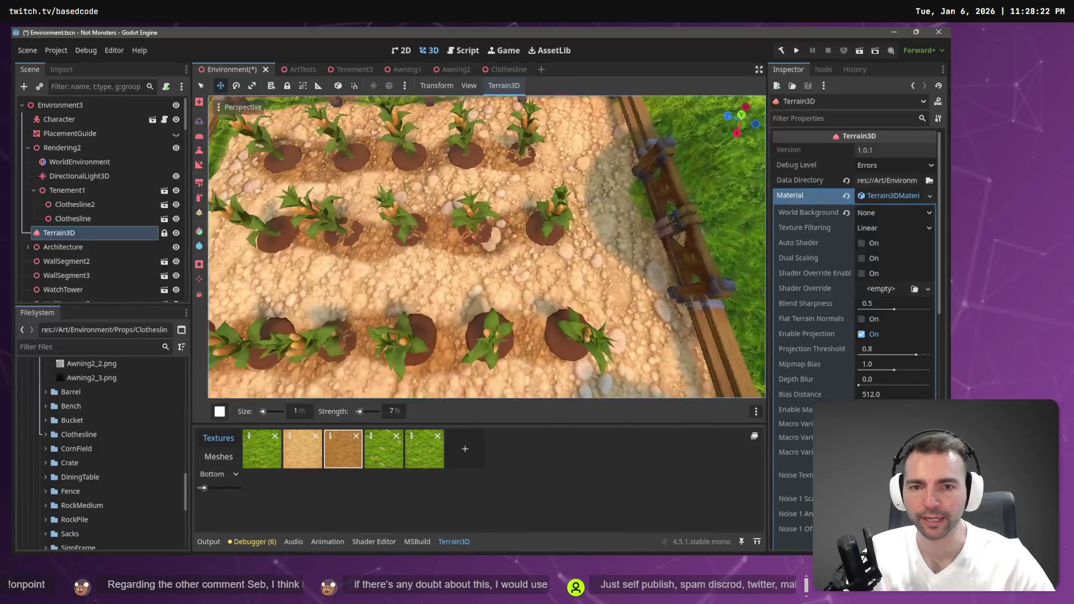
pyautogui.hotkey('ctrl', 'z')
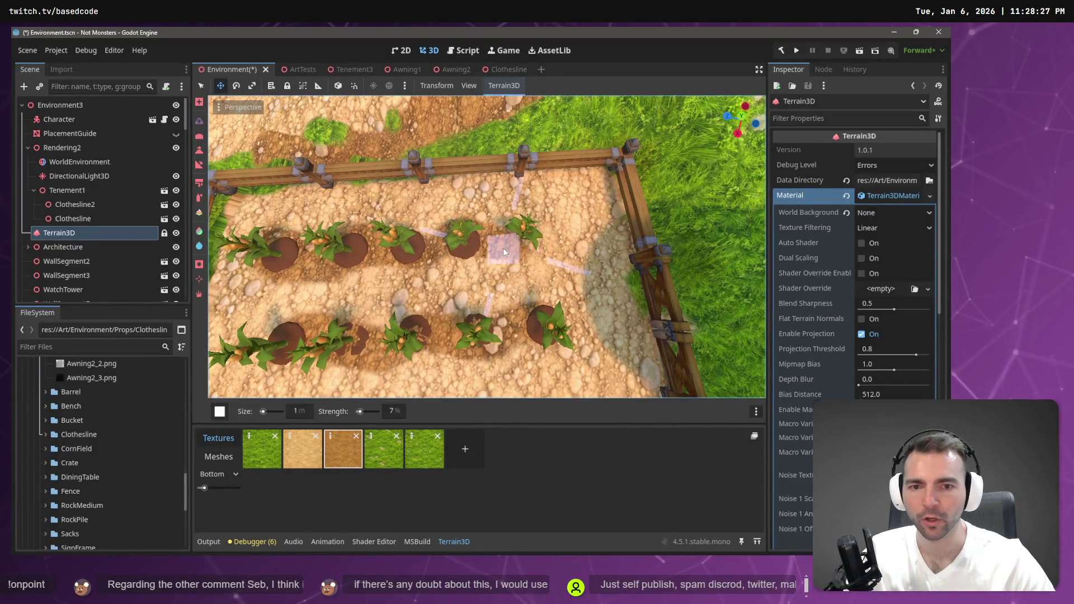
pyautogui.moveTo(464, 250)
pyautogui.mouseDown()
pyautogui.moveTo(264, 254)
pyautogui.moveTo(436, 304)
pyautogui.moveTo(490, 278)
pyautogui.mouseUp()
pyautogui.click(506, 238)
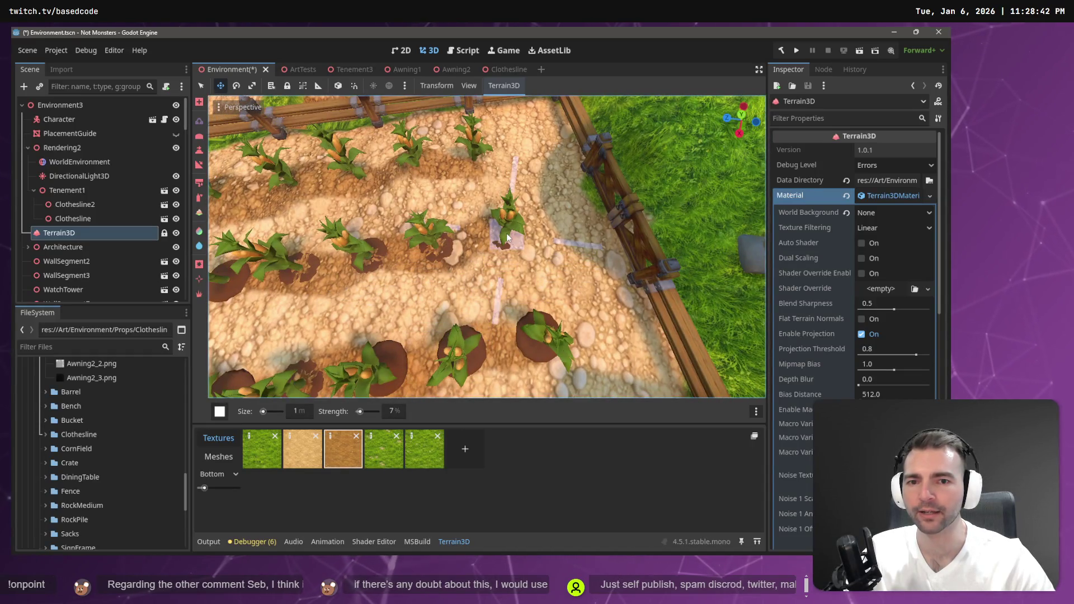
pyautogui.moveTo(506, 240); pyautogui.dragTo(464, 246)
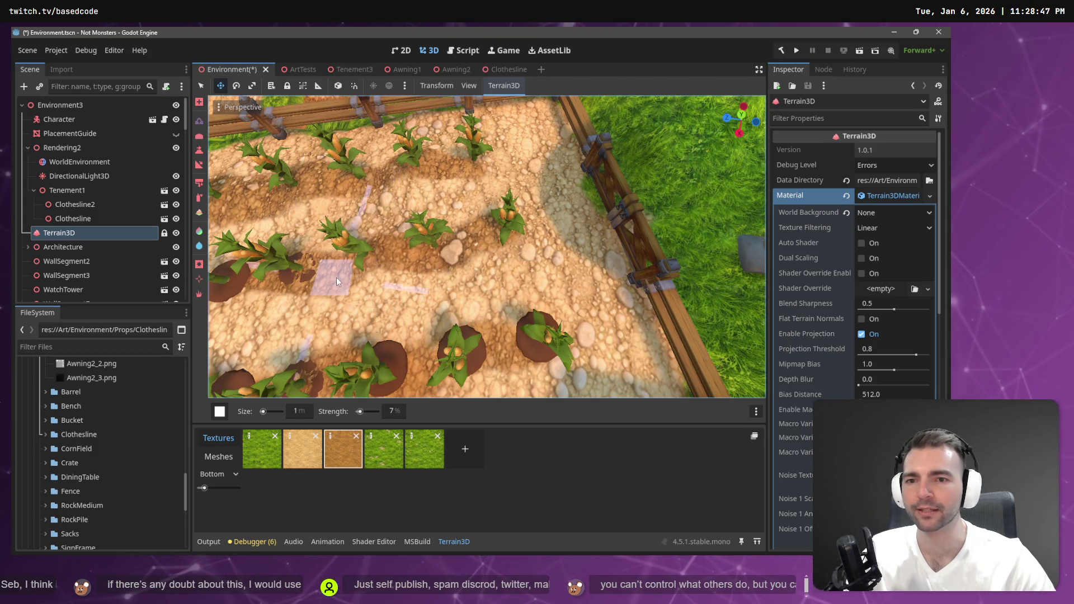
pyautogui.moveTo(337, 277); pyautogui.dragTo(361, 278)
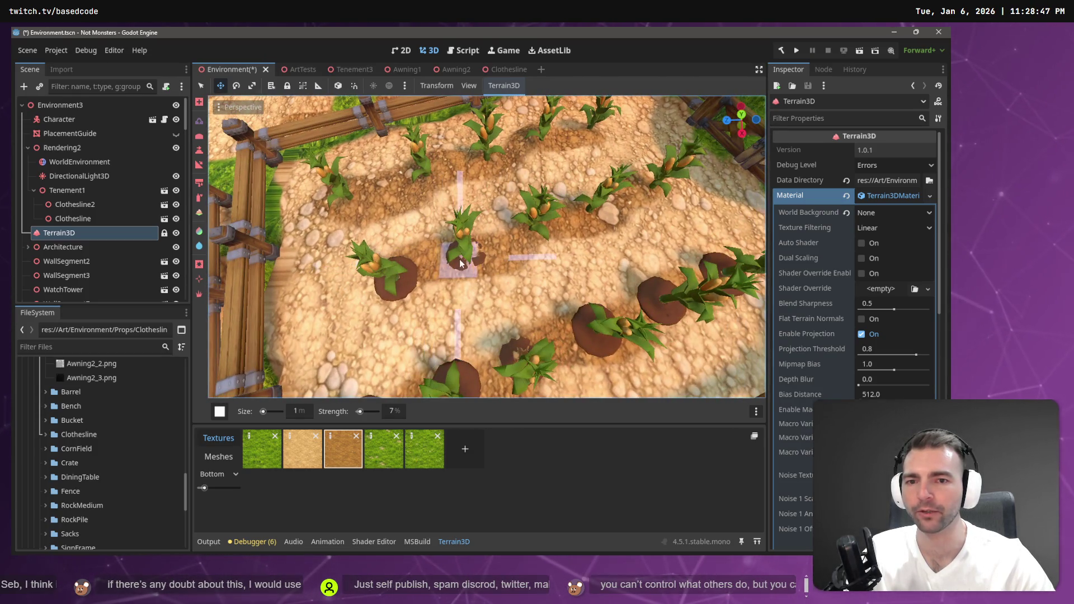
# Cover the remaining dark mounds, including the large one at left, with sand
pyautogui.click(398, 282)
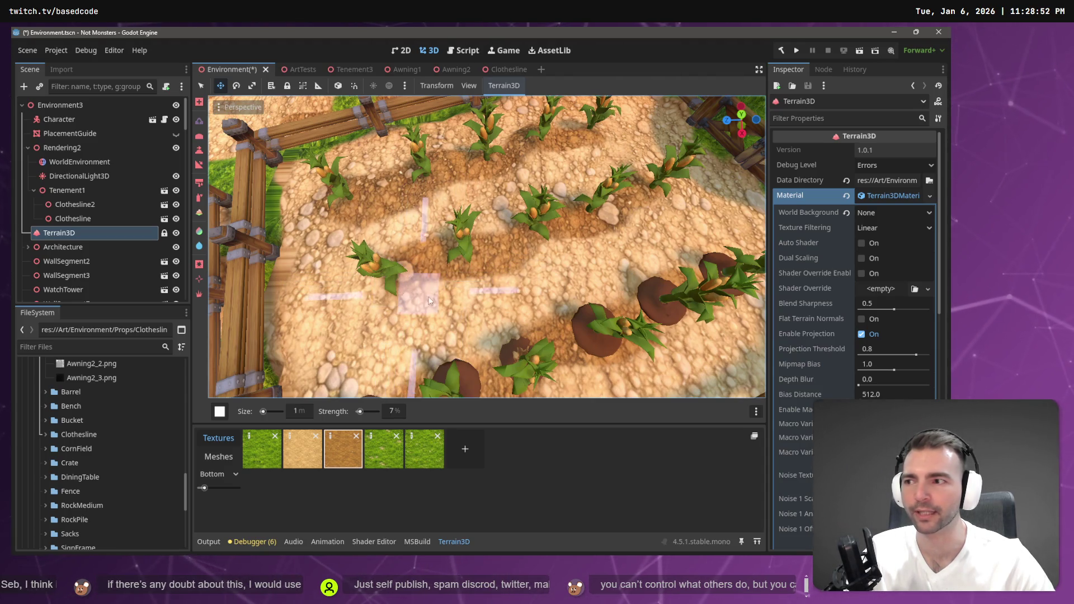
pyautogui.rightClick(626, 293)
pyautogui.rightClick(627, 304)
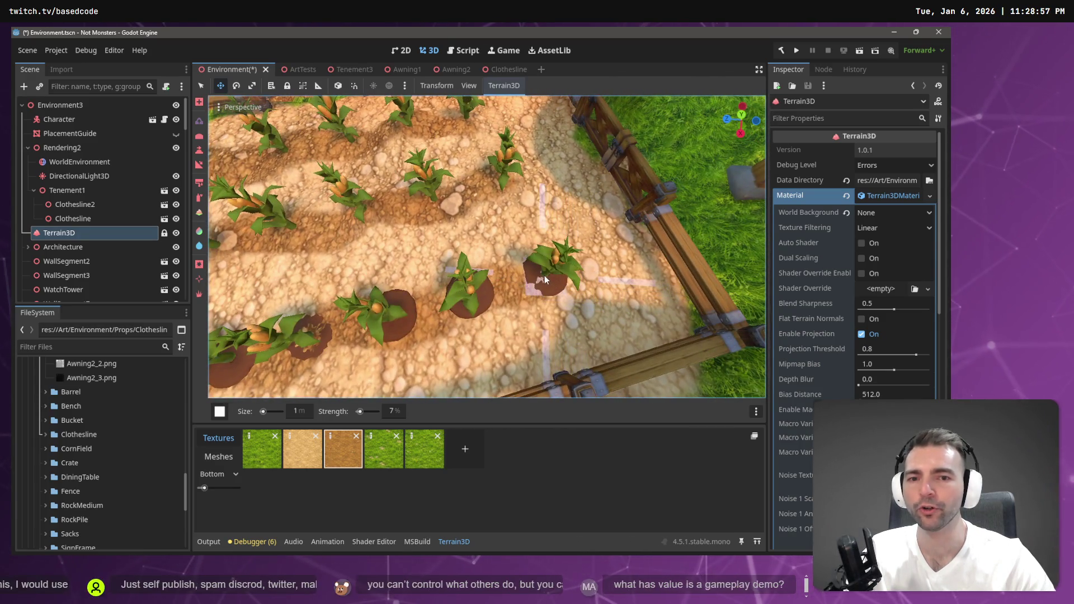
pyautogui.click(544, 280)
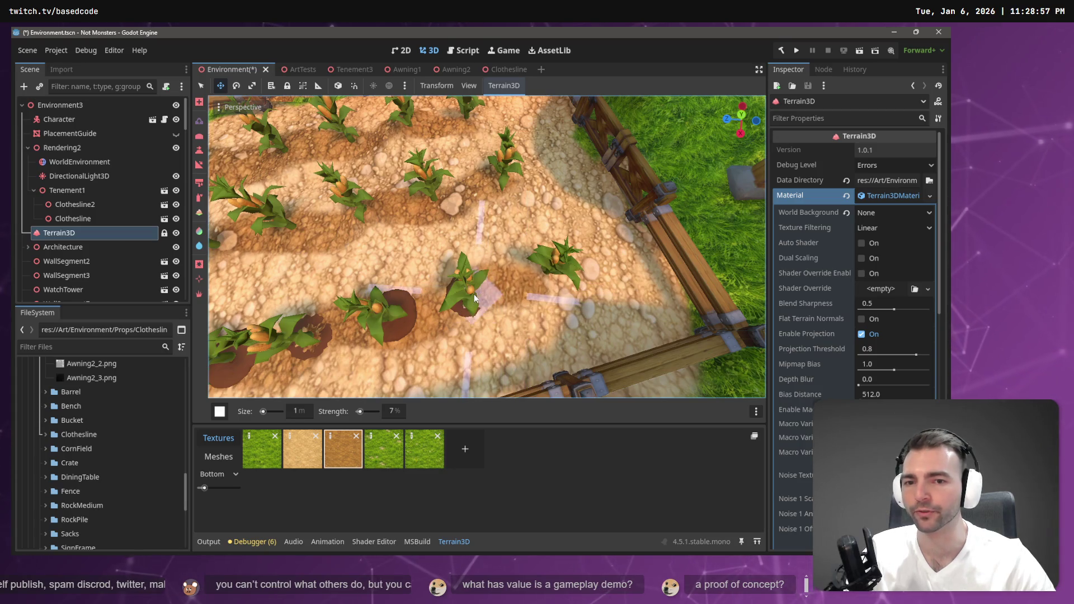
pyautogui.click(455, 294)
pyautogui.click(391, 312)
pyautogui.click(391, 310)
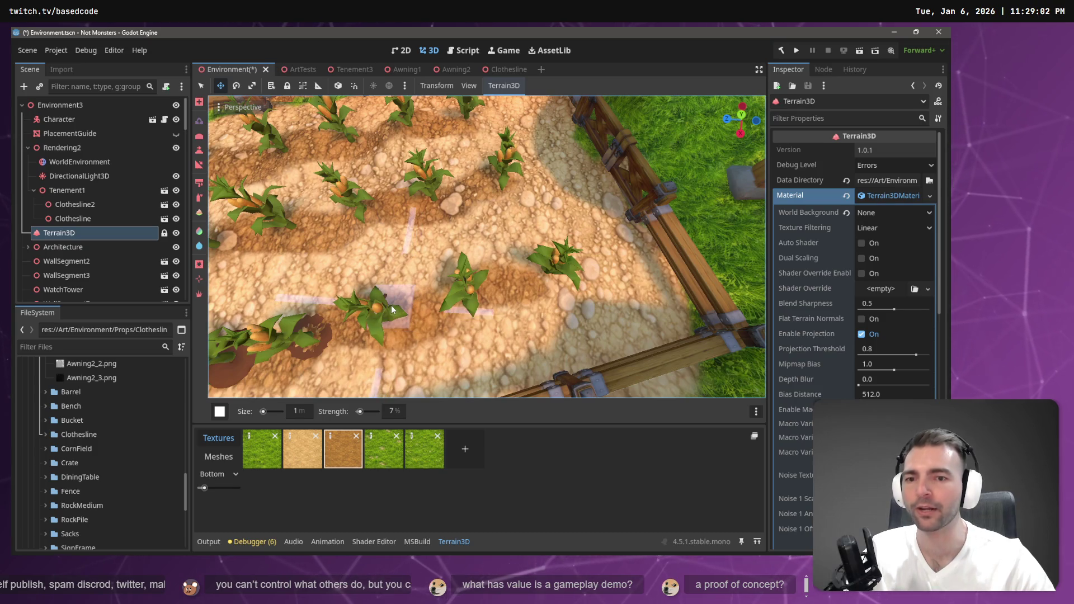
pyautogui.moveTo(386, 310)
pyautogui.mouseDown()
pyautogui.moveTo(387, 322)
pyautogui.moveTo(441, 293)
pyautogui.mouseUp()
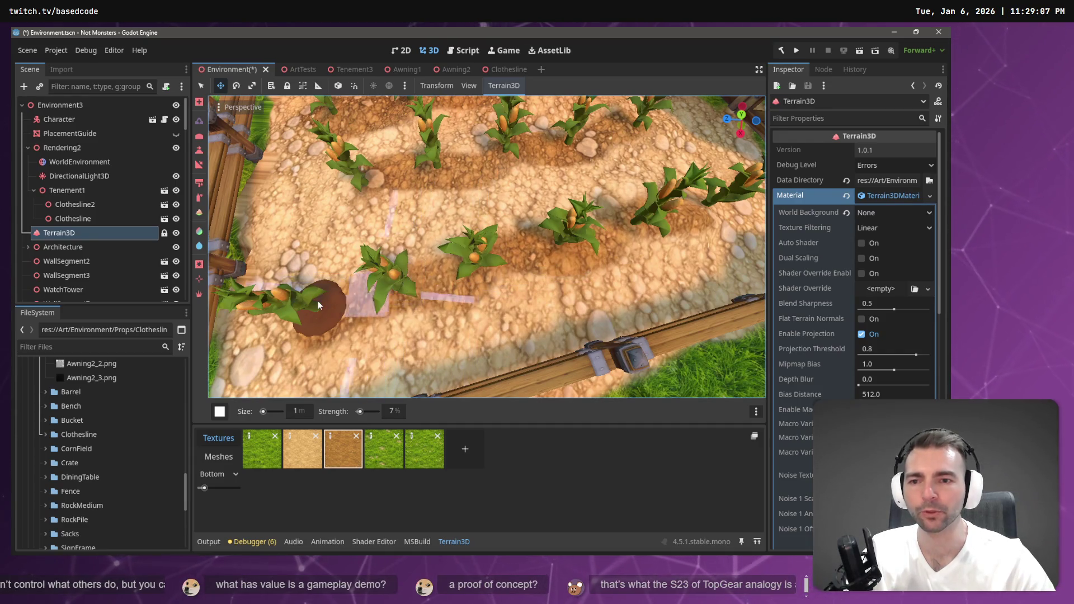
pyautogui.moveTo(322, 306); pyautogui.dragTo(330, 313)
pyautogui.scroll(-10, 377, 304)
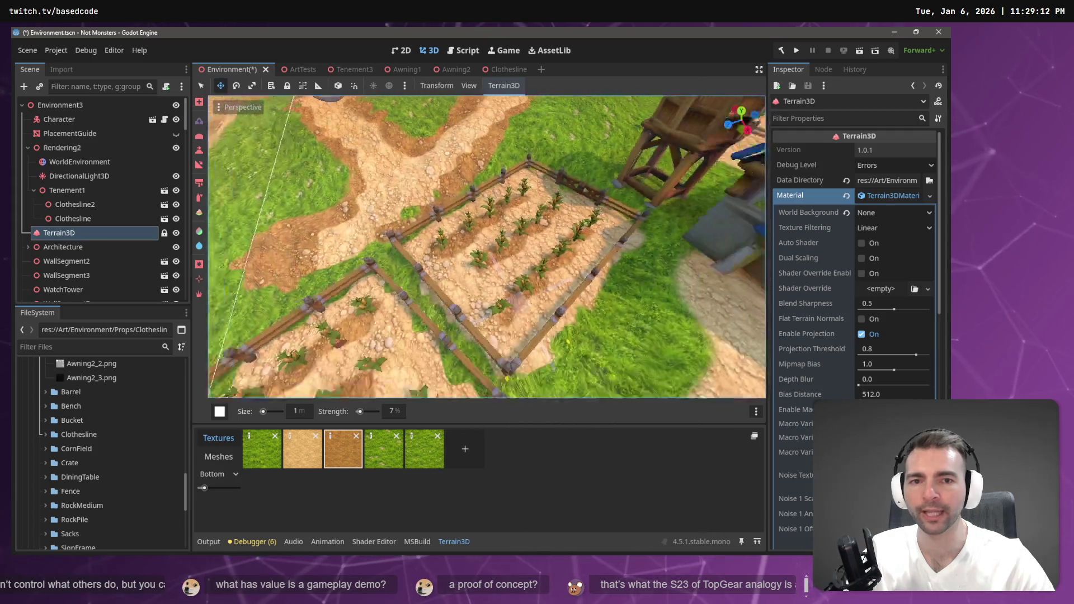
# Save the scene, play-test it by walking into town, then fly the editor view to the corn plot
pyautogui.hotkey('ctrl', 's')
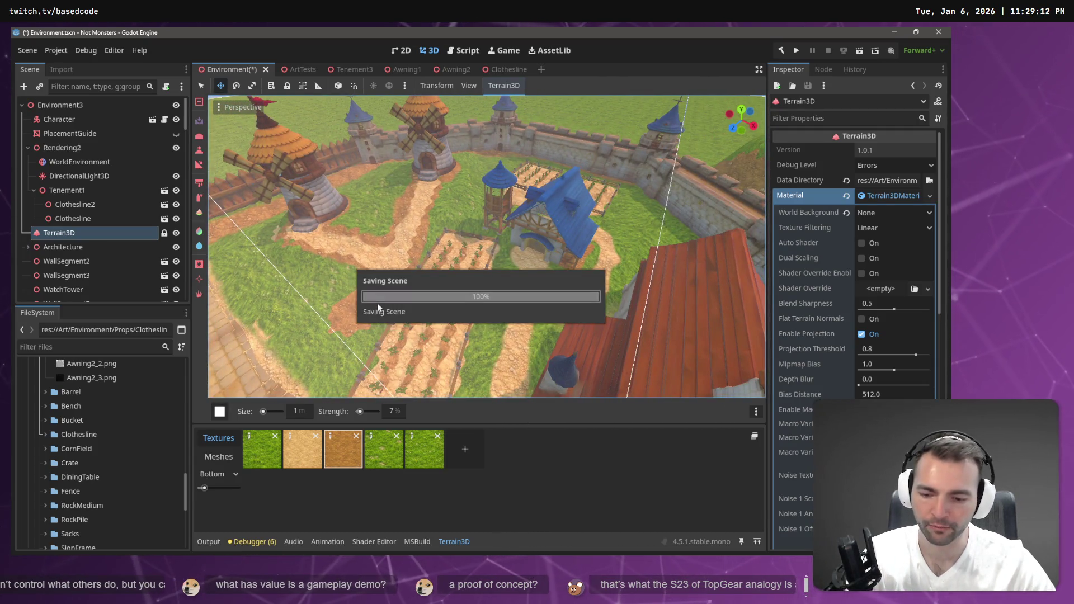
pyautogui.press('F5')
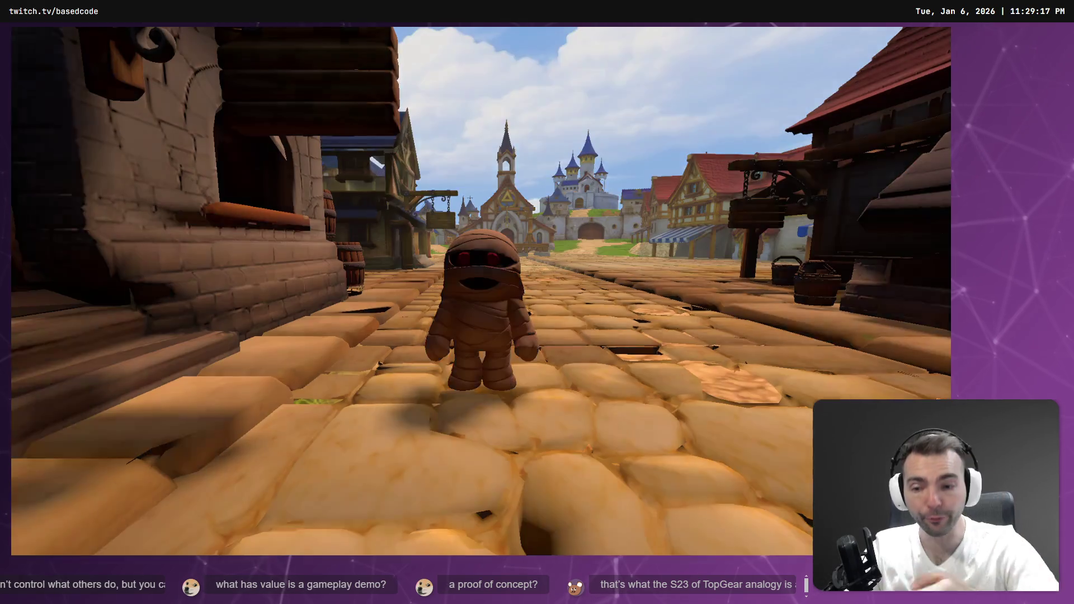
pyautogui.press('w')
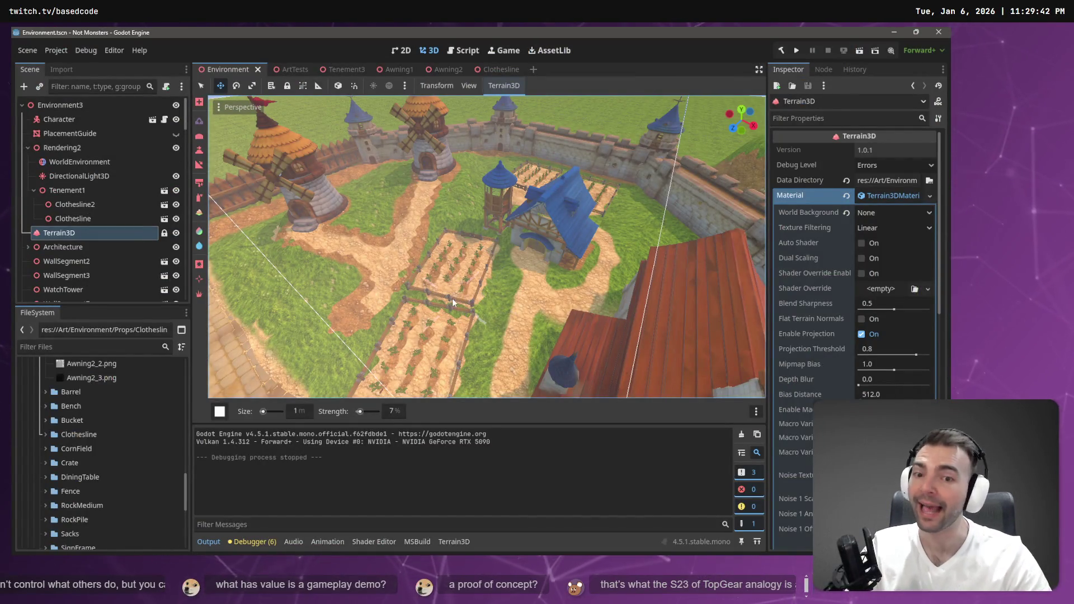
pyautogui.press('w')
pyautogui.press('w')
pyautogui.press('w')
# Switch to the Height brush (height 0.8) and raise a ridge of terrain across the ground
pyautogui.press('s')
pyautogui.press('w')
pyautogui.press('s')
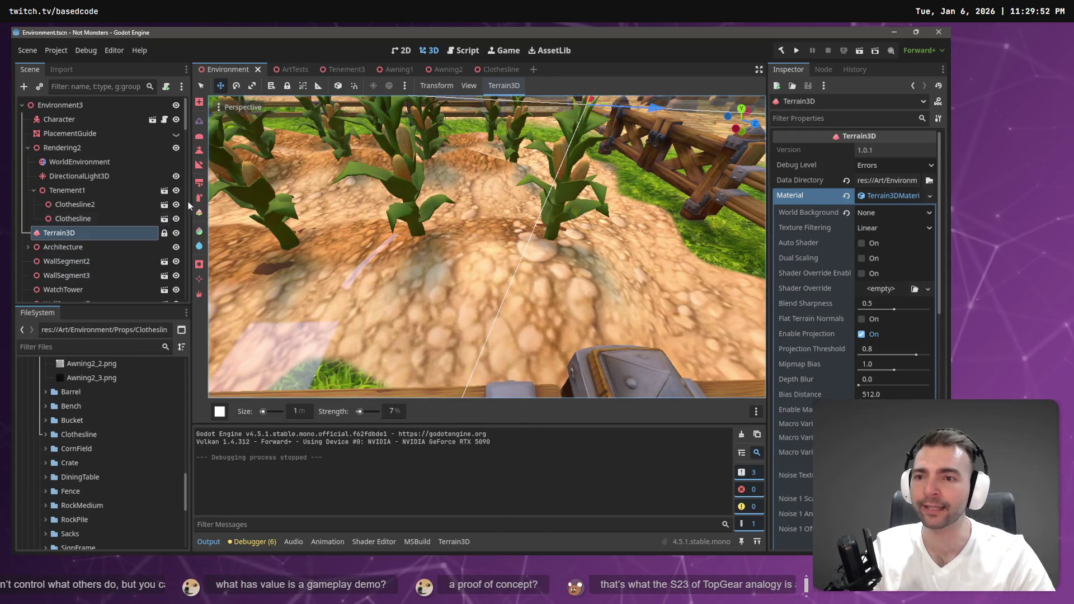
pyautogui.click(198, 151)
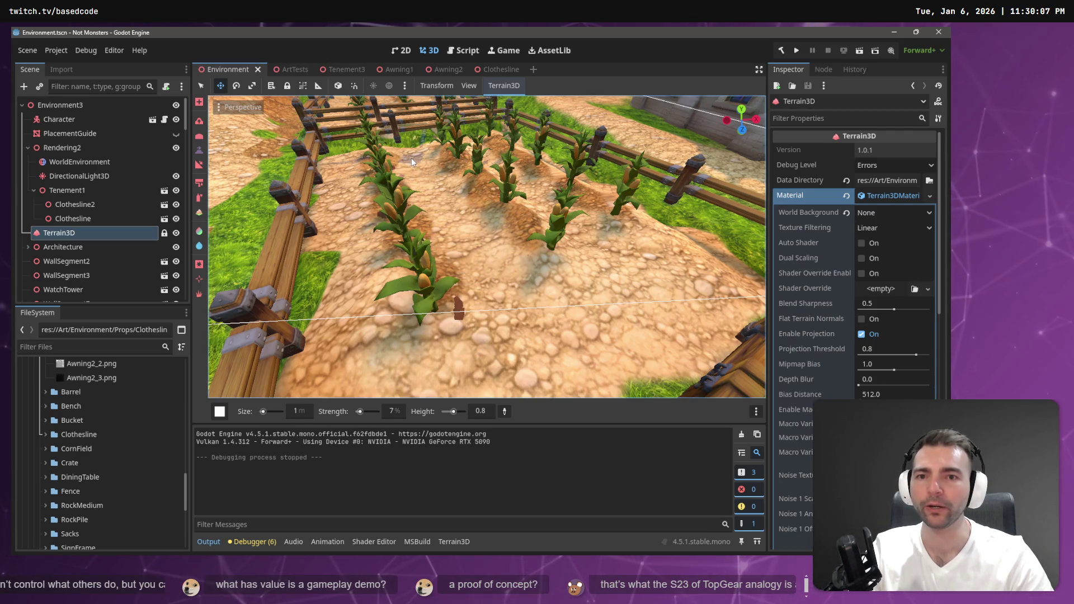
pyautogui.moveTo(593, 271)
pyautogui.mouseDown()
pyautogui.moveTo(635, 282)
pyautogui.moveTo(711, 270)
pyautogui.moveTo(652, 331)
pyautogui.moveTo(568, 371)
pyautogui.moveTo(687, 314)
pyautogui.mouseUp()
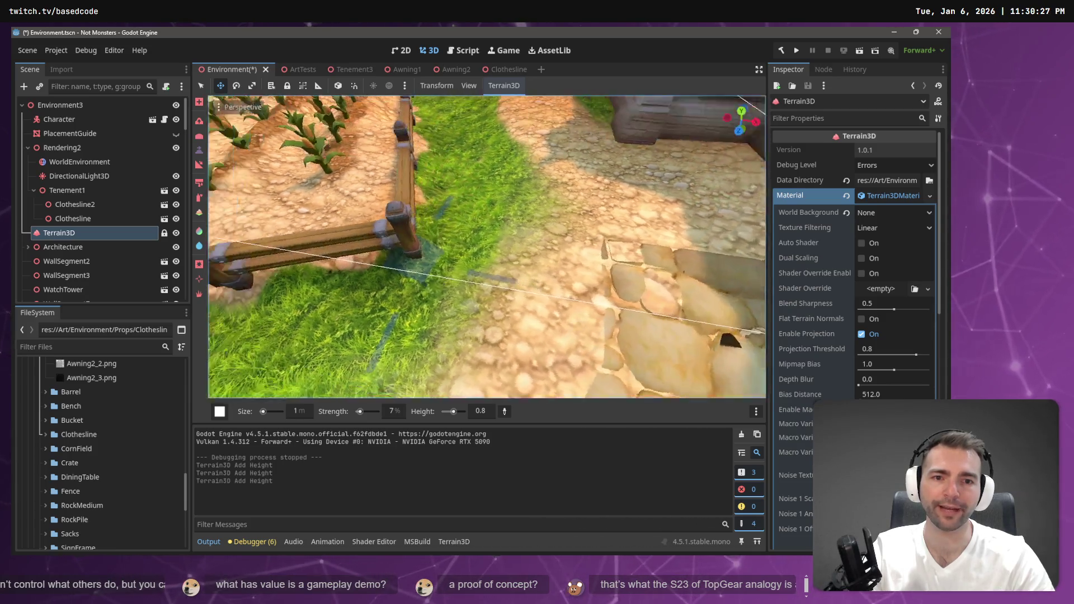
# Raise the ground beside the fence with several brush dabs
pyautogui.click(500, 269)
pyautogui.click(498, 273)
pyautogui.click(502, 272)
pyautogui.click(504, 244)
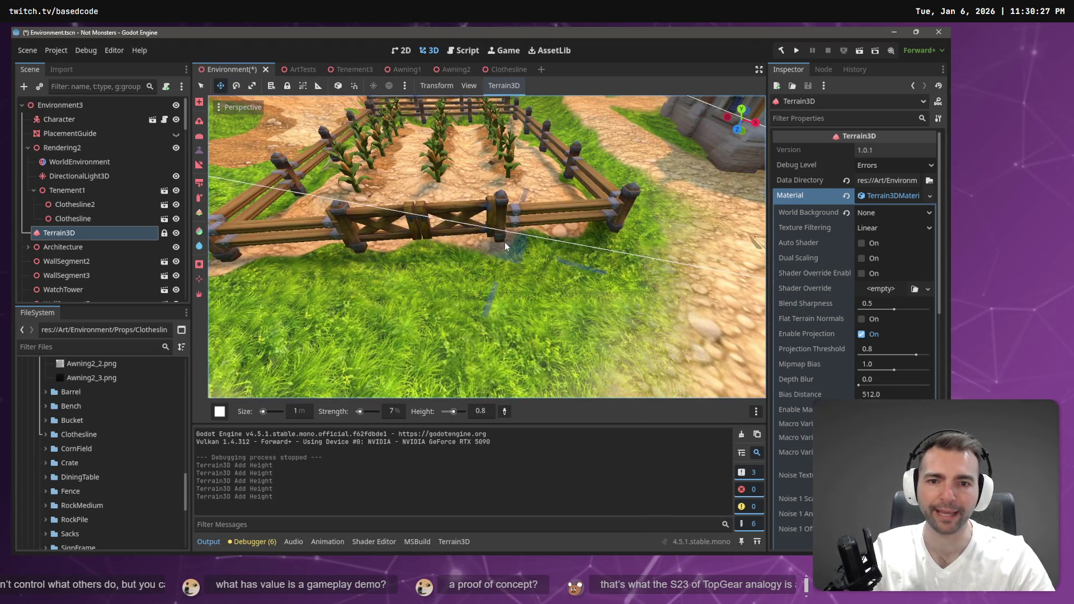
pyautogui.click(363, 250)
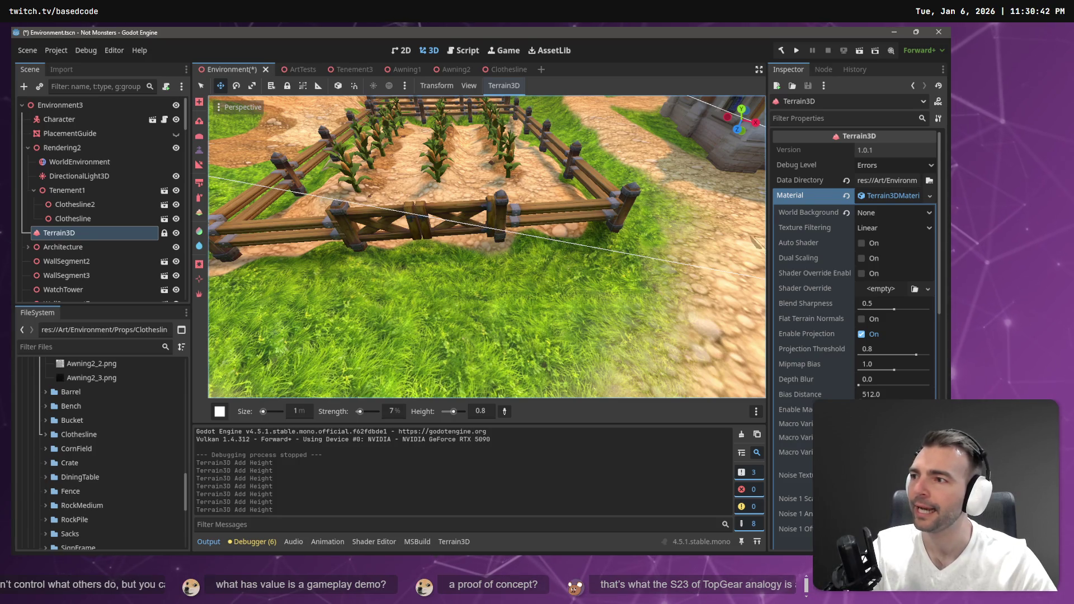
# Fly into the fenced crop field and raise the terrain along the fence edge
pyautogui.press('w')
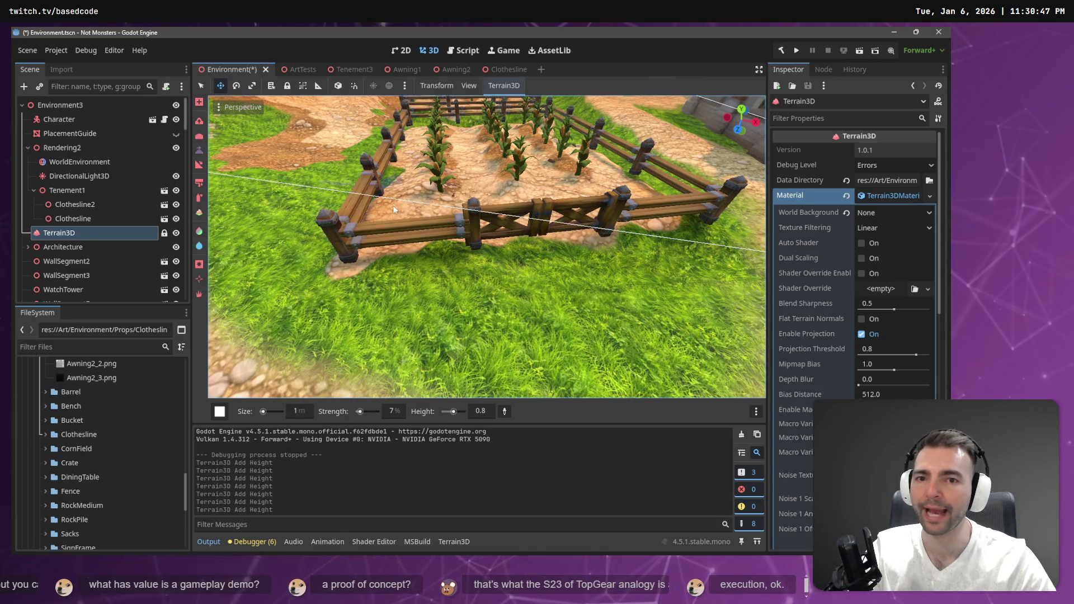
pyautogui.moveTo(394, 234)
pyautogui.mouseDown()
pyautogui.moveTo(540, 321)
pyautogui.moveTo(479, 297)
pyautogui.mouseUp()
pyautogui.scroll(-5, 540, 321)
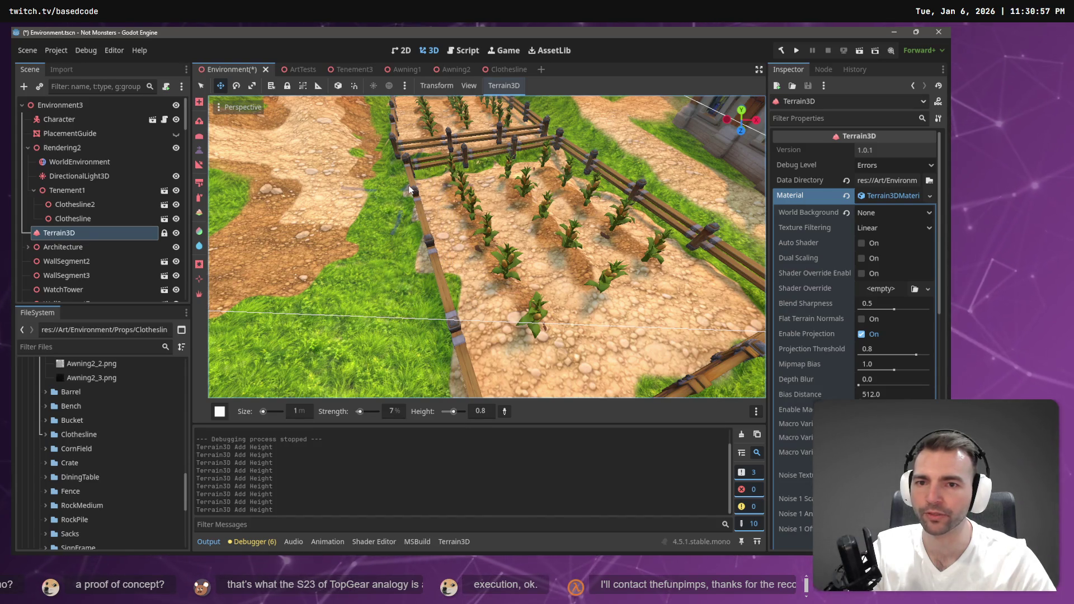
pyautogui.moveTo(409, 183)
pyautogui.mouseDown()
pyautogui.moveTo(420, 187)
pyautogui.moveTo(411, 182)
pyautogui.mouseUp()
pyautogui.moveTo(467, 230); pyautogui.dragTo(468, 221)
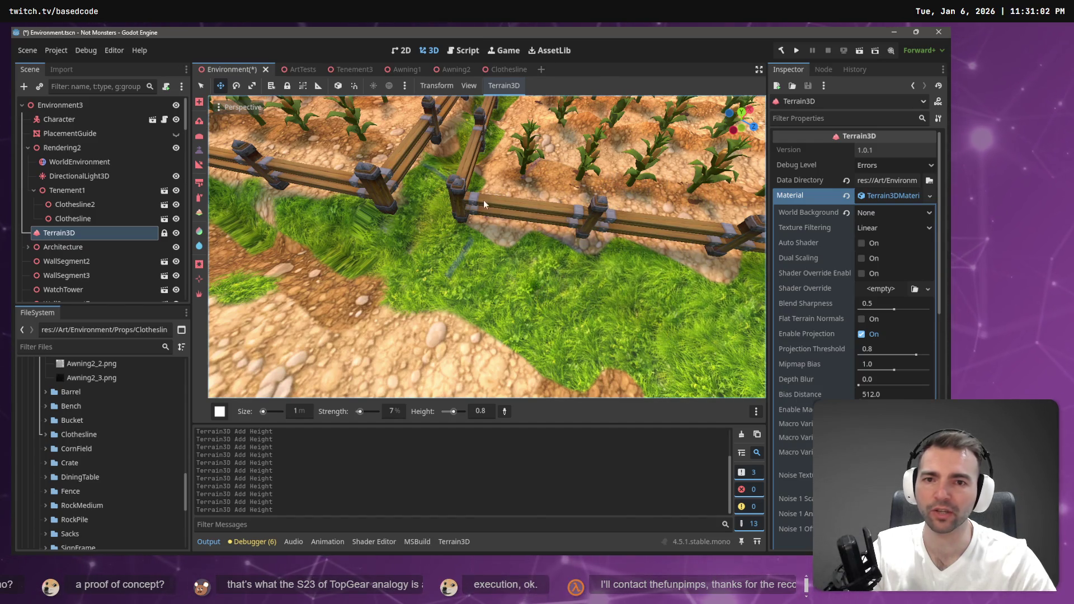
# Raise the ground once more by the fence, then switch to the Average smoothing tool
pyautogui.click(484, 153)
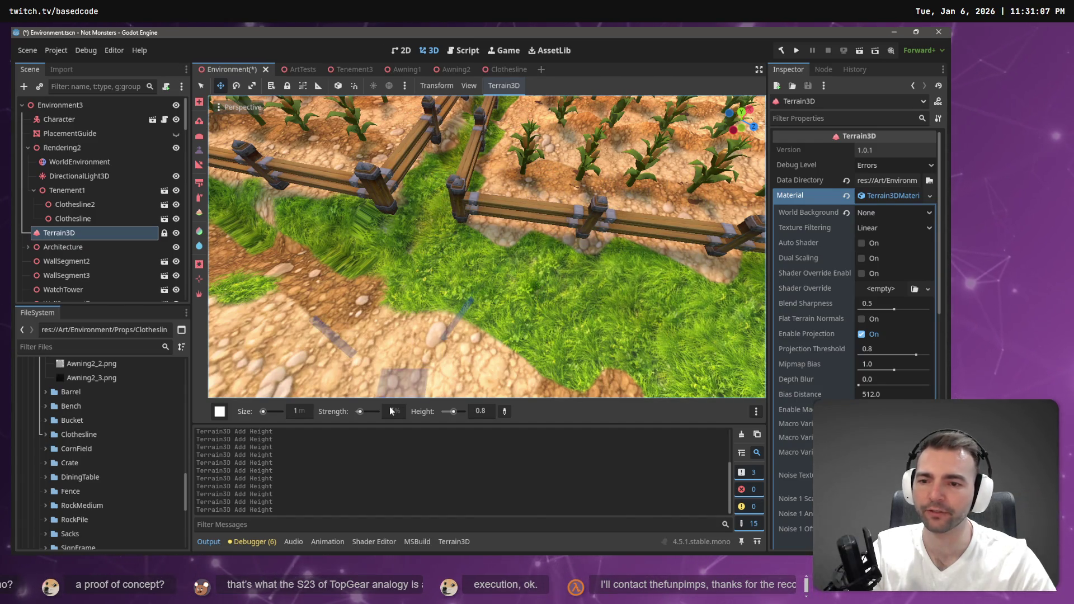
pyautogui.click(199, 127)
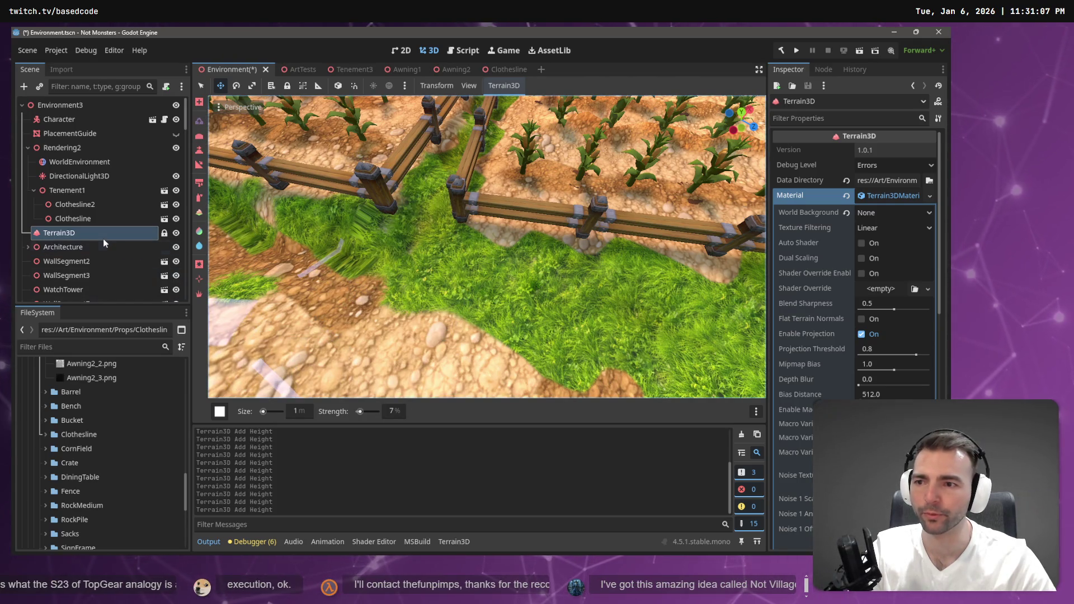
pyautogui.scroll(-1, 537, 227)
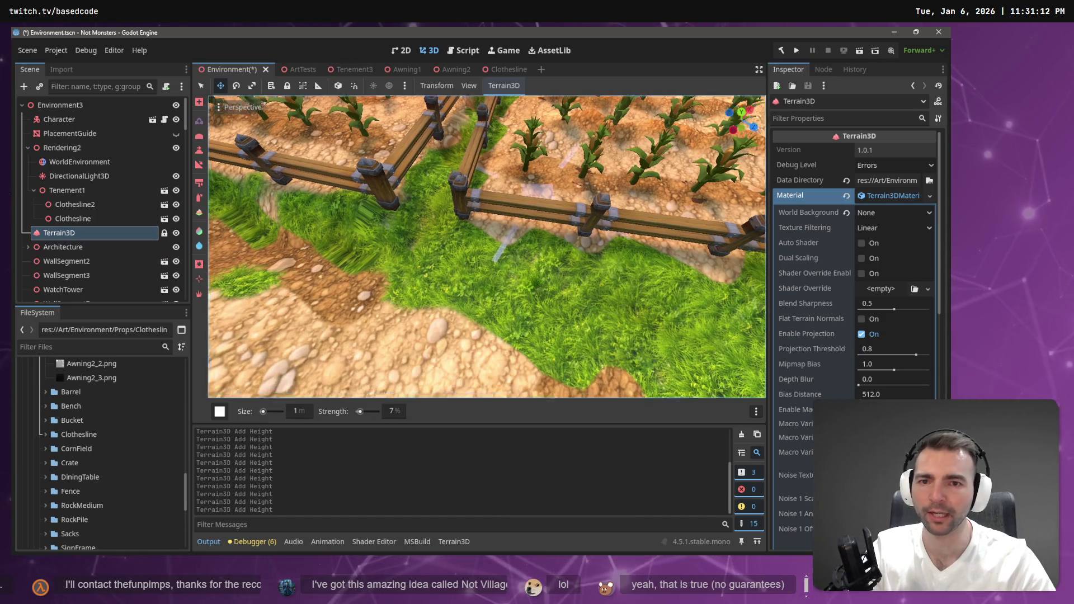
pyautogui.scroll(-5, 537, 203)
pyautogui.scroll(8, 537, 203)
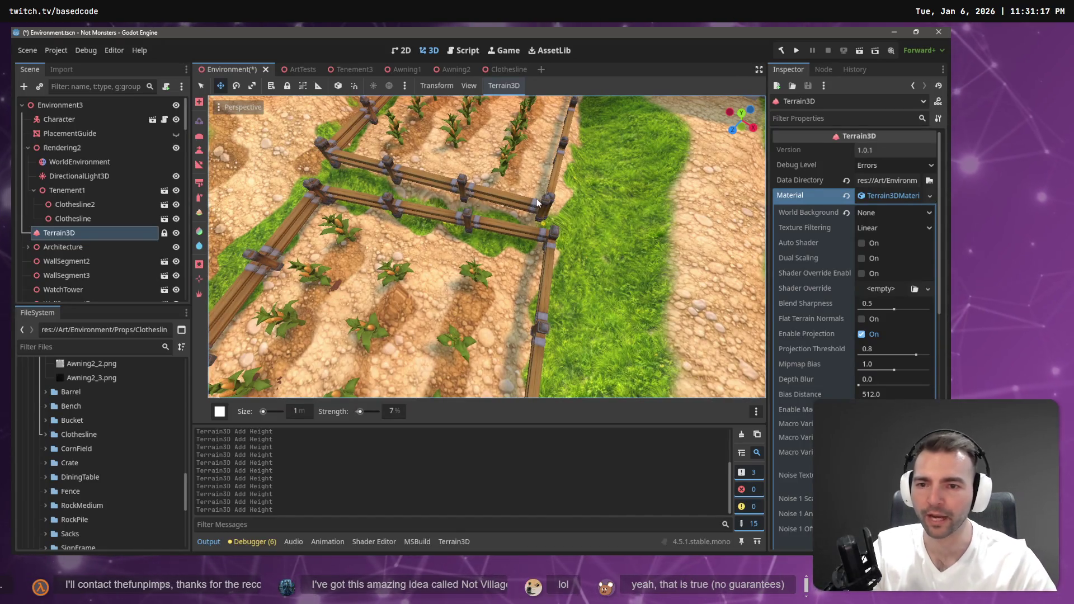
pyautogui.click(199, 137)
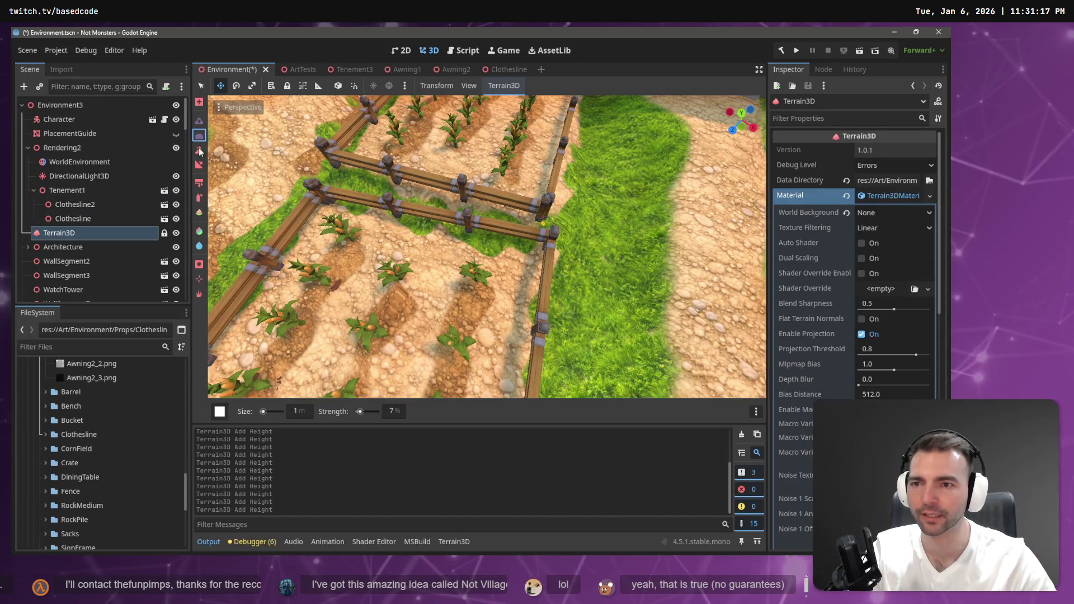
pyautogui.click(398, 301)
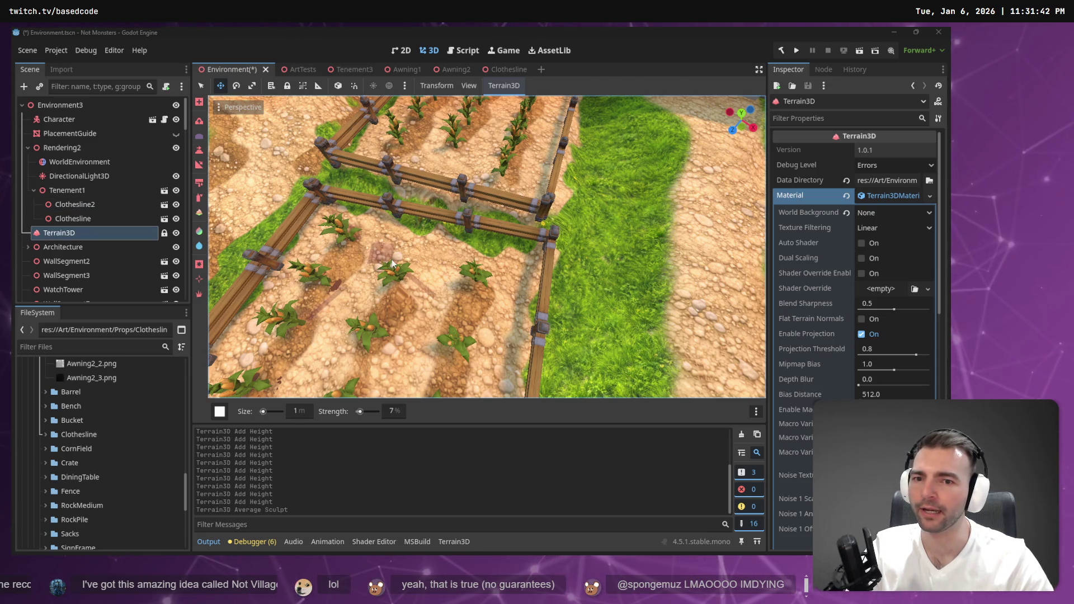
# Smooth the bumpy dirt between the corn plants with an Average stroke
pyautogui.scroll(5, 487, 246)
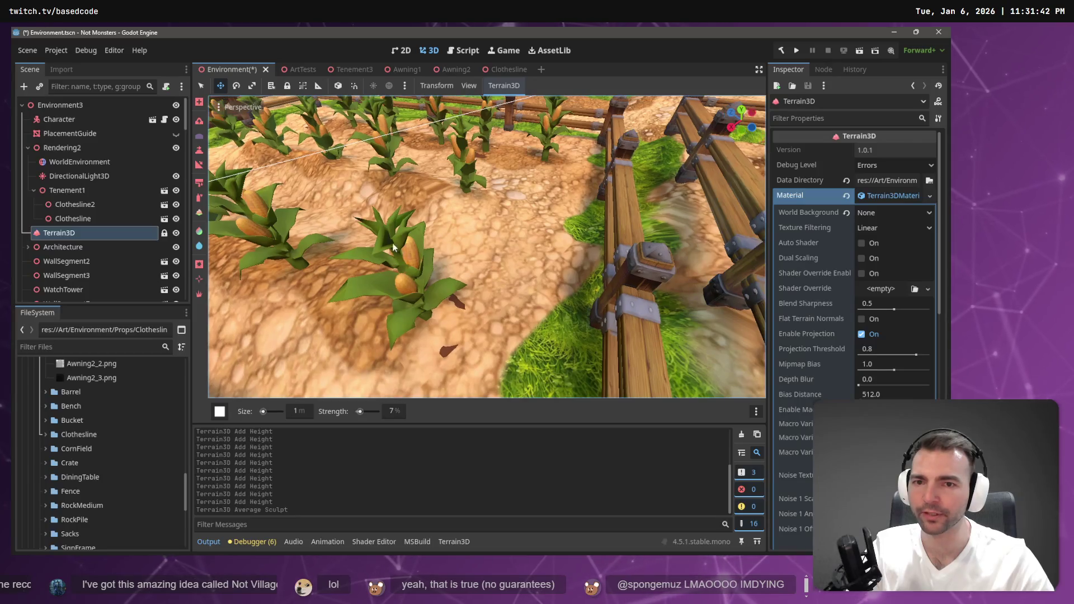
pyautogui.moveTo(429, 205)
pyautogui.mouseDown()
pyautogui.moveTo(449, 203)
pyautogui.moveTo(400, 176)
pyautogui.mouseUp()
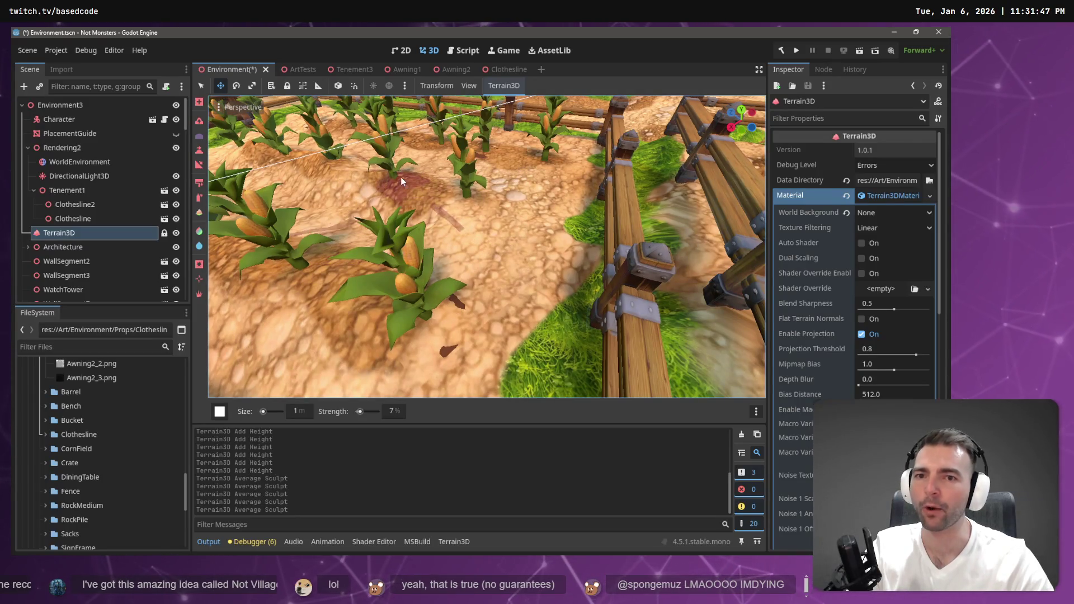
pyautogui.scroll(5, 407, 190)
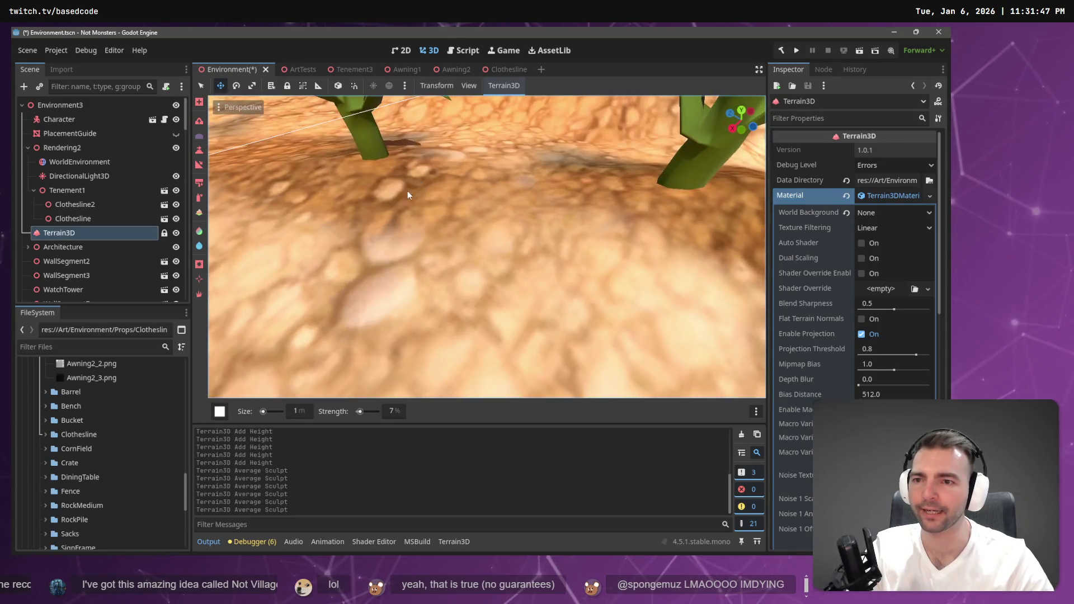
pyautogui.scroll(-5, 407, 195)
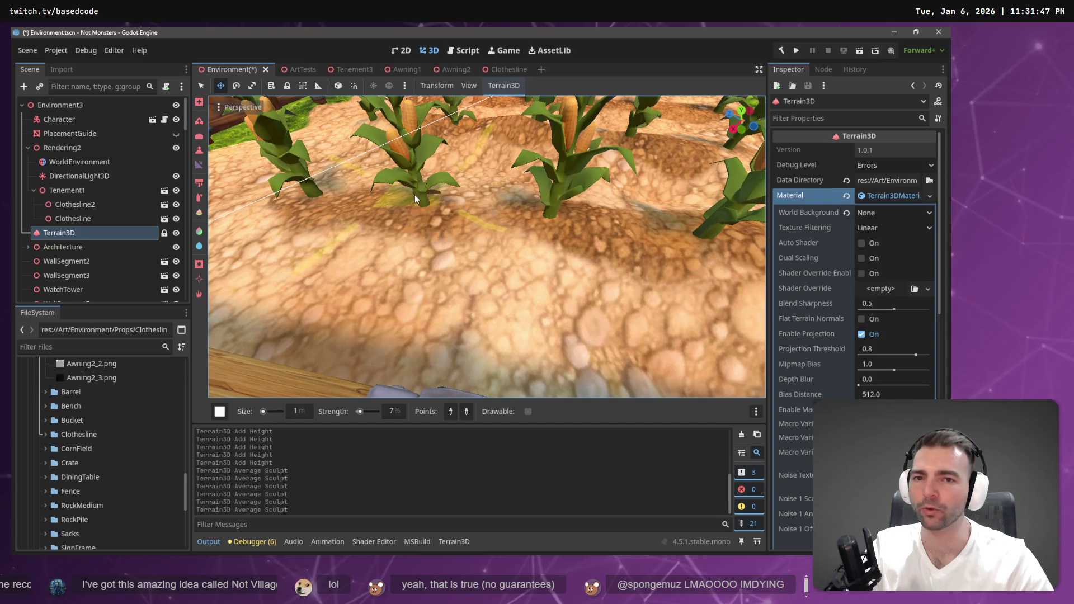
pyautogui.scroll(-5, 415, 195)
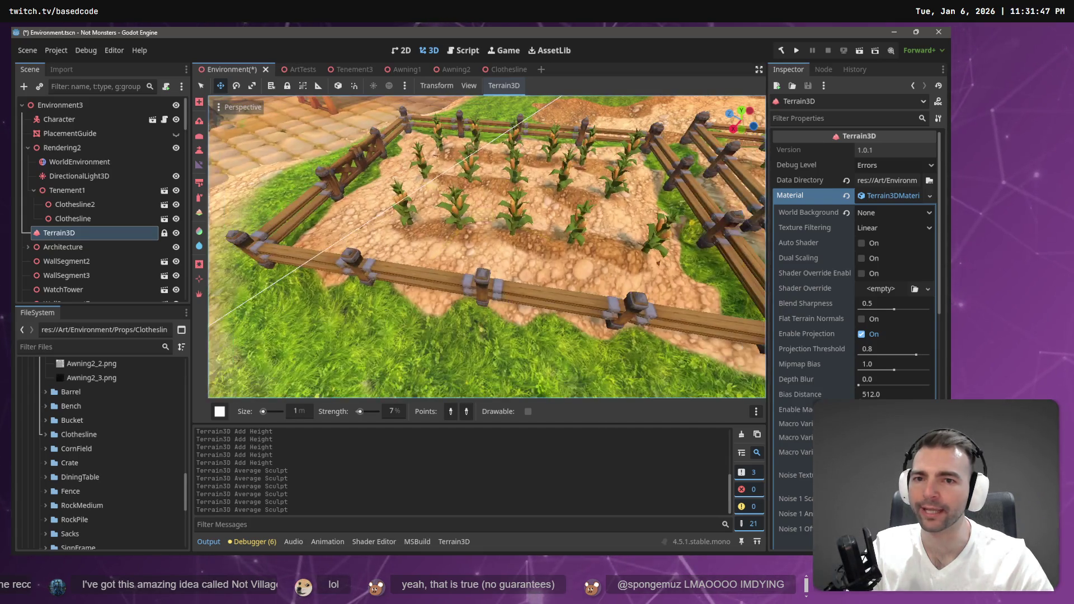
pyautogui.scroll(5, 487, 246)
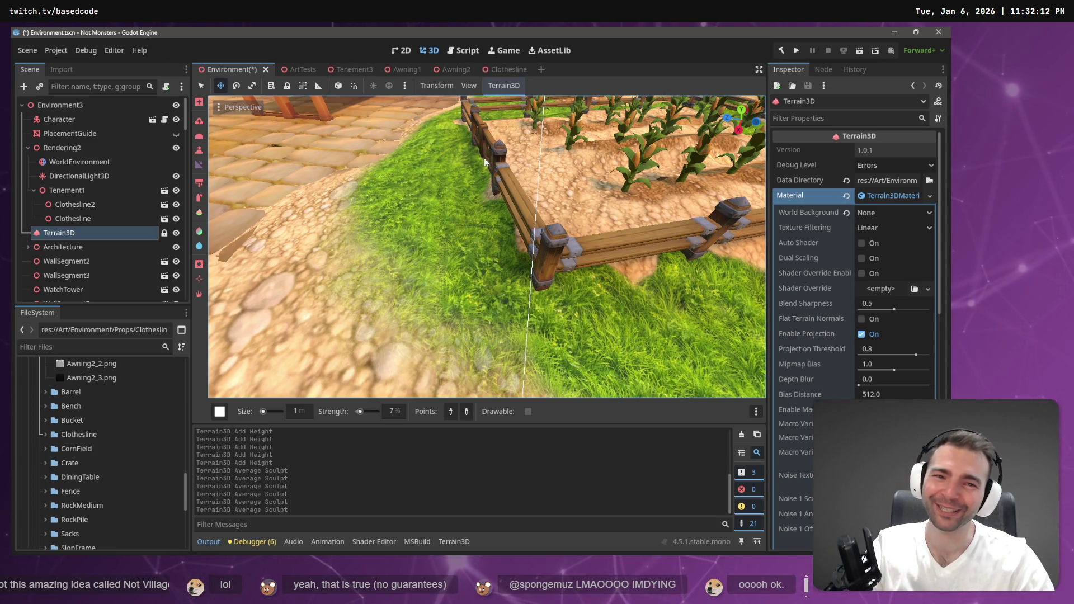
pyautogui.scroll(-3, 487, 247)
pyautogui.scroll(-3, 487, 246)
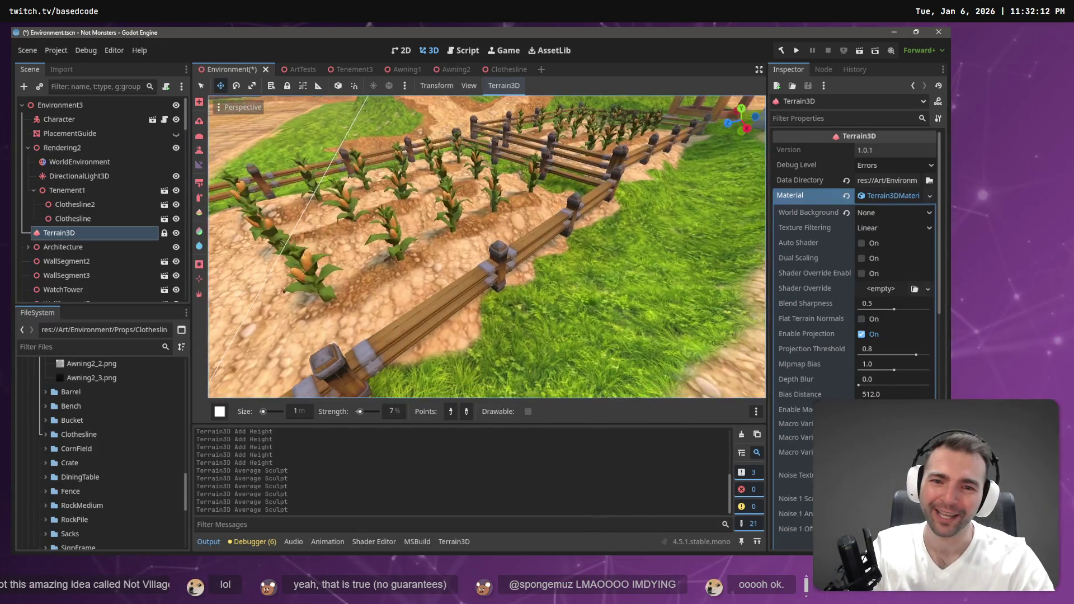
pyautogui.scroll(3, 533, 192)
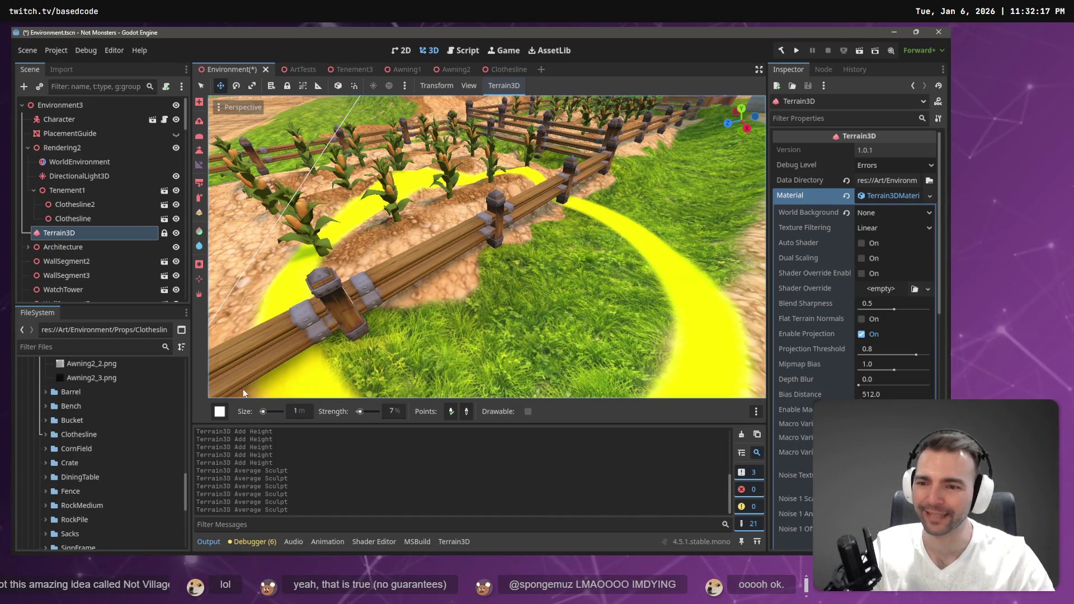
pyautogui.click(198, 122)
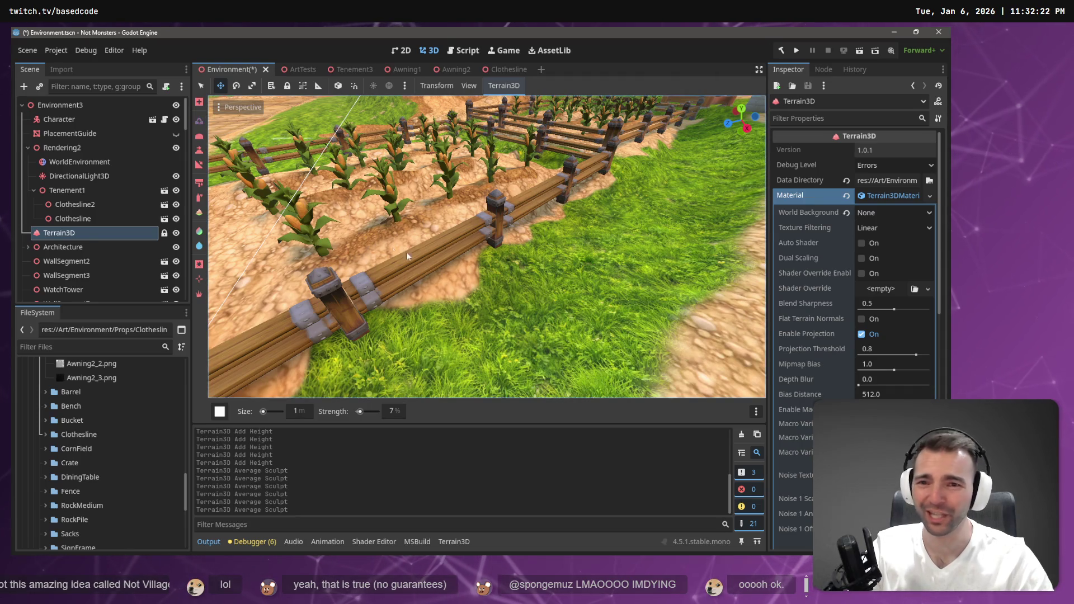
pyautogui.click(479, 250)
pyautogui.click(489, 249)
pyautogui.hotkey('ctrl', 'z')
pyautogui.hotkey('ctrl', 'z')
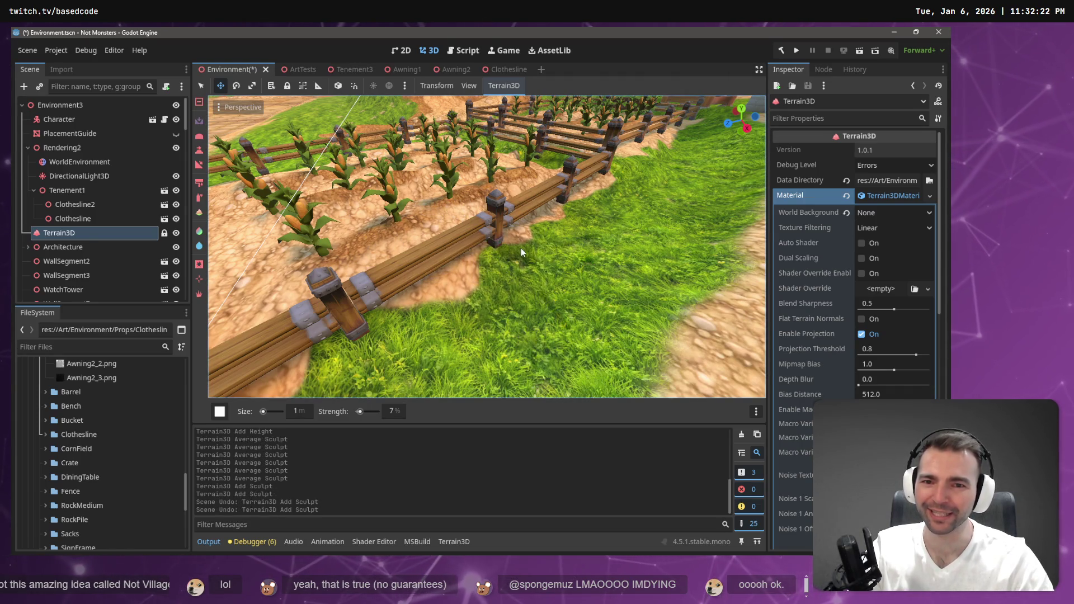
pyautogui.scroll(5, 547, 244)
pyautogui.scroll(-5, 487, 246)
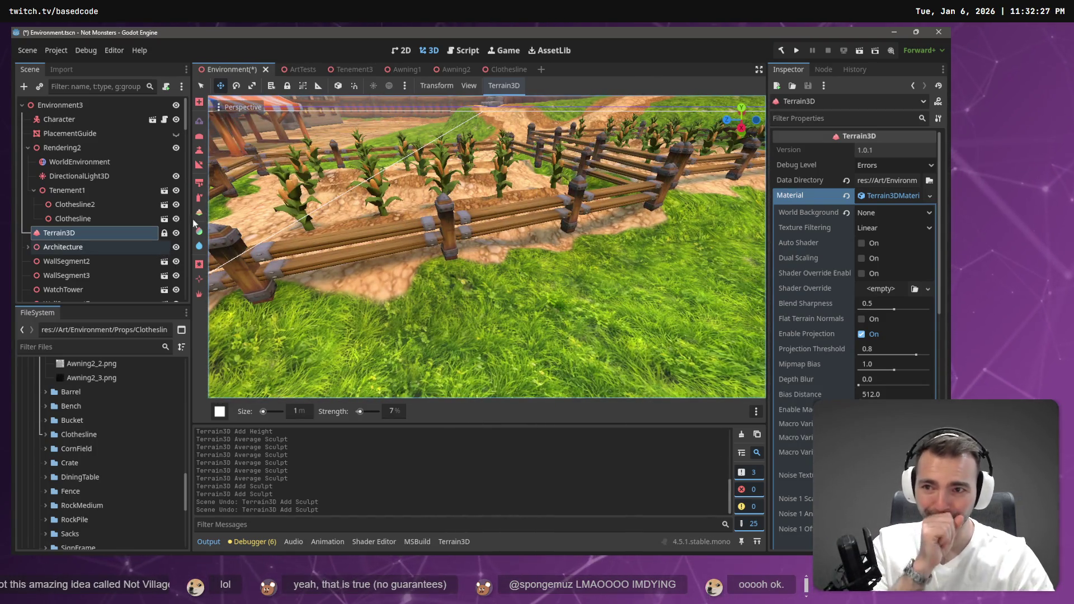
# Use the set-height tool at target 0.6 to level several grass patches by the fence
pyautogui.press('h')
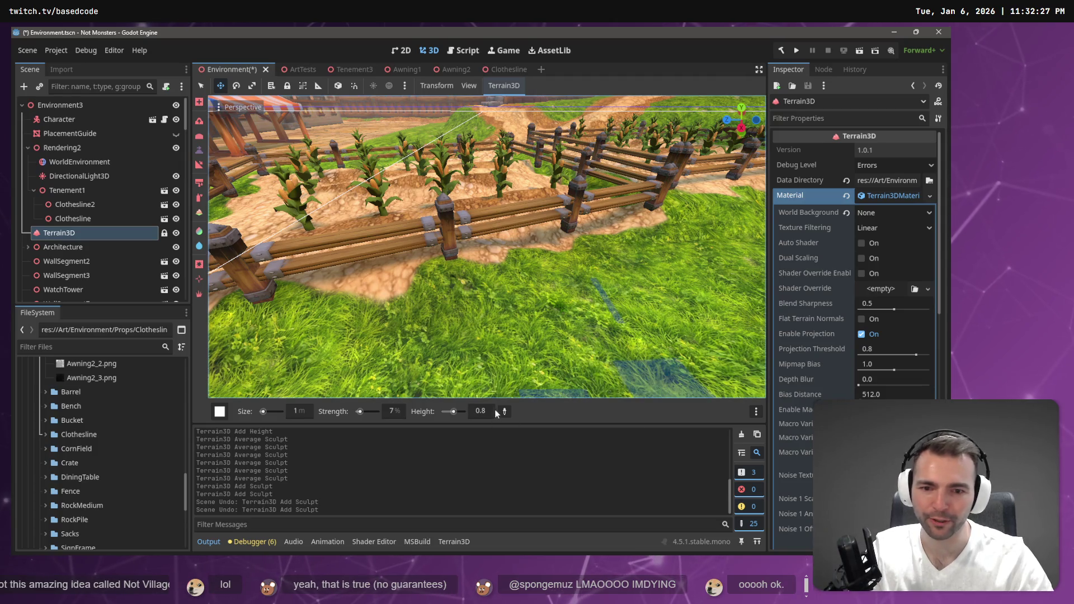
pyautogui.moveTo(494, 410); pyautogui.dragTo(481, 410)
pyautogui.moveTo(378, 279); pyautogui.dragTo(462, 266)
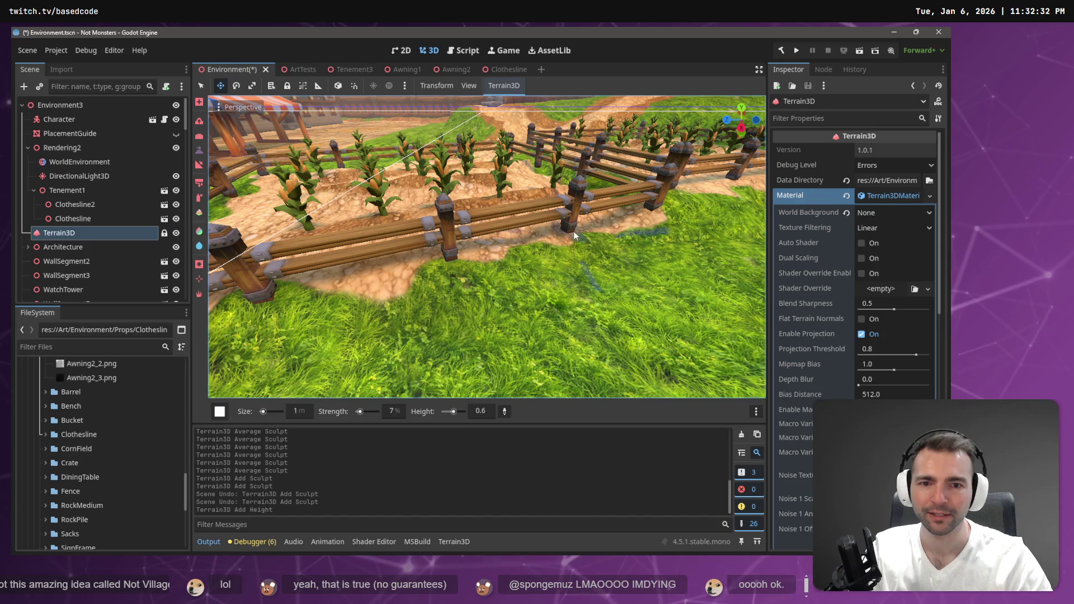
pyautogui.click(647, 216)
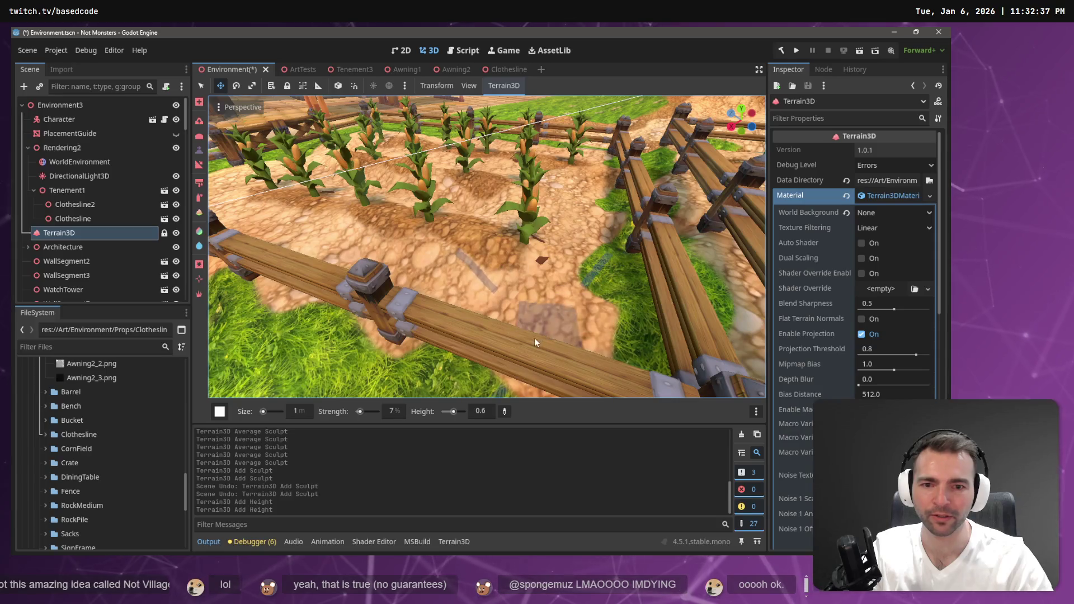
pyautogui.click(554, 323)
pyautogui.scroll(-3, 563, 325)
pyautogui.click(551, 254)
pyautogui.press('w')
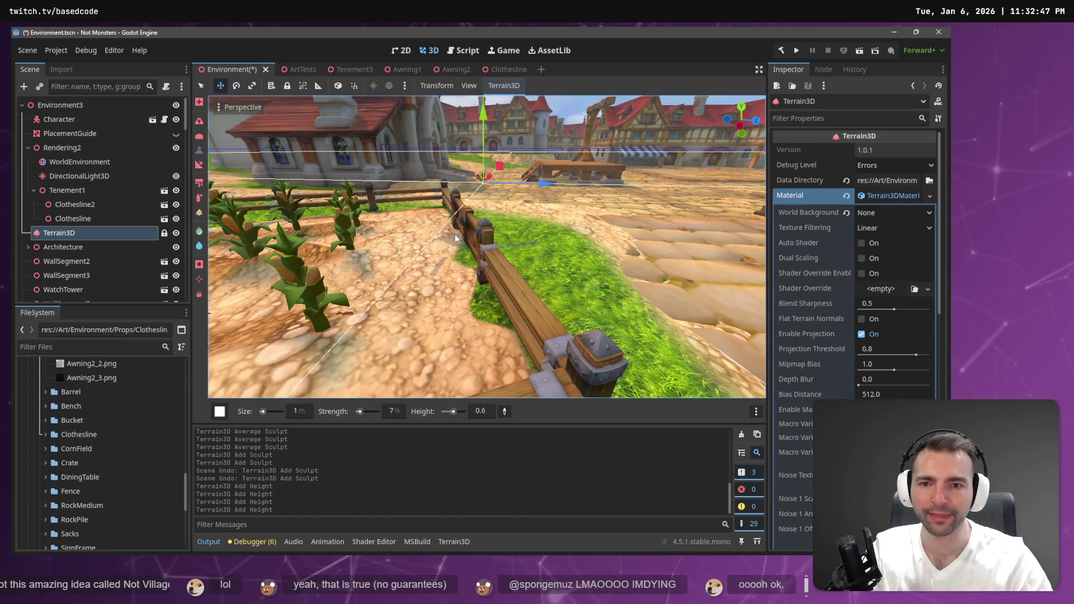
pyautogui.click(438, 212)
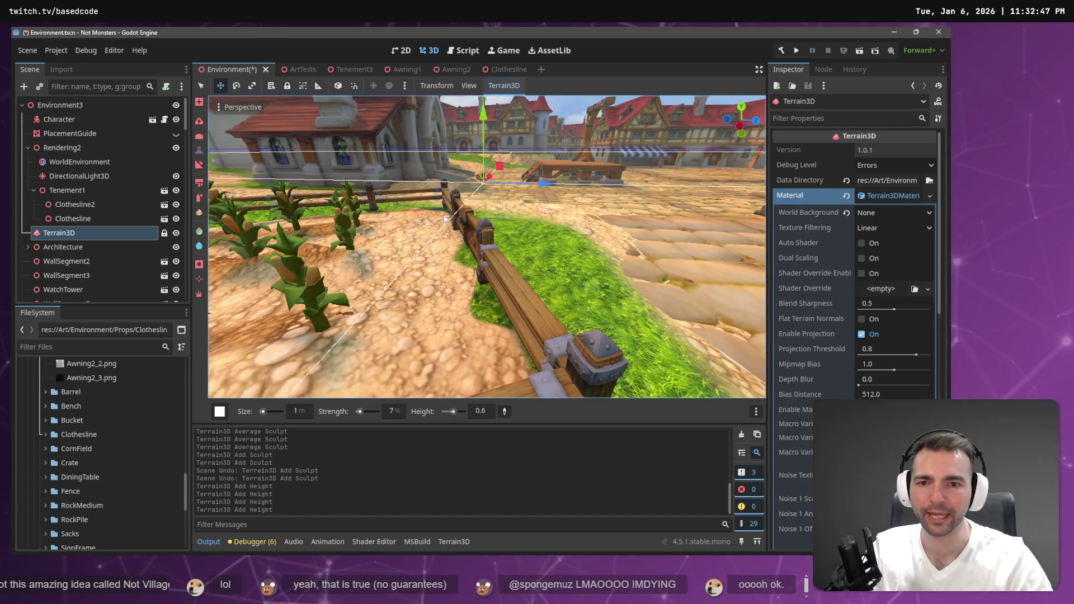
pyautogui.press('w')
pyautogui.press('w')
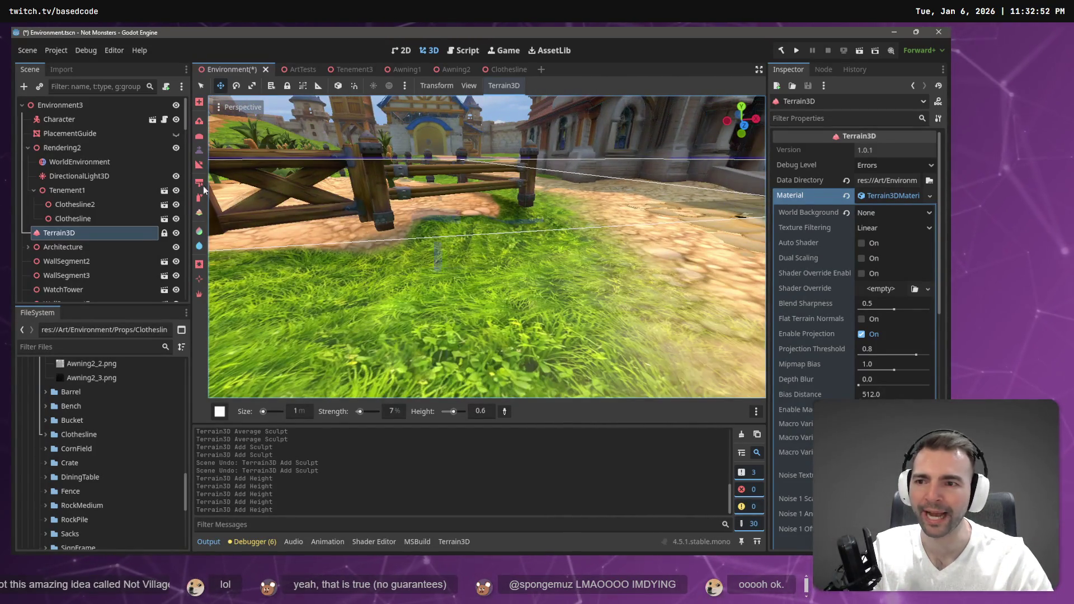
# Return to the set-height tool, raise the target to 0.7, and raise ground beside the fence
pyautogui.click(198, 135)
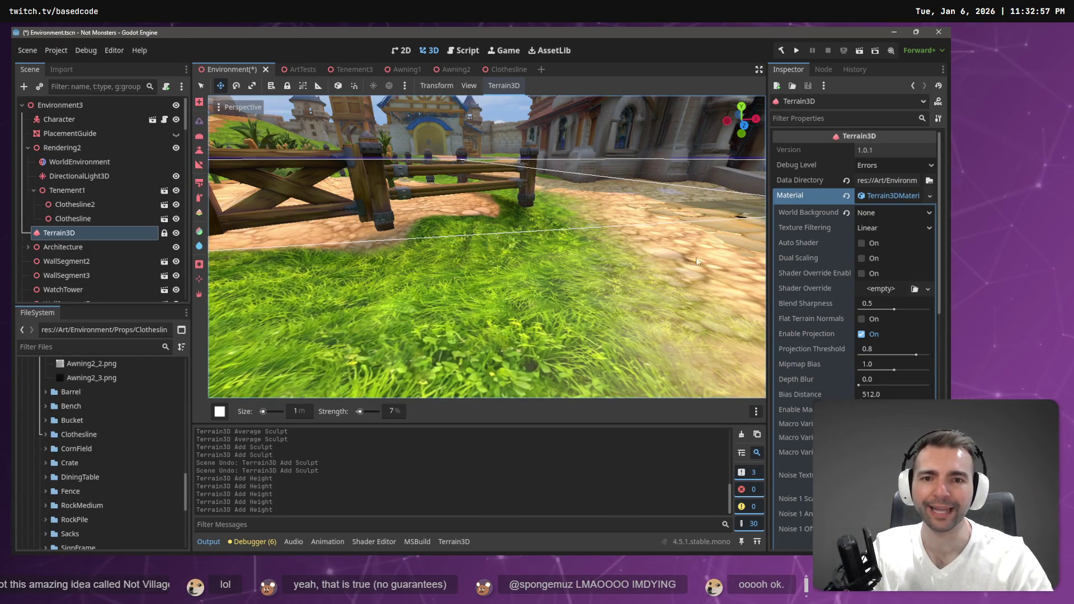
pyautogui.press('e')
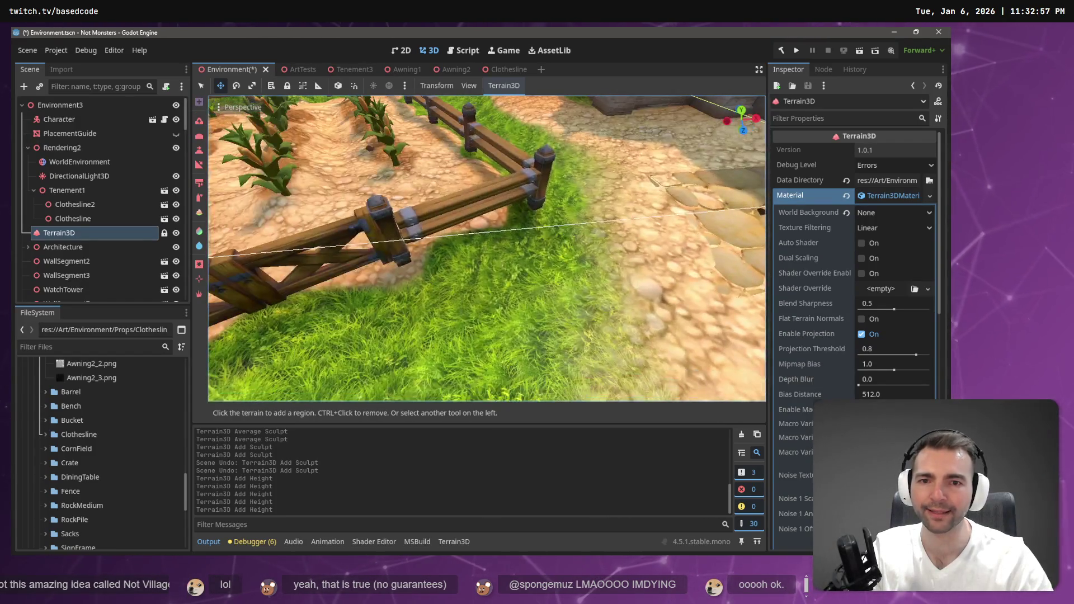
pyautogui.press('s')
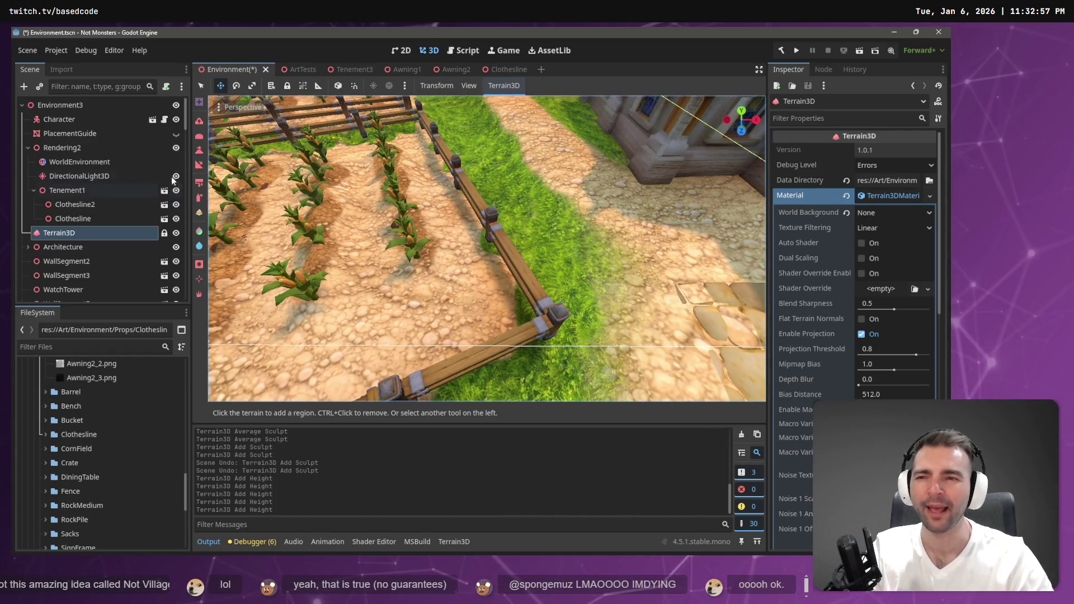
pyautogui.click(200, 139)
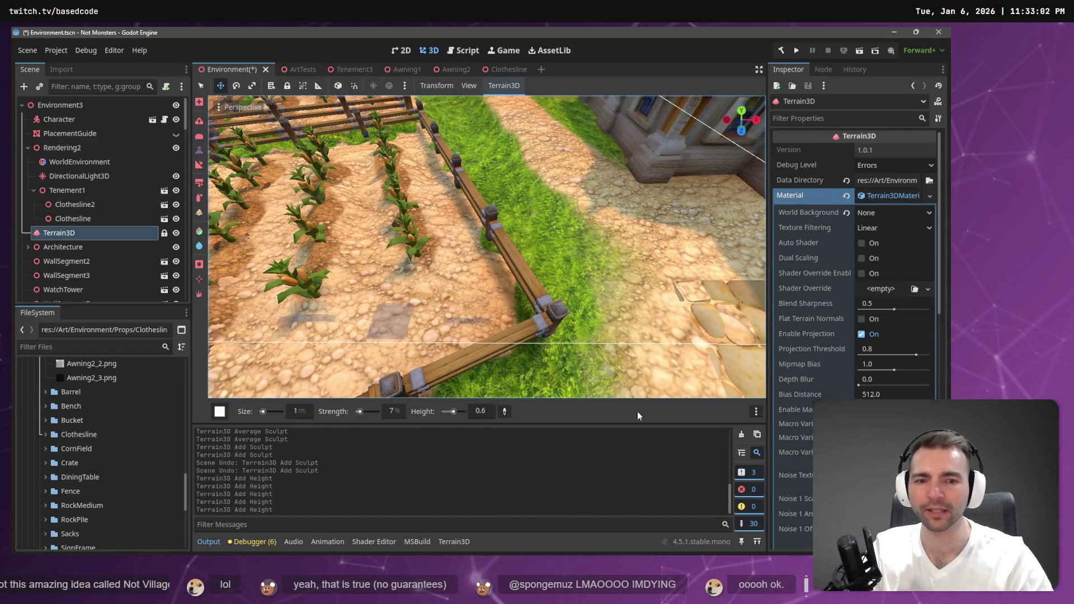
pyautogui.click(498, 310)
pyautogui.click(549, 334)
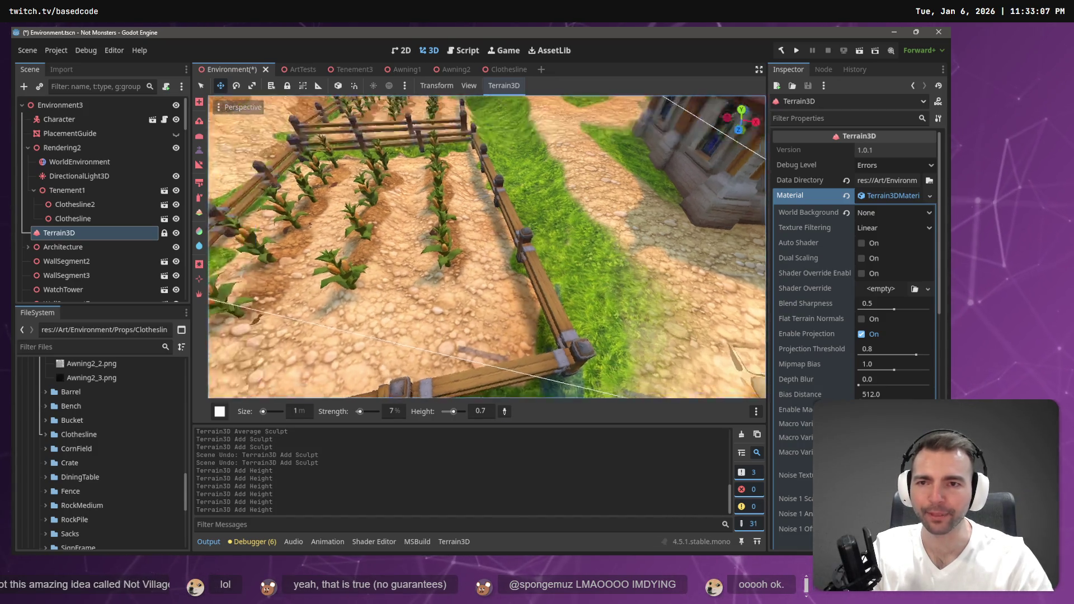
# Add more height to the ground near the wooden fence and its post
pyautogui.press('w')
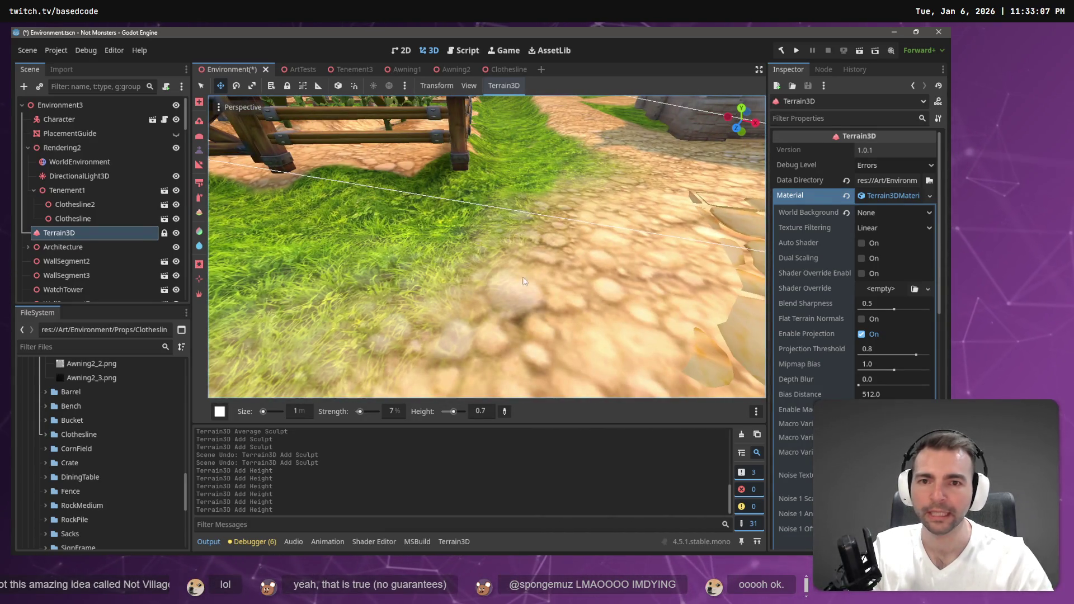
pyautogui.click(457, 174)
pyautogui.press('w')
pyautogui.press('s')
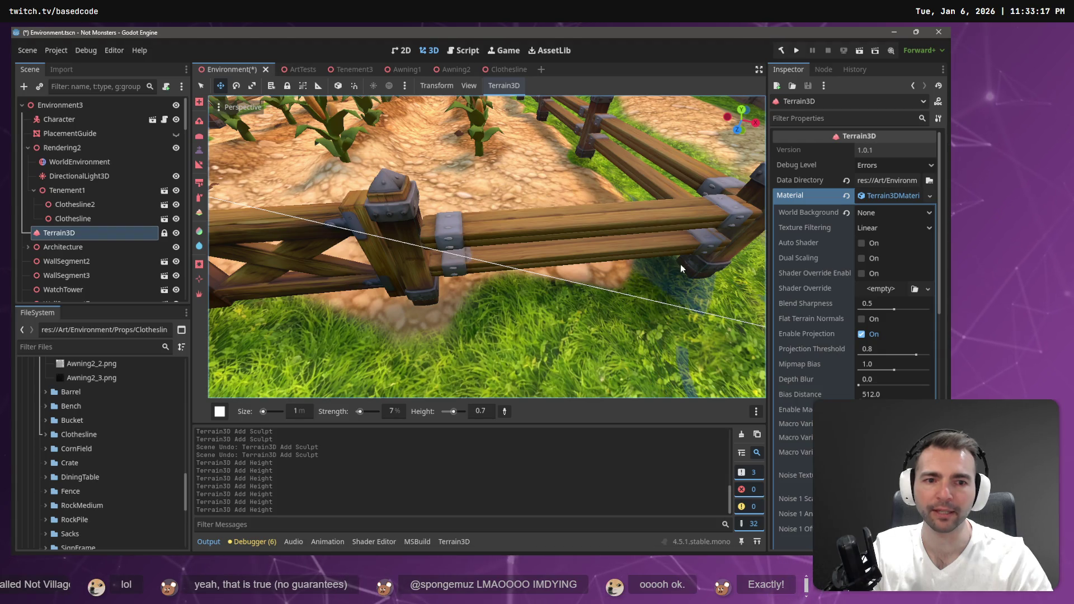
pyautogui.click(520, 246)
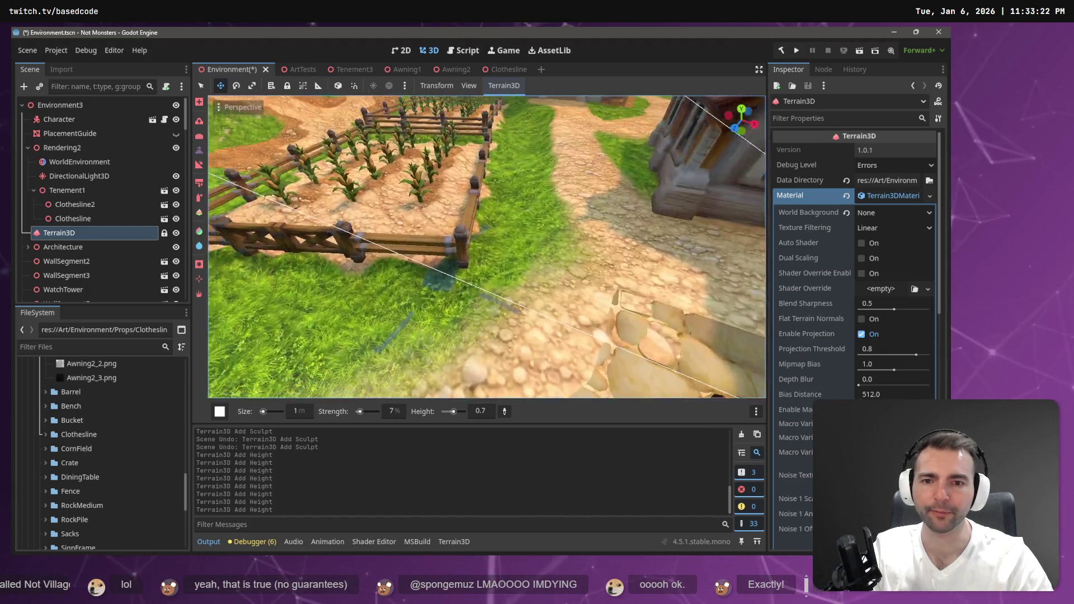
pyautogui.moveTo(627, 318); pyautogui.dragTo(628, 318)
pyautogui.click(517, 266)
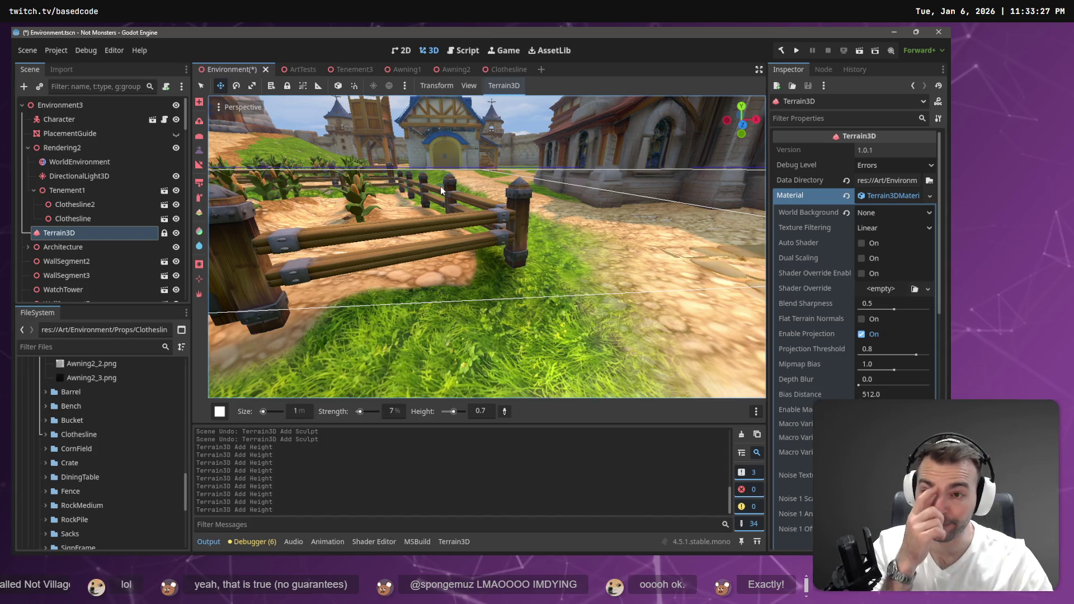
pyautogui.press('w')
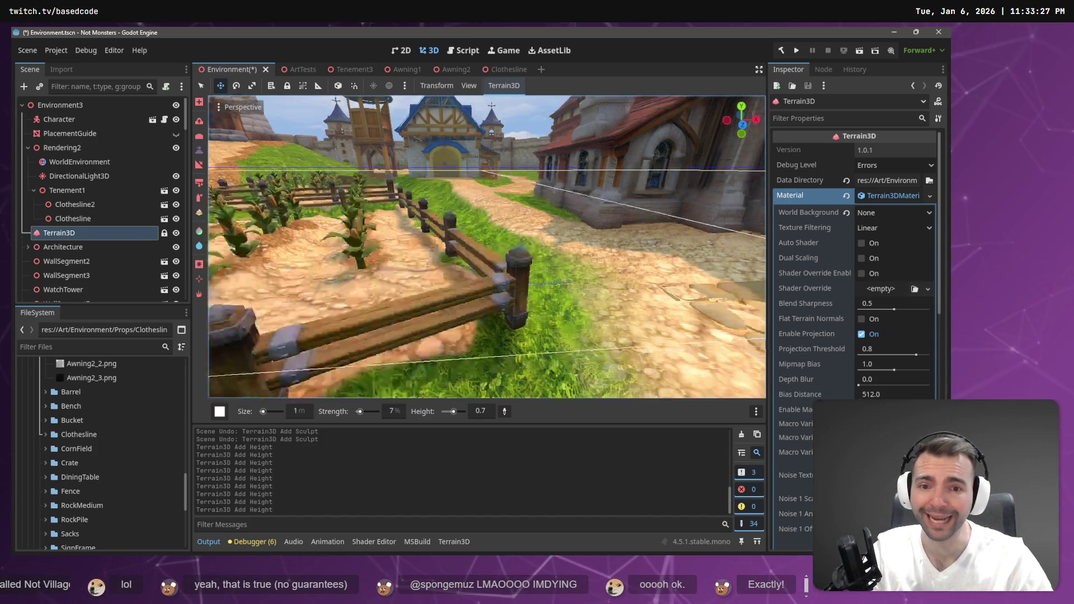
pyautogui.press('s')
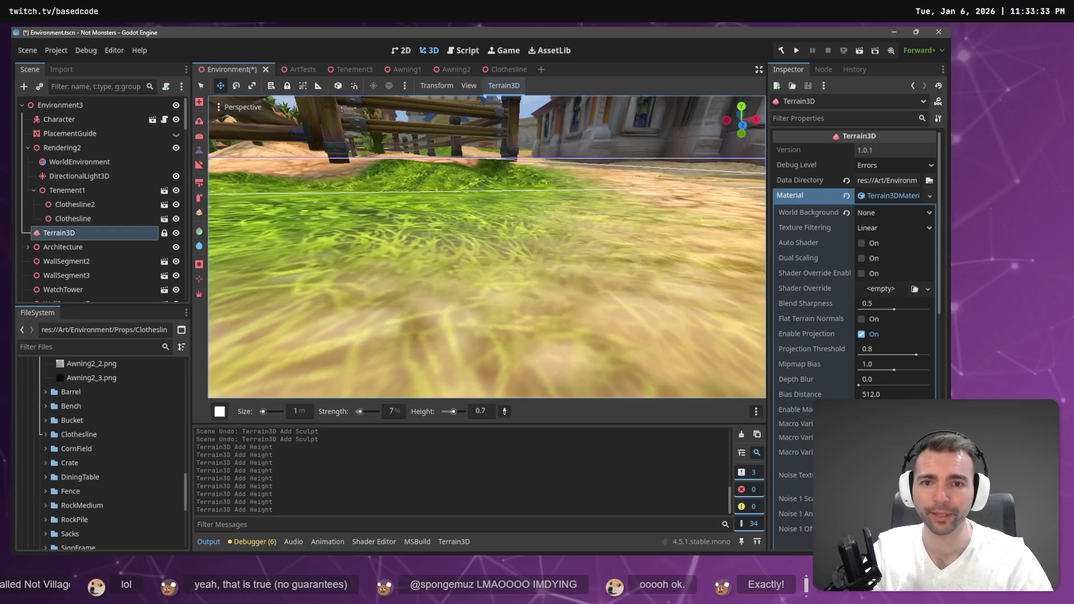
pyautogui.press('w')
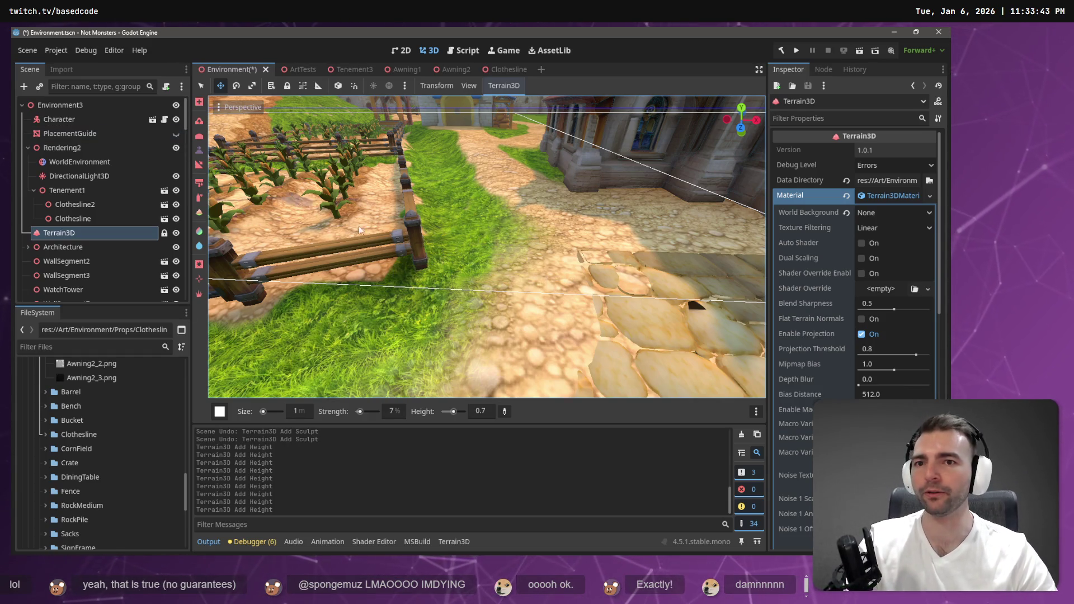
# Show the Terrain3D texture list and select the texture-painting tool (7% strength, 1 m size)
pyautogui.scroll(-5, 424, 209)
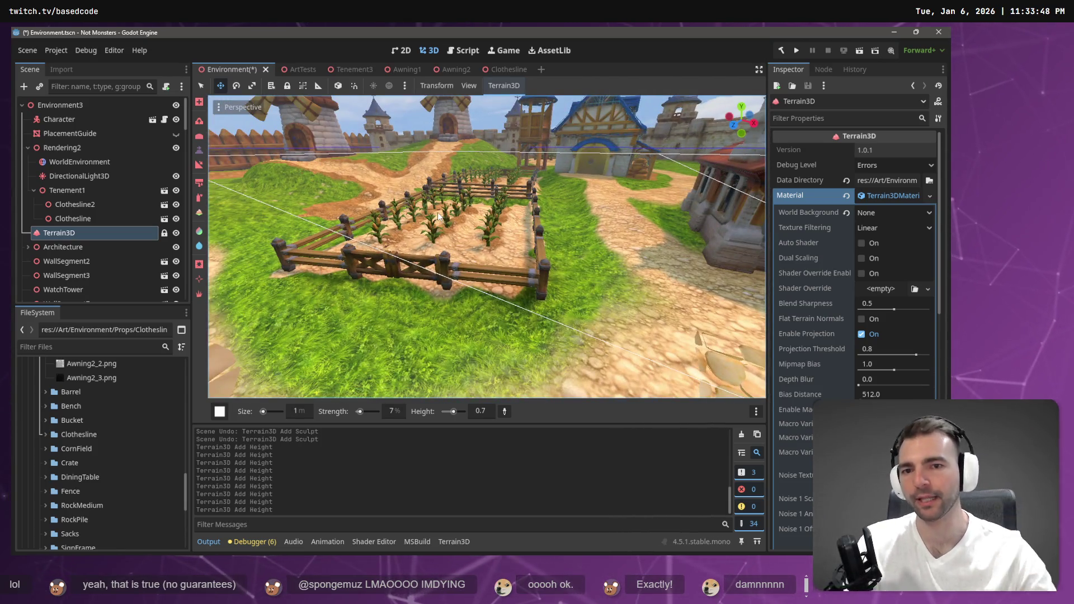
pyautogui.press('b')
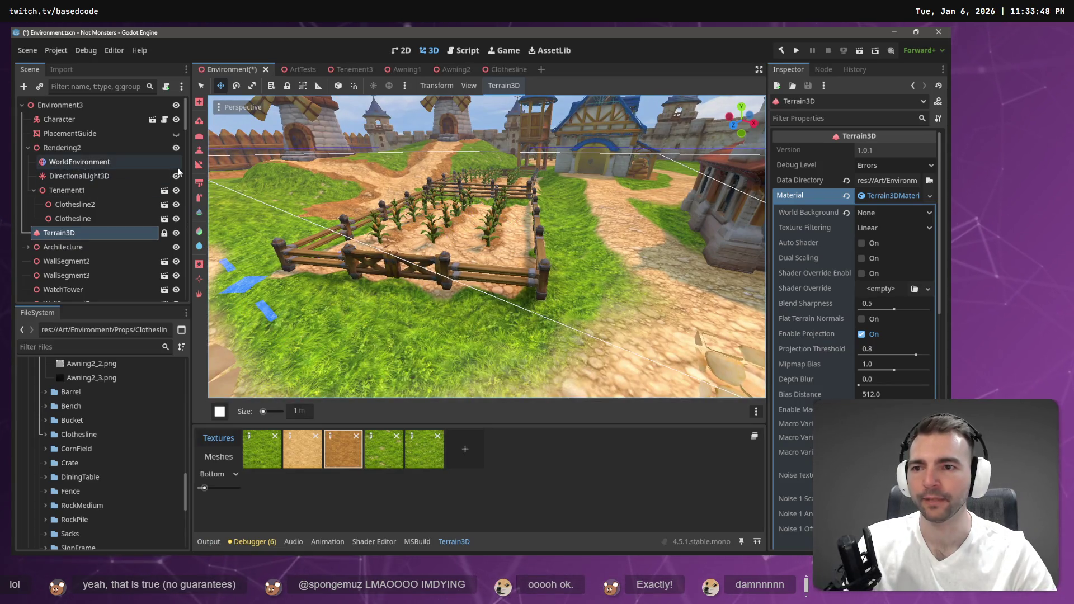
pyautogui.click(199, 136)
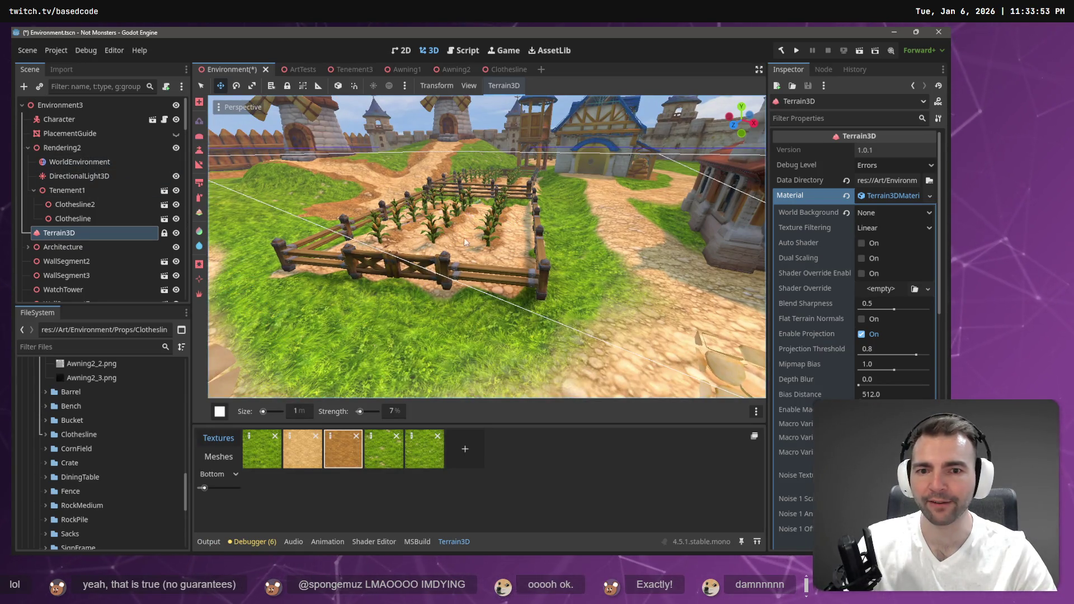
pyautogui.scroll(3, 461, 234)
pyautogui.moveTo(487, 247)
pyautogui.mouseDown()
pyautogui.moveTo(374, 246)
pyautogui.moveTo(509, 245)
pyautogui.mouseUp()
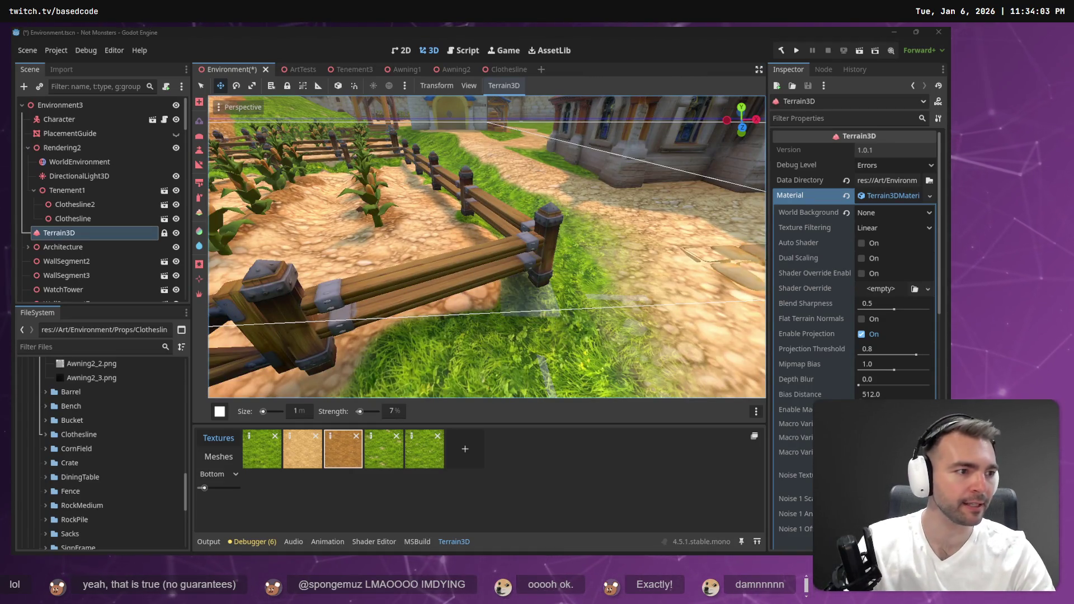
pyautogui.hotkey('alt', 'Tab')
pyautogui.scroll(-10, 572, 200)
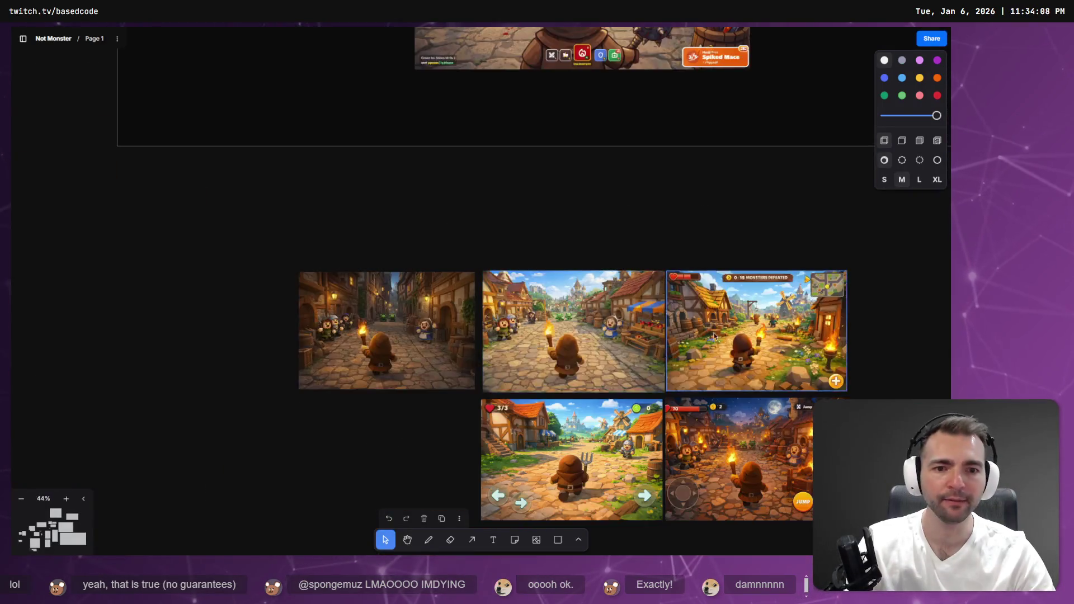
pyautogui.scroll(-5, 619, 162)
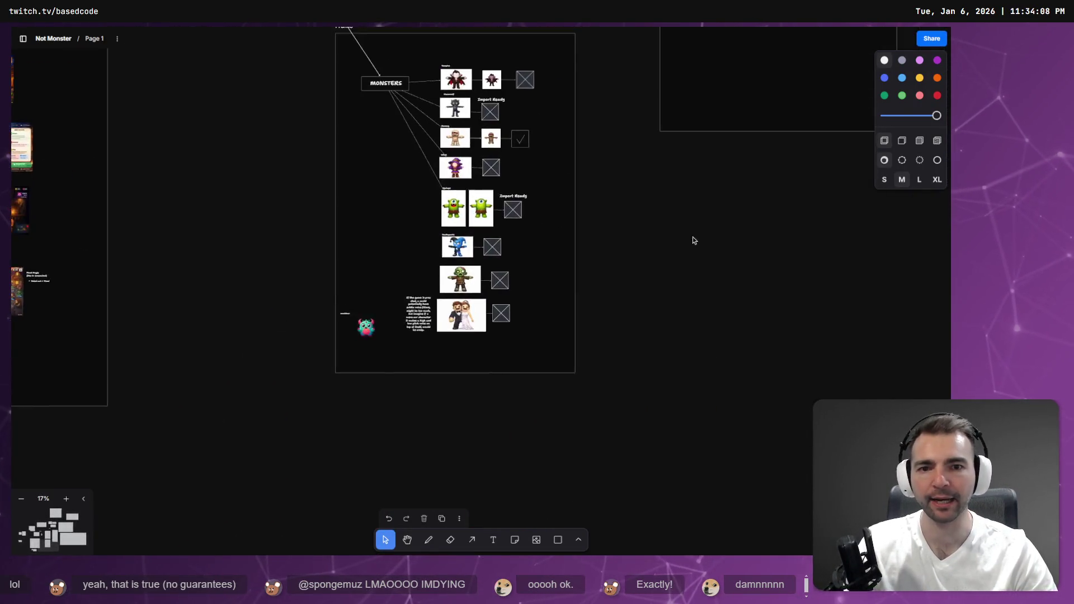
pyautogui.hscroll(10, 472, 328)
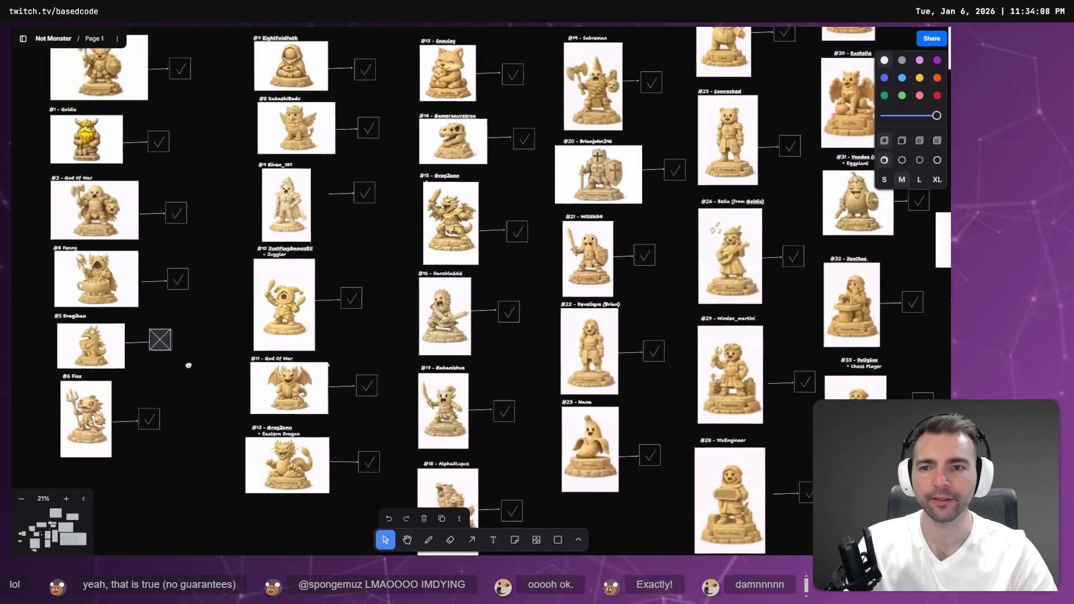
pyautogui.scroll(2, 391, 313)
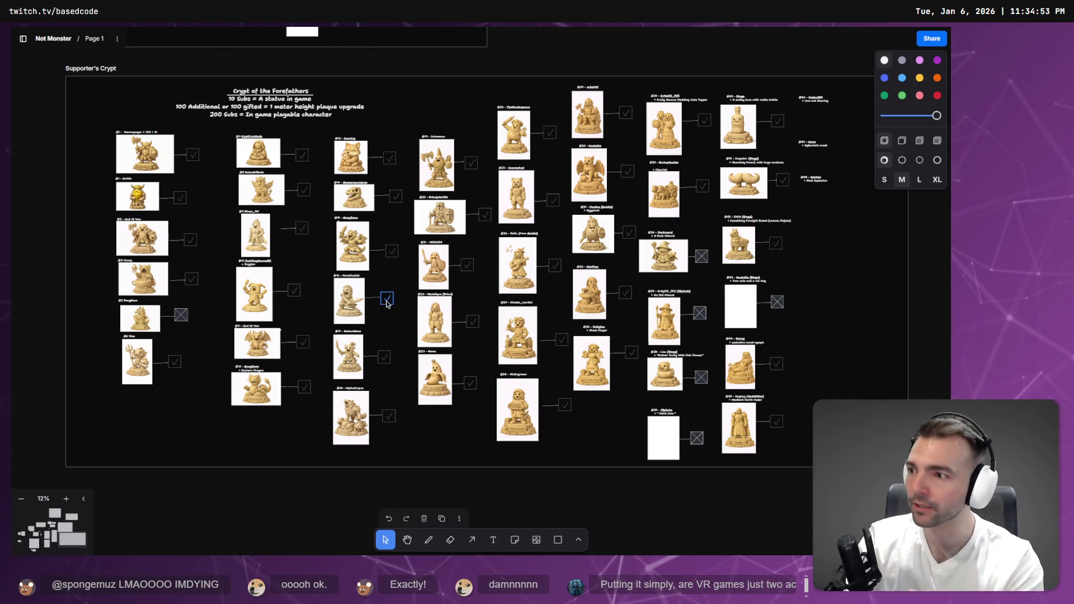
pyautogui.hotkey('alt', 'Tab')
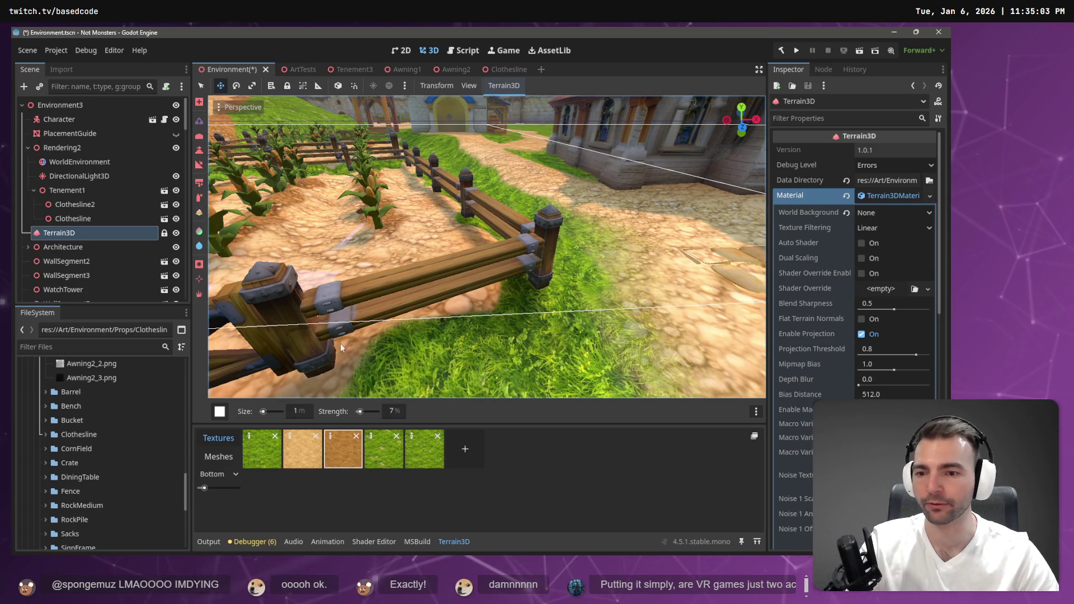
pyautogui.click(392, 412)
pyautogui.press('Return')
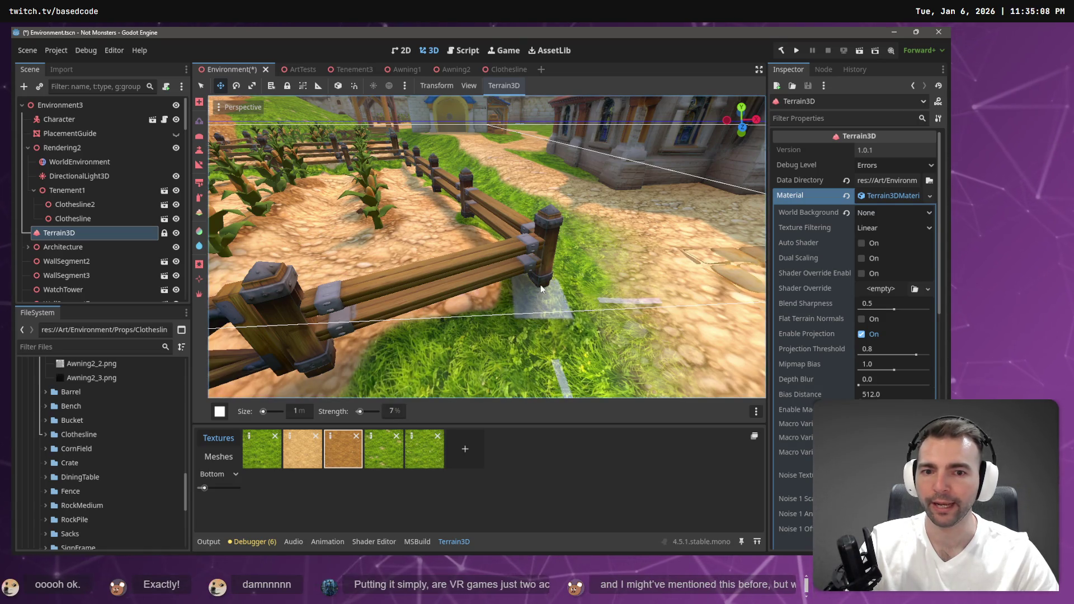
pyautogui.moveTo(540, 289); pyautogui.dragTo(541, 288)
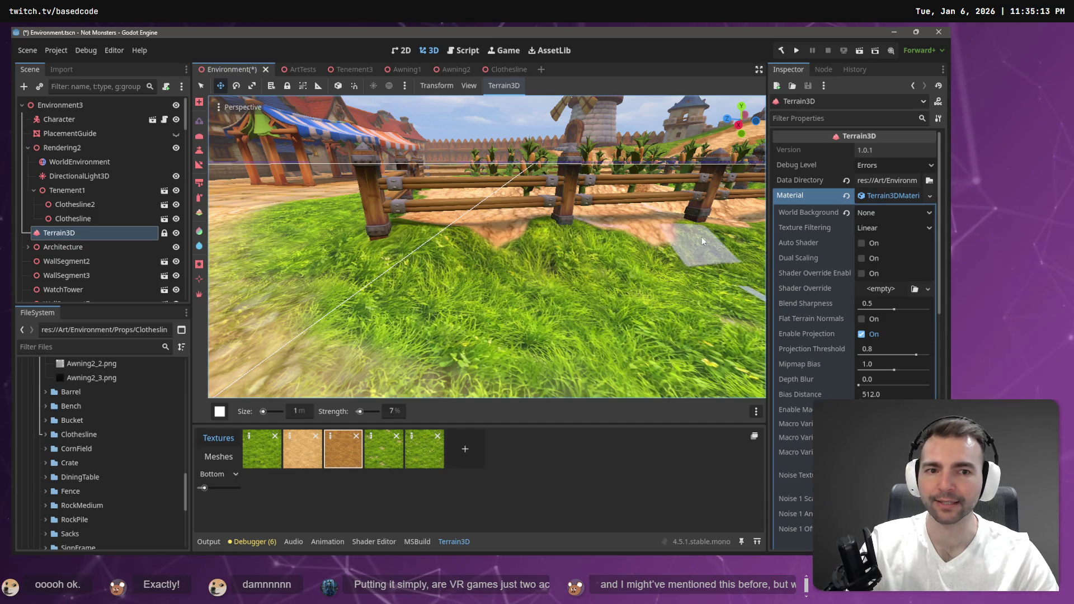
pyautogui.moveTo(700, 226); pyautogui.dragTo(707, 226)
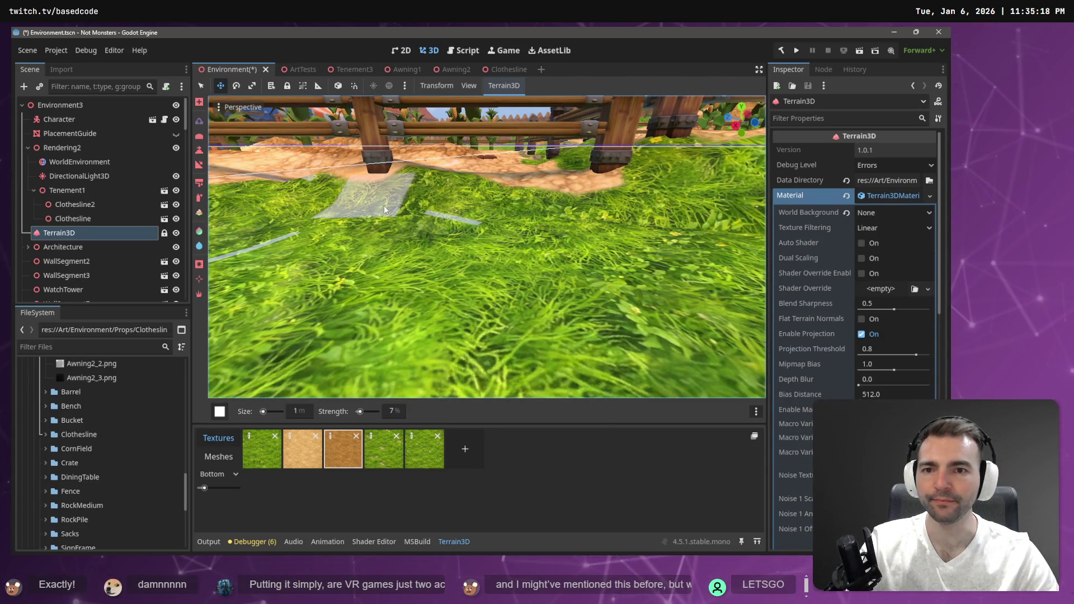
pyautogui.moveTo(379, 207); pyautogui.dragTo(379, 207)
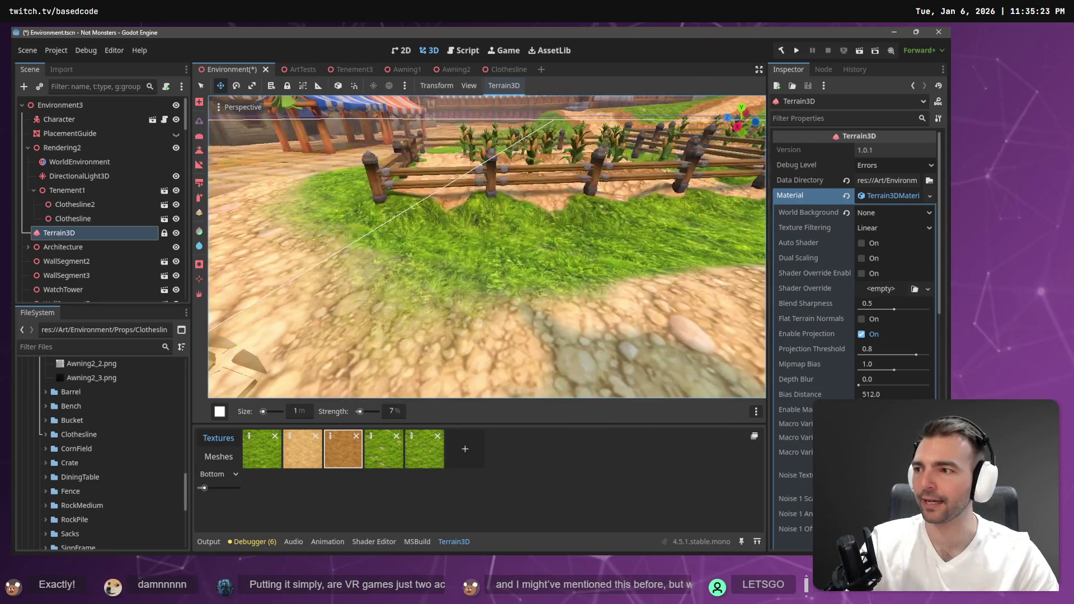
pyautogui.moveTo(222, 420)
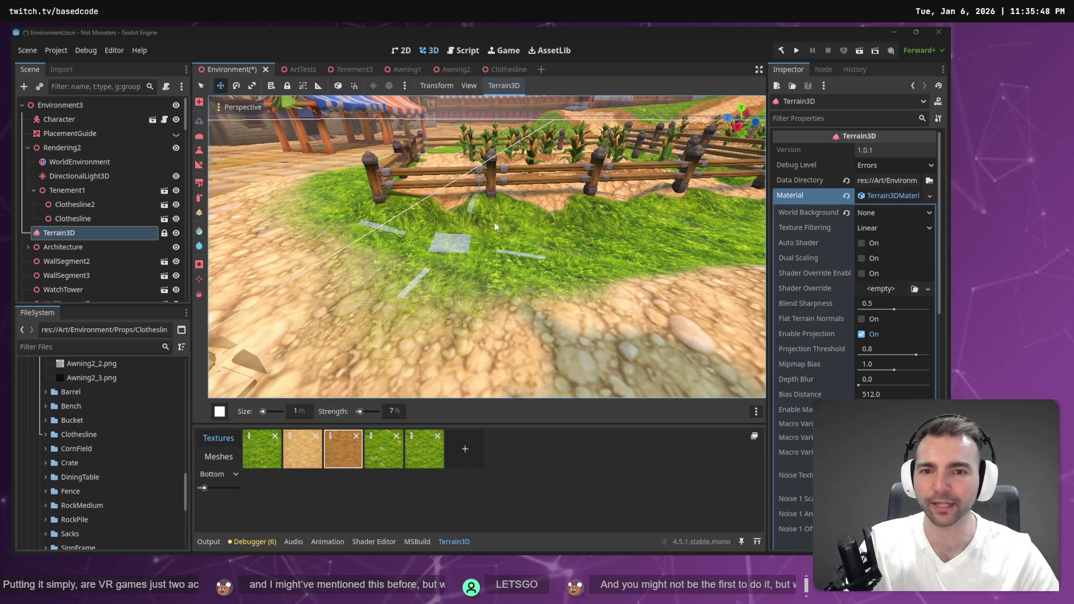
pyautogui.scroll(5, 426, 250)
pyautogui.scroll(-5, 487, 246)
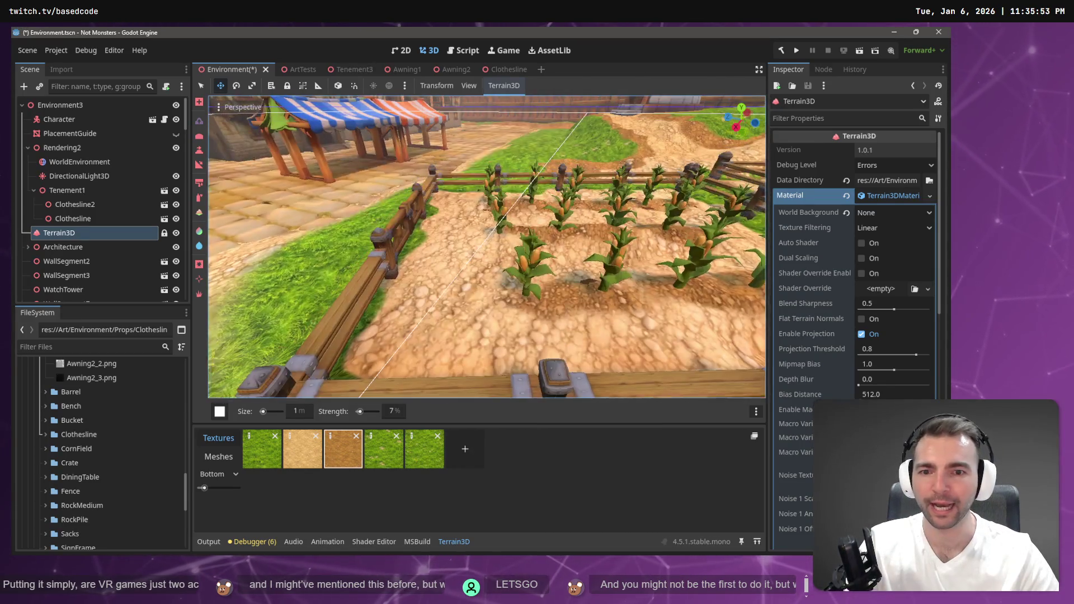
pyautogui.scroll(5, 487, 246)
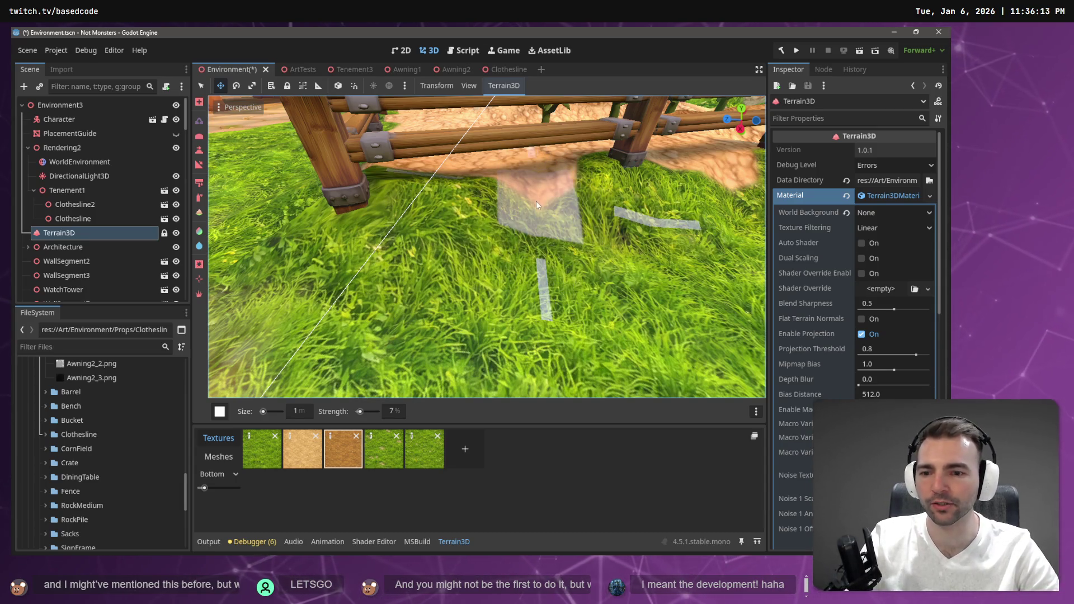
# Switch back to the terrain tool and paint over the dirt patch by the fence
pyautogui.click(199, 183)
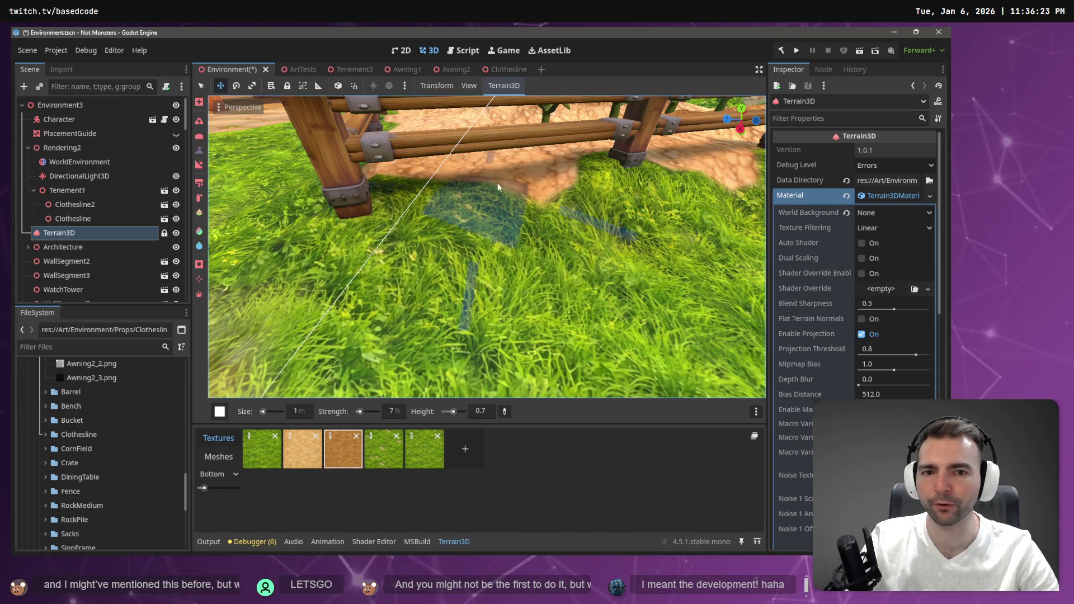
pyautogui.moveTo(622, 155)
pyautogui.mouseDown()
pyautogui.moveTo(604, 151)
pyautogui.moveTo(604, 84)
pyautogui.moveTo(604, 224)
pyautogui.mouseUp()
pyautogui.scroll(6, 484, 297)
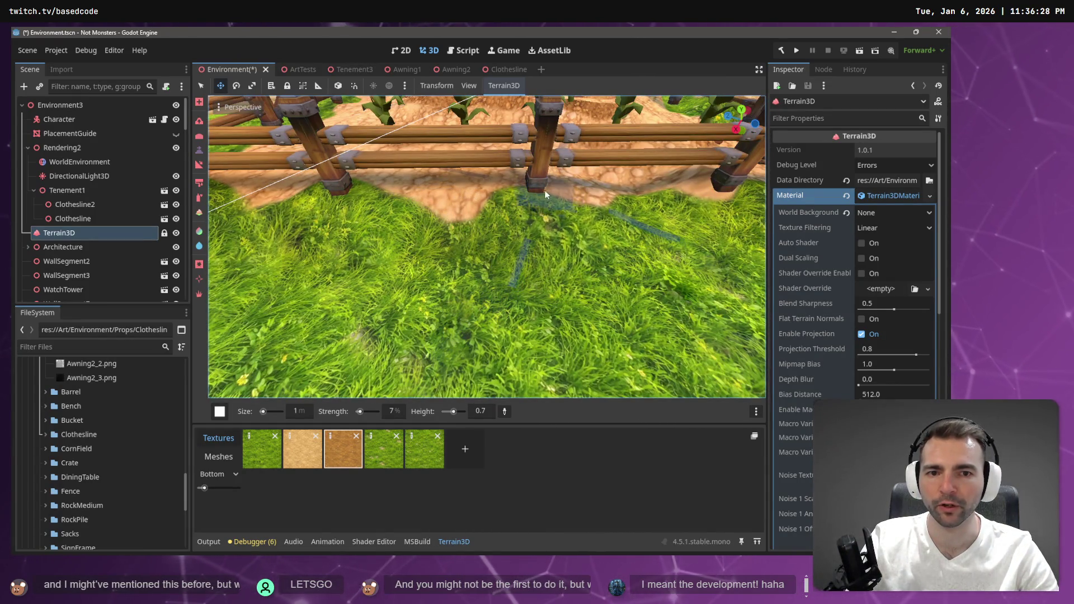
pyautogui.moveTo(730, 186)
pyautogui.mouseDown()
pyautogui.moveTo(761, 187)
pyautogui.moveTo(732, 196)
pyautogui.mouseUp()
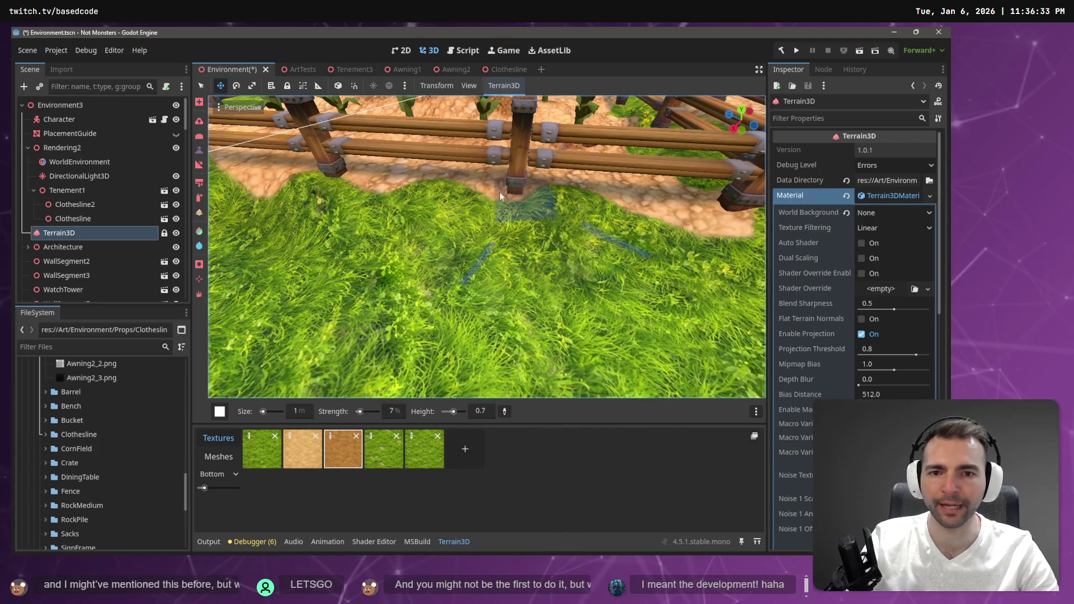
pyautogui.scroll(5, 538, 199)
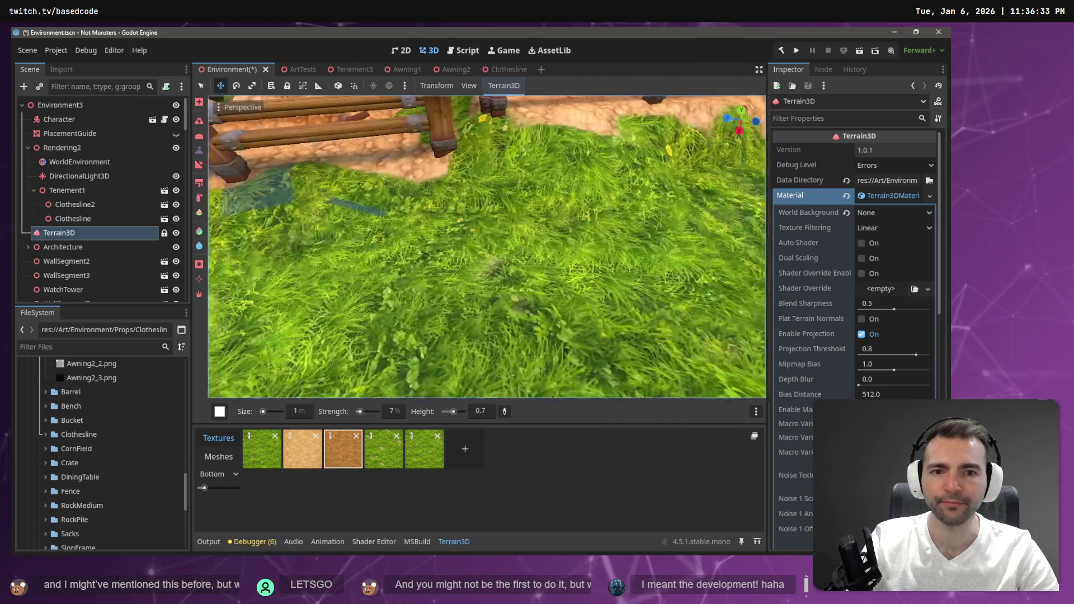
pyautogui.moveTo(539, 206); pyautogui.dragTo(539, 205)
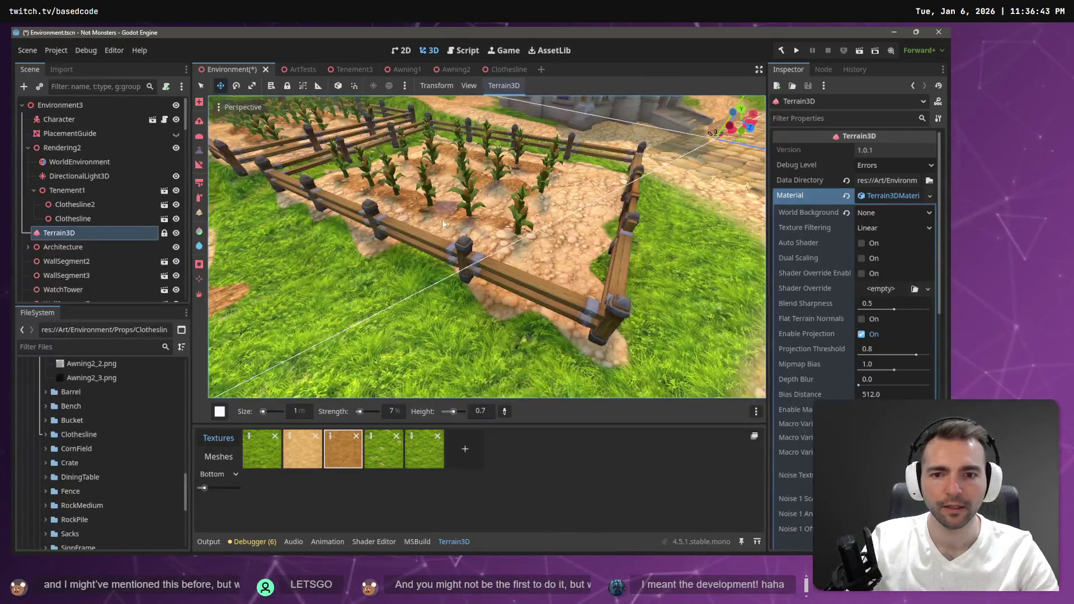
pyautogui.moveTo(396, 235); pyautogui.dragTo(353, 222)
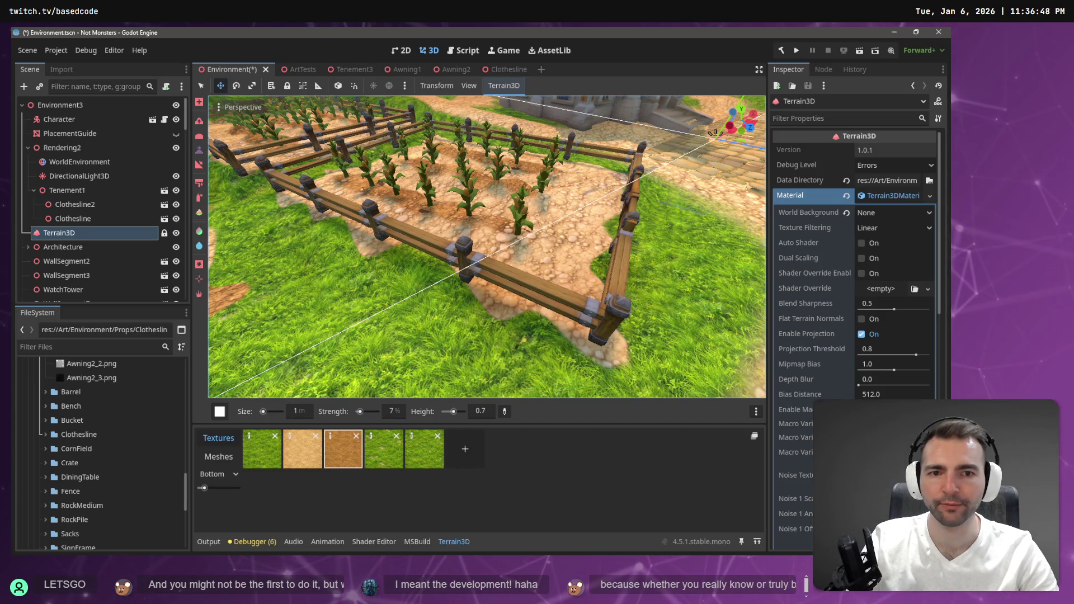
# Save Environment.tscn and launch the game with F5
pyautogui.scroll(-5, 713, 133)
pyautogui.hotkey('ctrl', 's')
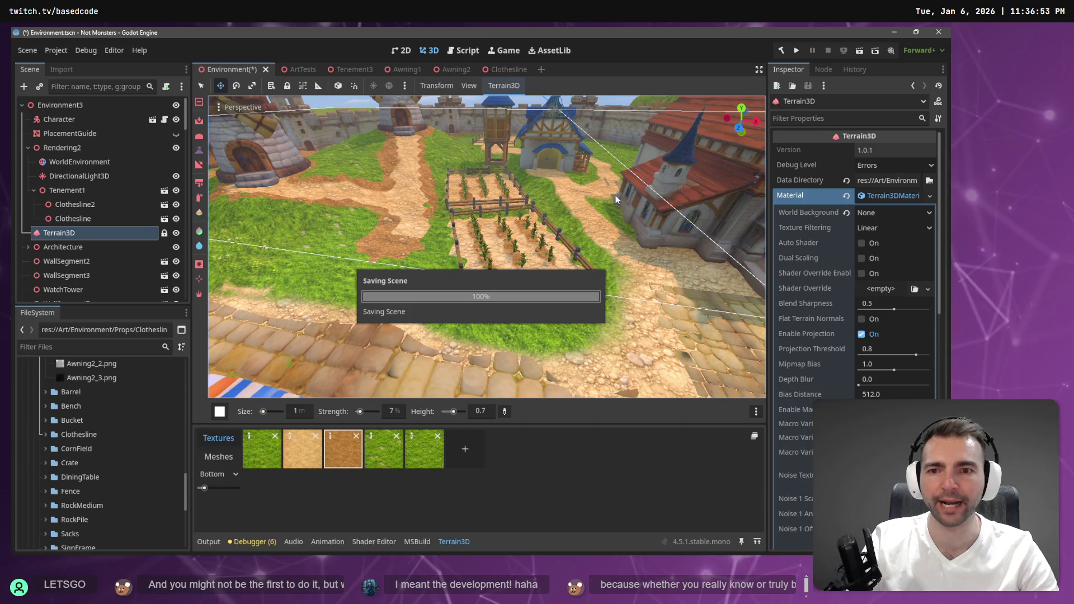
pyautogui.scroll(3, 585, 210)
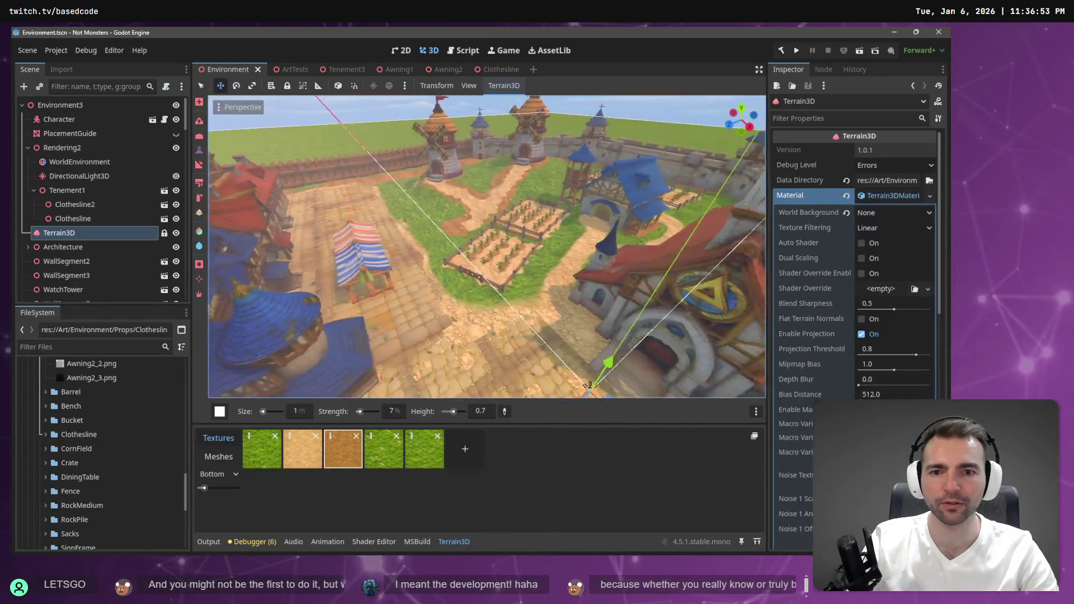
pyautogui.press('F5')
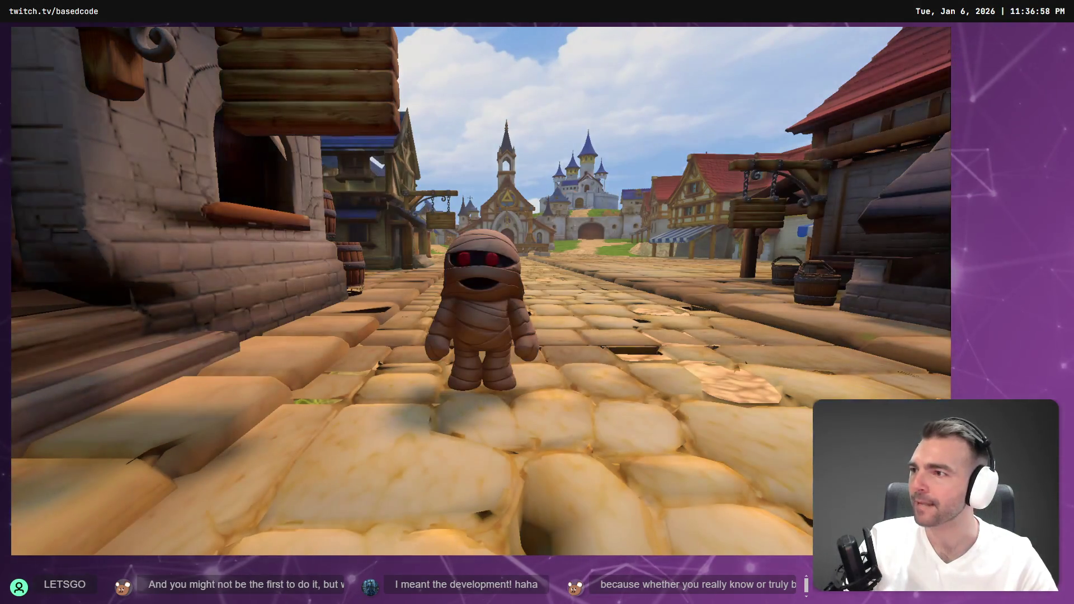
# Run the mummy up the village street toward the church, then undo the terrain edits in the editor
pyautogui.press('w')
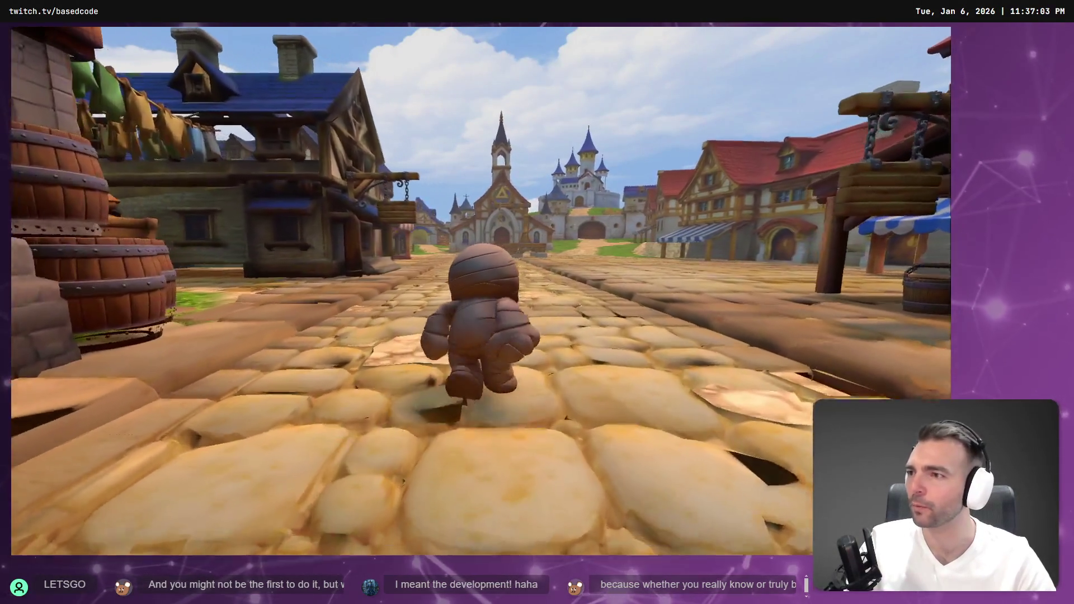
pyautogui.press('w')
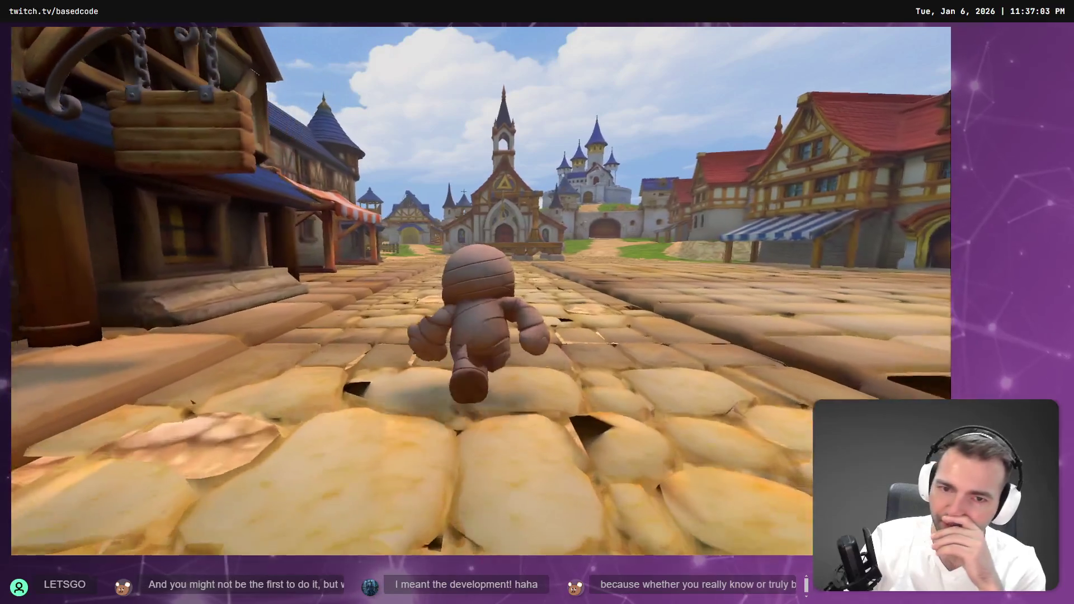
pyautogui.press('w')
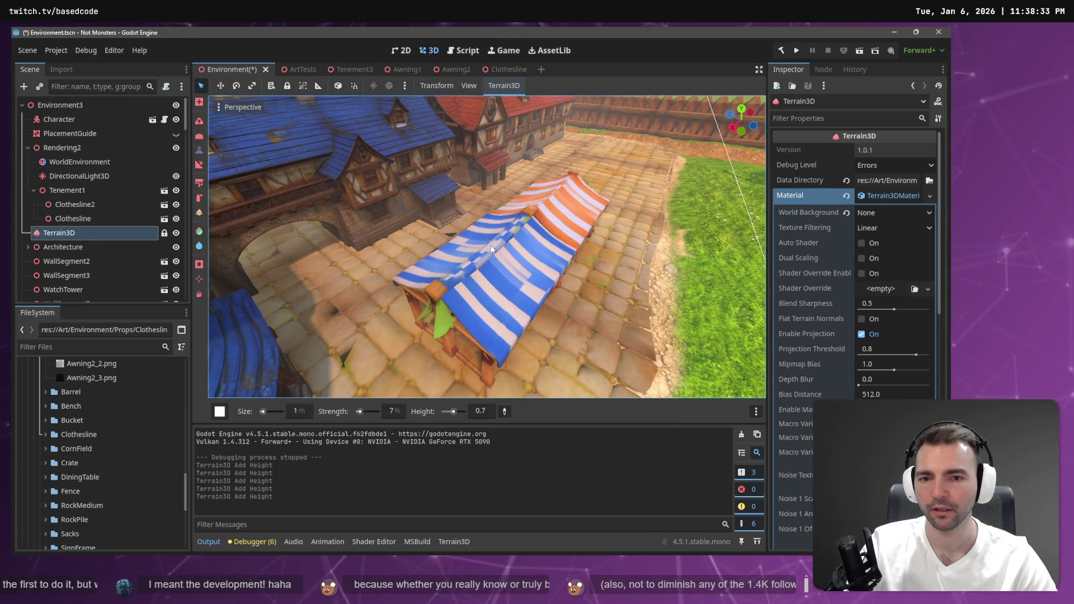
pyautogui.hotkey('ctrl', 'z')
pyautogui.hotkey('ctrl', 'z')
pyautogui.hotkey('ctrl', 'z')
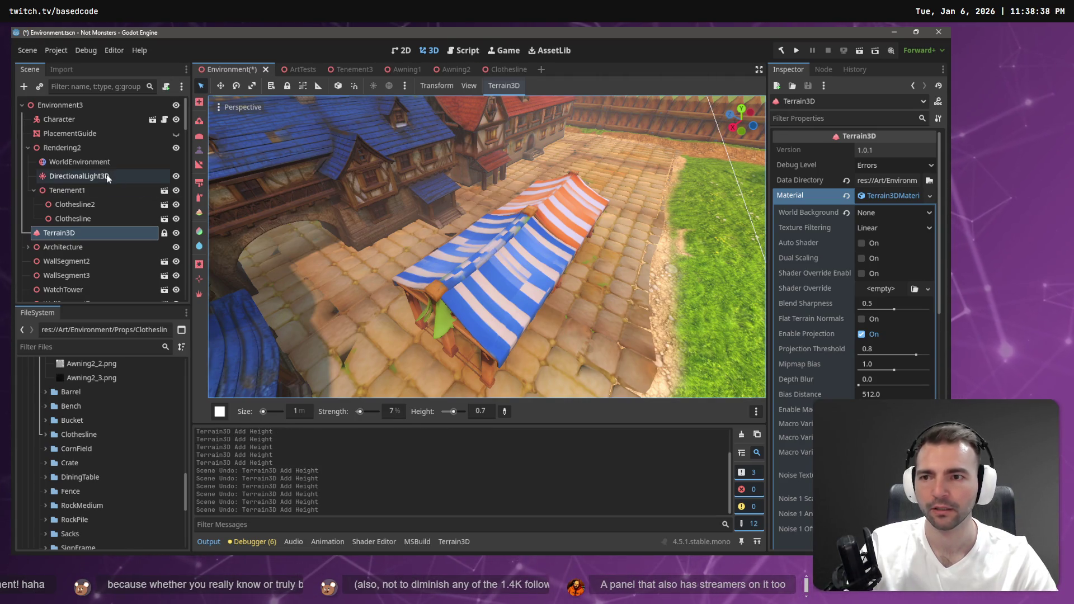
# Undo the remaining terrain edits and open the stall awning's source scene, dismissing the warning
pyautogui.hotkey('ctrl', 'z')
pyautogui.hotkey('ctrl', 'z')
pyautogui.click(449, 321)
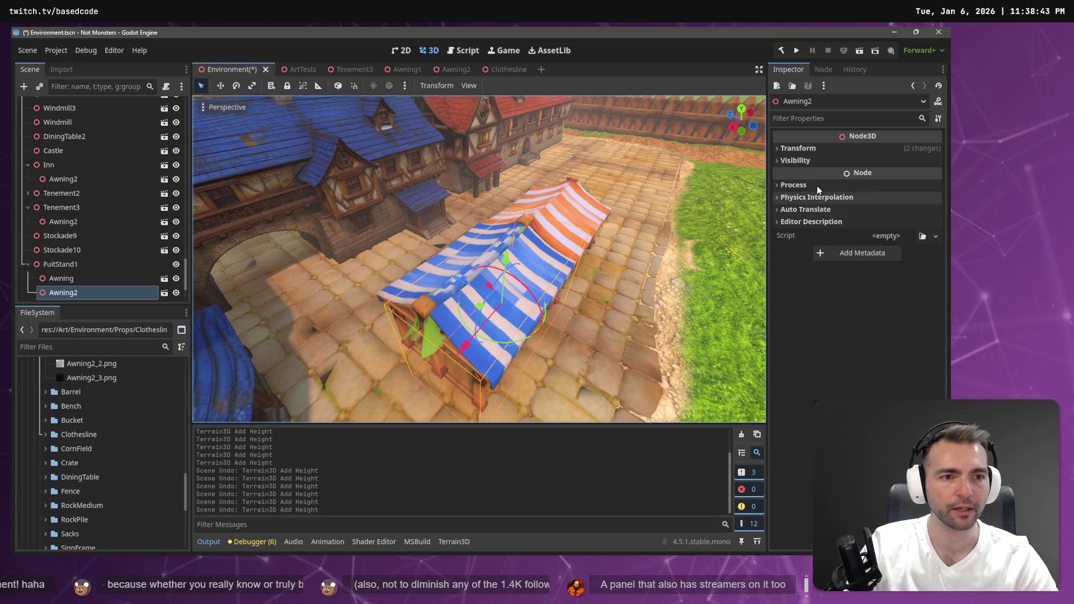
pyautogui.scroll(2, 479, 259)
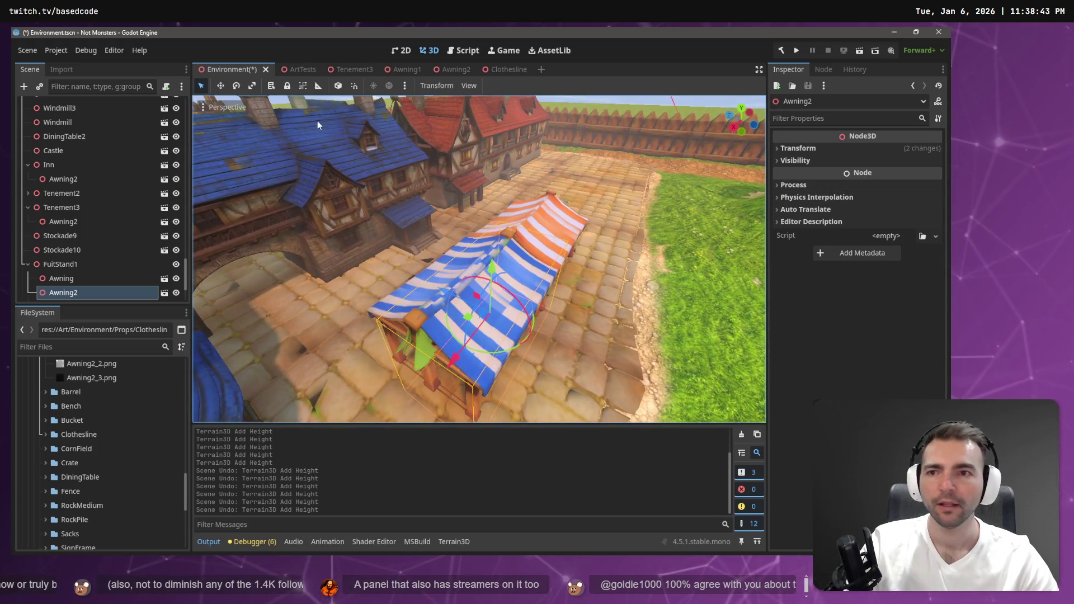
pyautogui.click(164, 293)
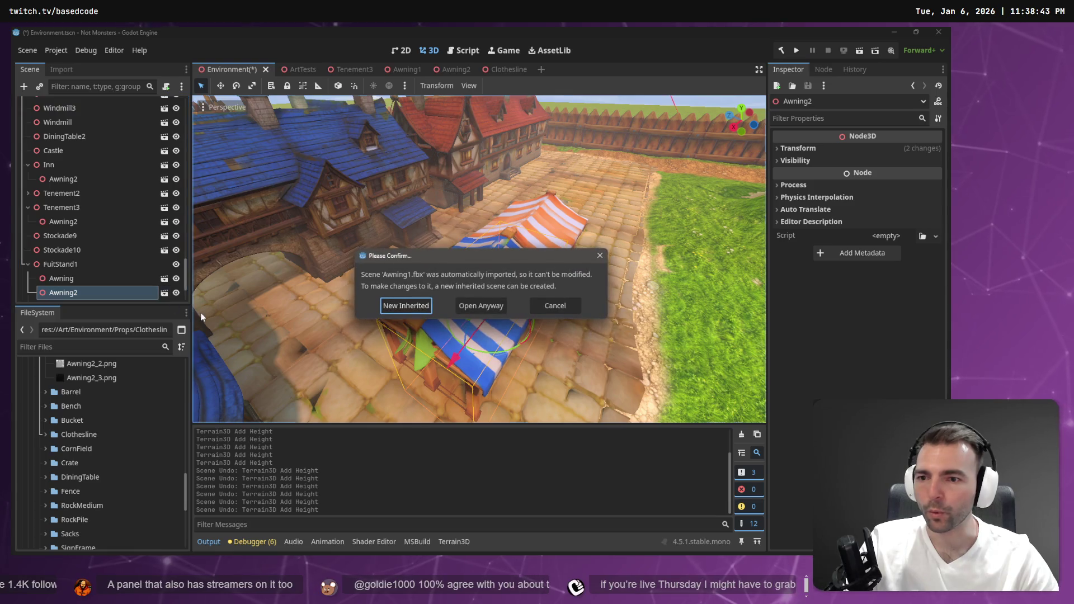
pyautogui.click(548, 305)
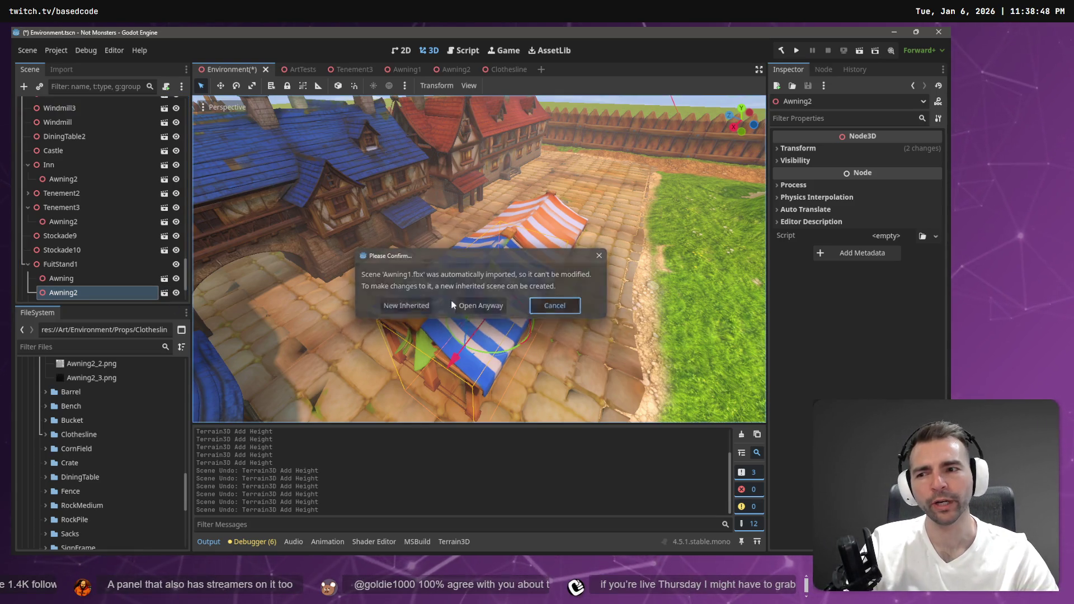
# Delete the old Awning and Awning2 nodes under FuitStand1
pyautogui.click(88, 282)
pyautogui.keyDown('shift'); pyautogui.click(85, 293); pyautogui.keyUp('shift')
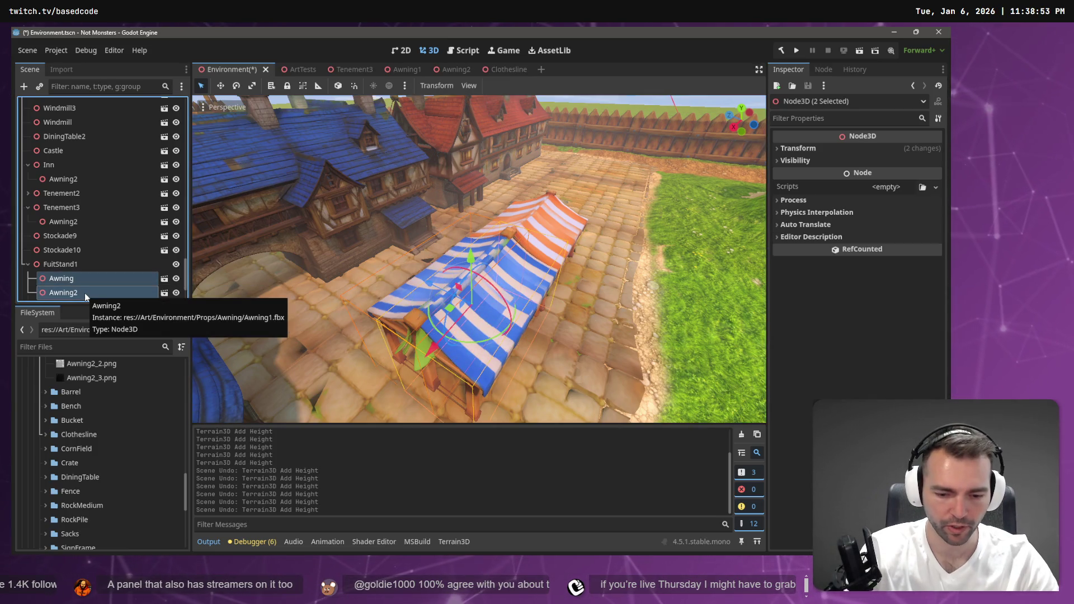
pyautogui.press('Delete')
pyautogui.click(452, 299)
# Drag a new Awning1.tscn instance into the village by the fruit stand and open its scene
pyautogui.click(65, 265)
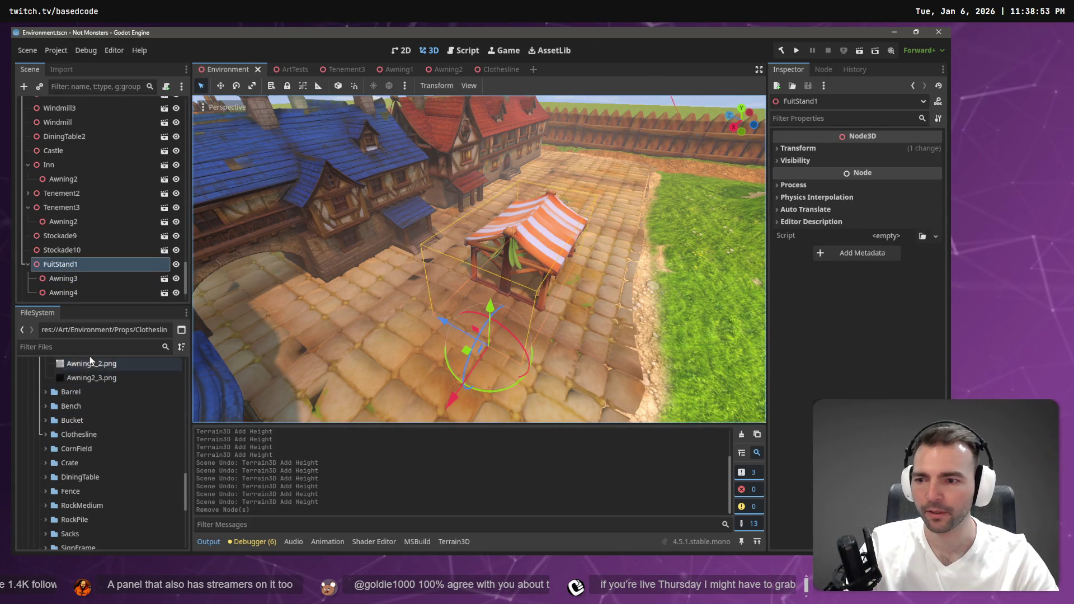
pyautogui.scroll(6, 93, 378)
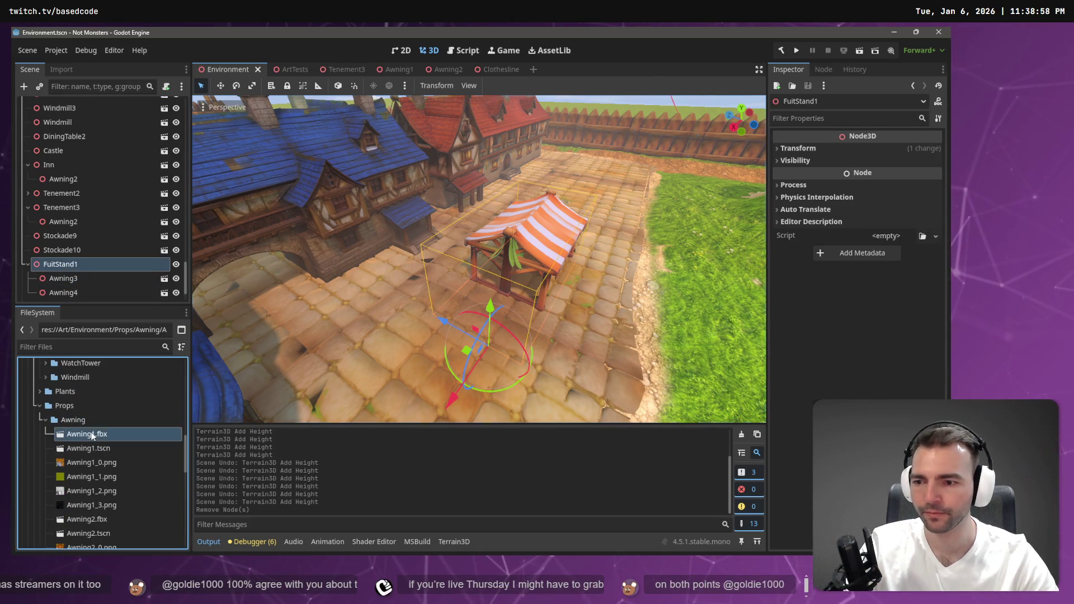
pyautogui.moveTo(88, 448)
pyautogui.mouseDown()
pyautogui.moveTo(476, 329)
pyautogui.moveTo(429, 330)
pyautogui.mouseUp()
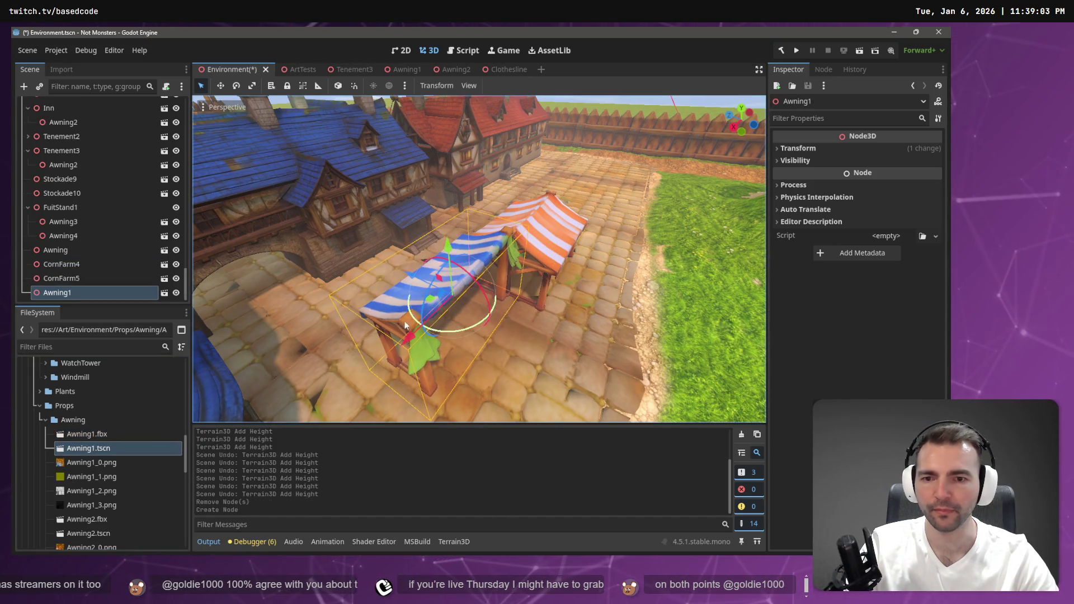
pyautogui.click(164, 292)
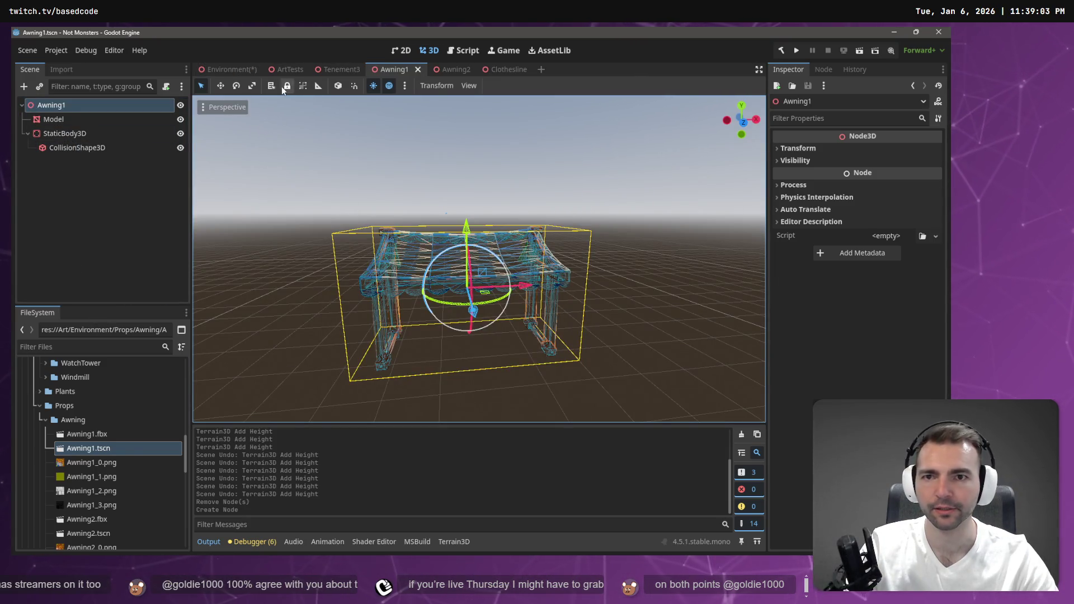
# Close the Awning1, Tenement3, Awning2 and Clothesline tabs and return to Environment
pyautogui.click(417, 69)
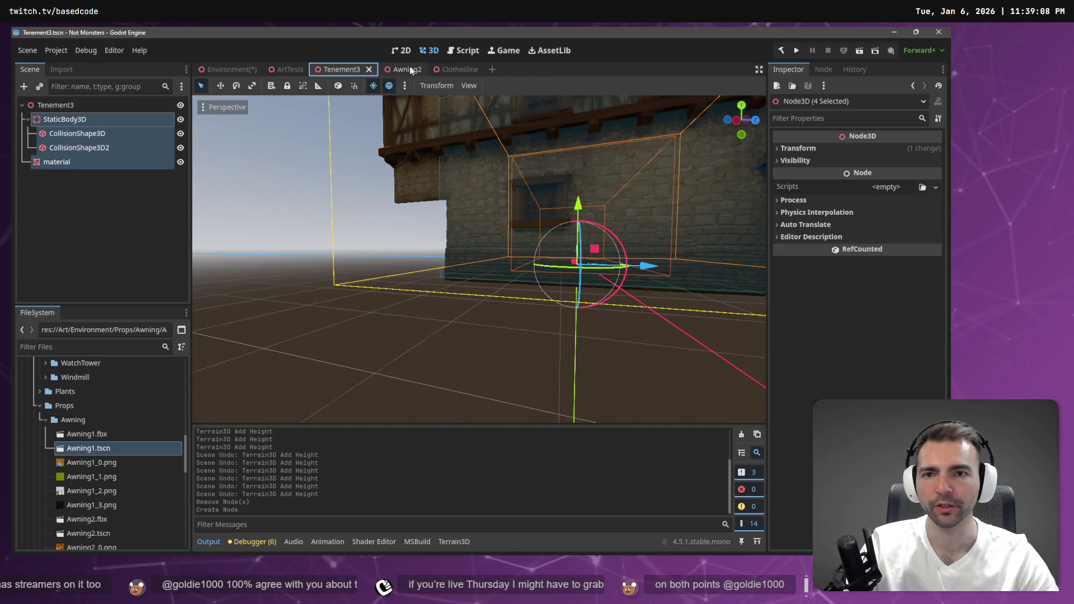
pyautogui.click(370, 70)
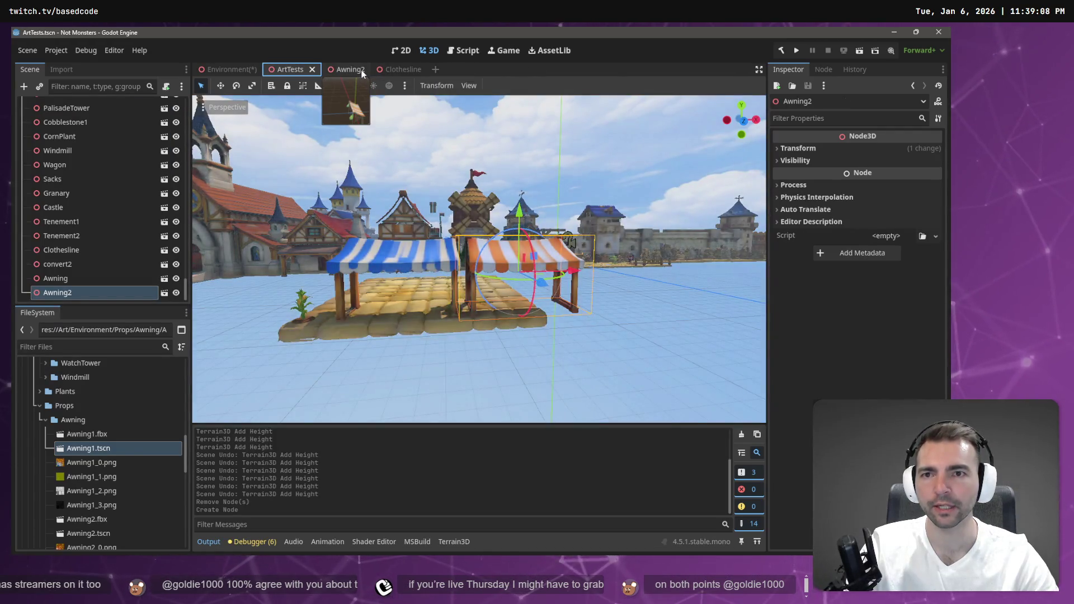
pyautogui.click(361, 70)
pyautogui.click(358, 70)
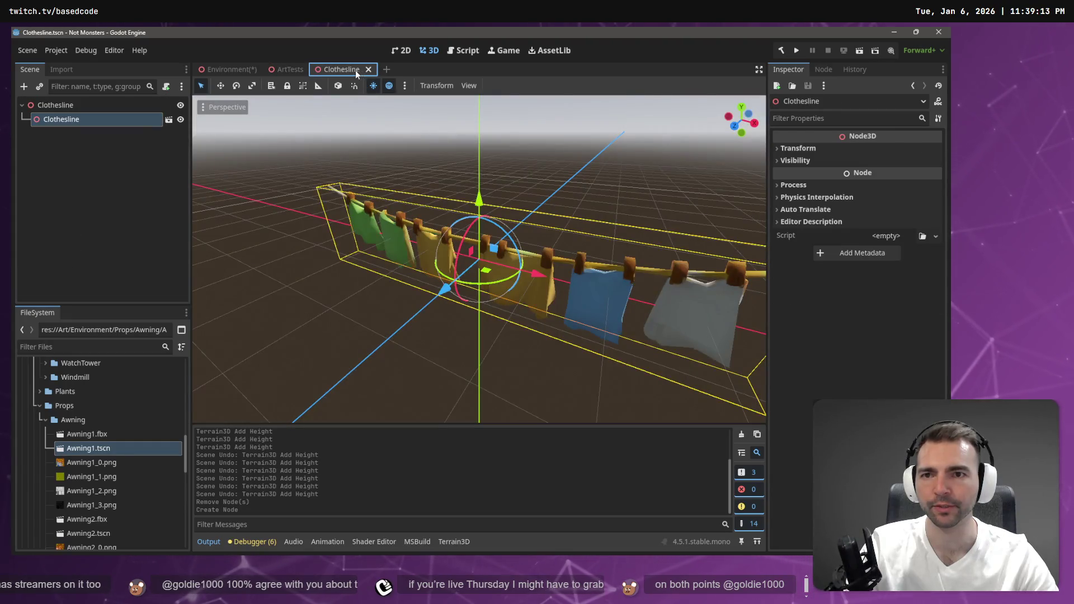
pyautogui.click(368, 69)
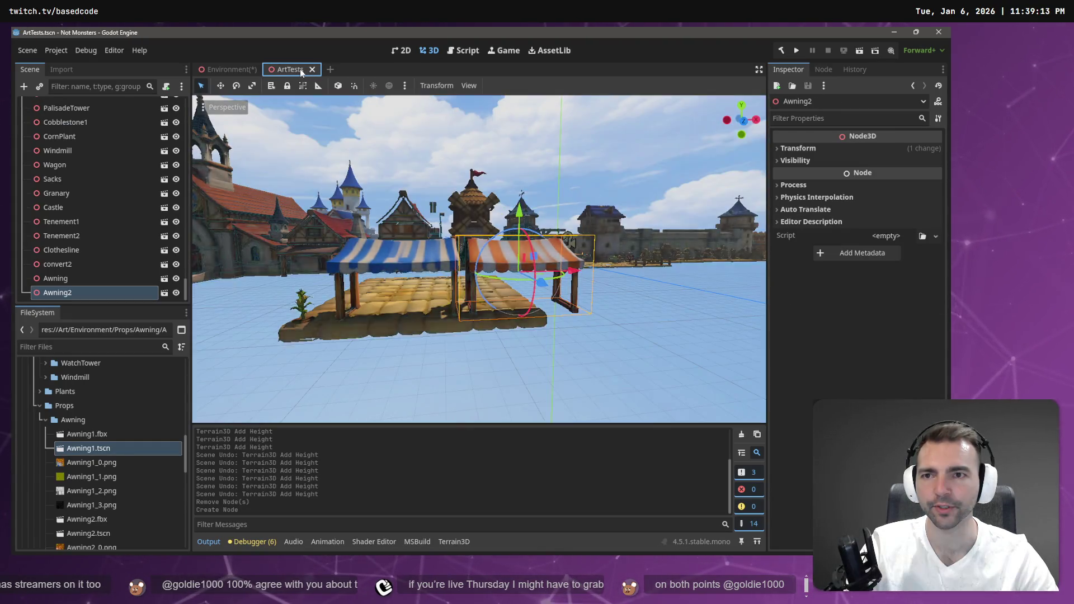
pyautogui.click(233, 70)
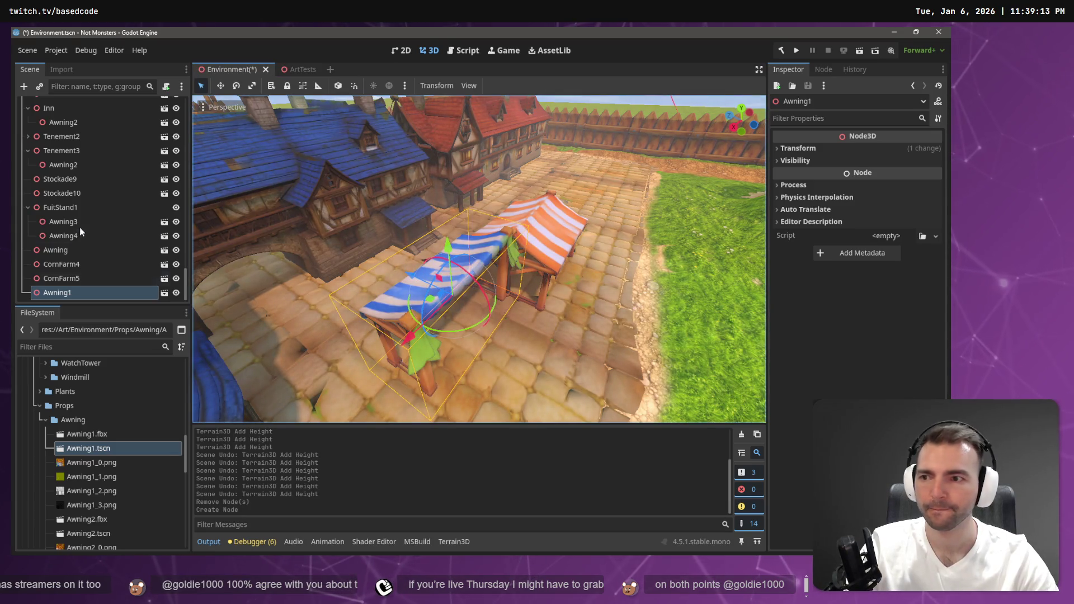
pyautogui.click(69, 292)
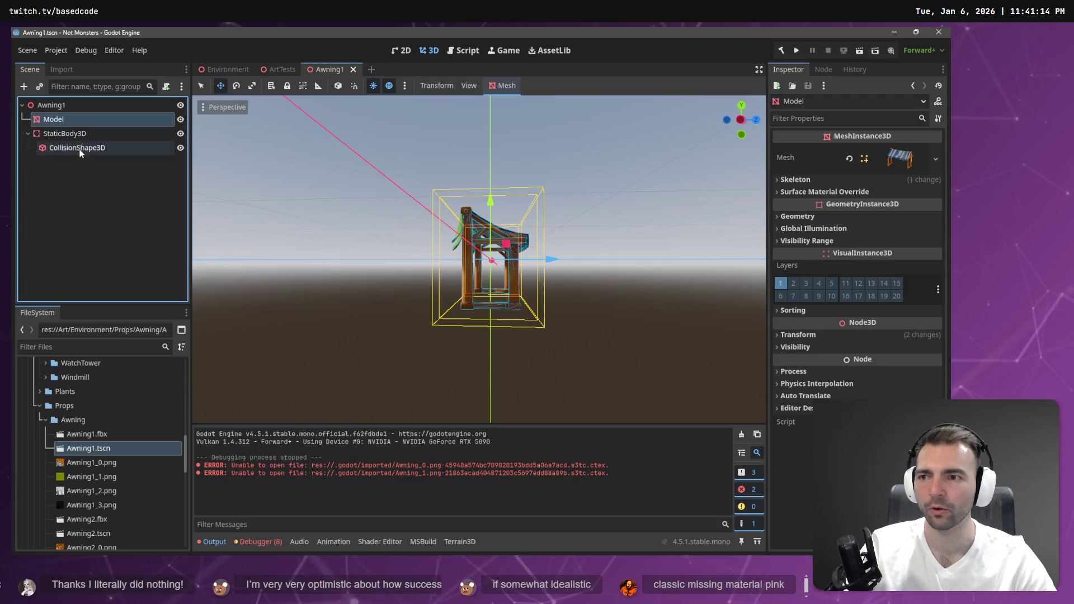
# Raise the awning model and collision about 2.5 units in the Awning1 scene
pyautogui.moveTo(487, 195); pyautogui.dragTo(499, 159)
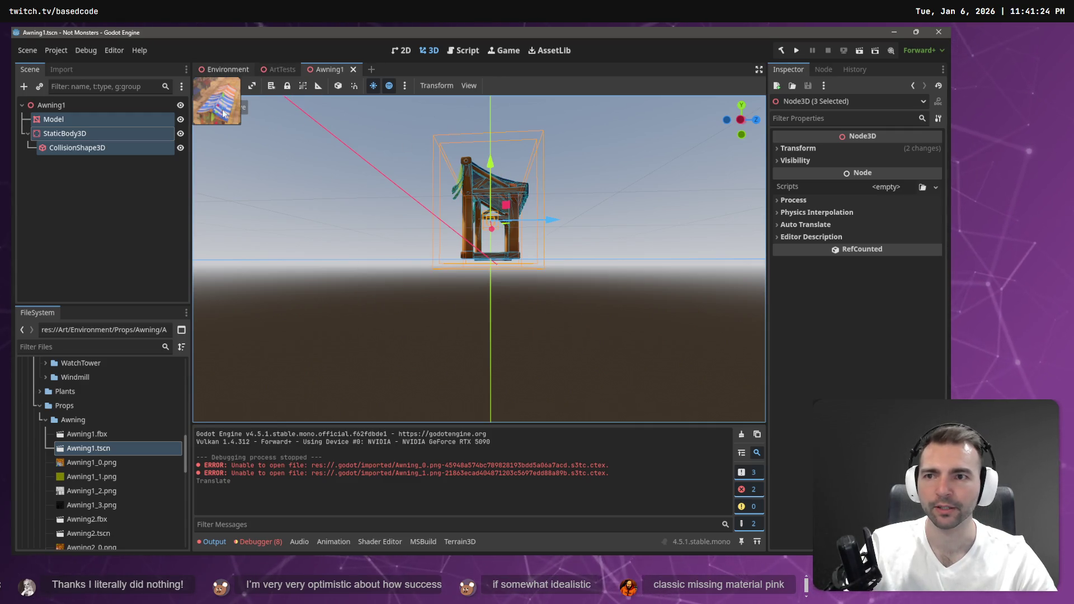
pyautogui.click(224, 68)
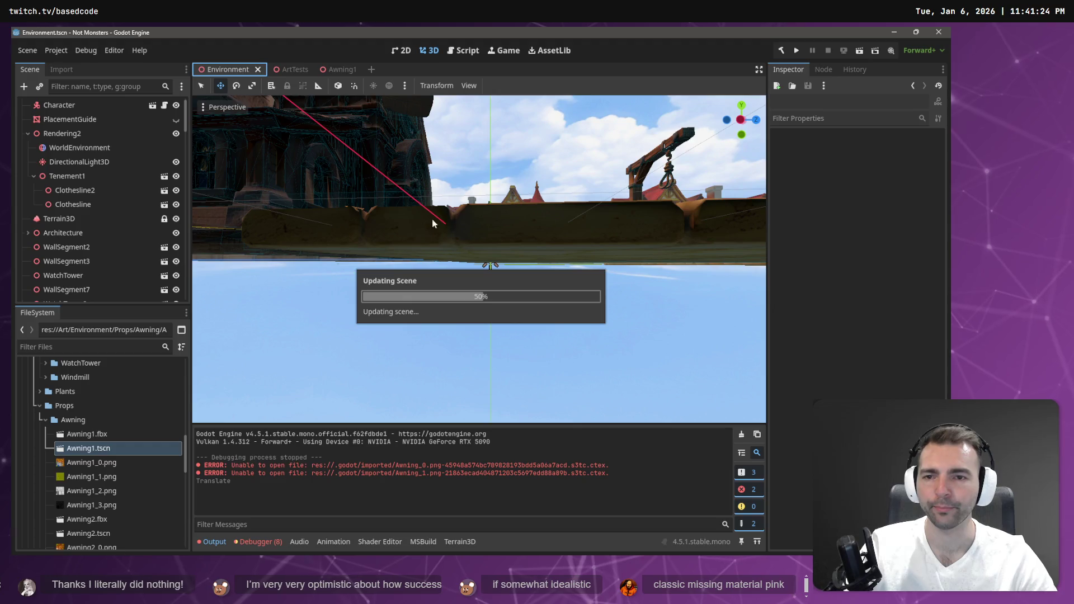
pyautogui.scroll(2, 496, 197)
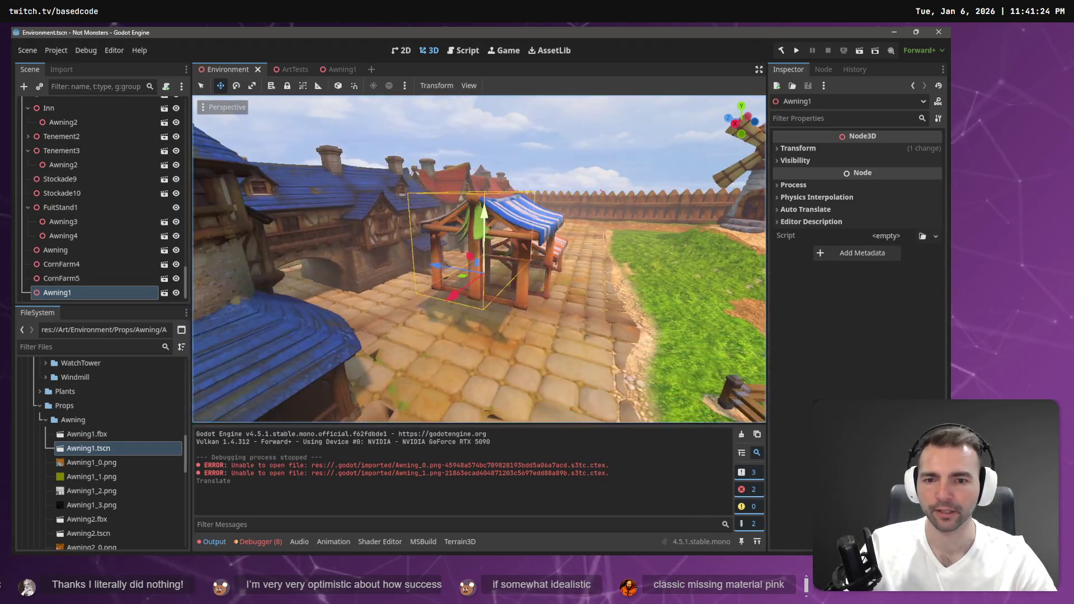
pyautogui.scroll(2, 496, 196)
# Duplicate the placed Awning1, parent both under FuitStand1, and lower them about 2.8 units
pyautogui.hotkey('ctrl', 'd')
pyautogui.keyDown('shift'); pyautogui.click(72, 277); pyautogui.keyUp('shift')
pyautogui.moveTo(72, 277); pyautogui.dragTo(72, 194)
pyautogui.moveTo(502, 161); pyautogui.dragTo(502, 211)
# Select the blue awning on the Inn building
pyautogui.moveTo(479, 259)
pyautogui.mouseDown()
pyautogui.moveTo(447, 265)
pyautogui.moveTo(476, 258)
pyautogui.moveTo(507, 207)
pyautogui.moveTo(448, 247)
pyautogui.moveTo(414, 302)
pyautogui.mouseUp()
pyautogui.click(434, 244)
pyautogui.click(403, 339)
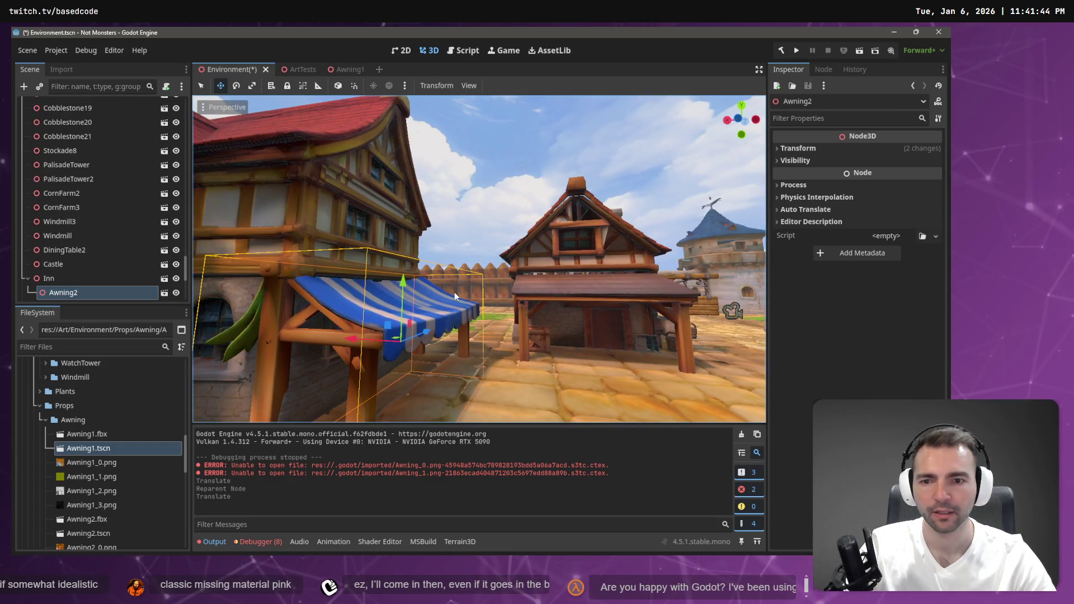
# Instantiate the Awning1 scene as a child of the inn's Awning2 node
pyautogui.rightClick(65, 293)
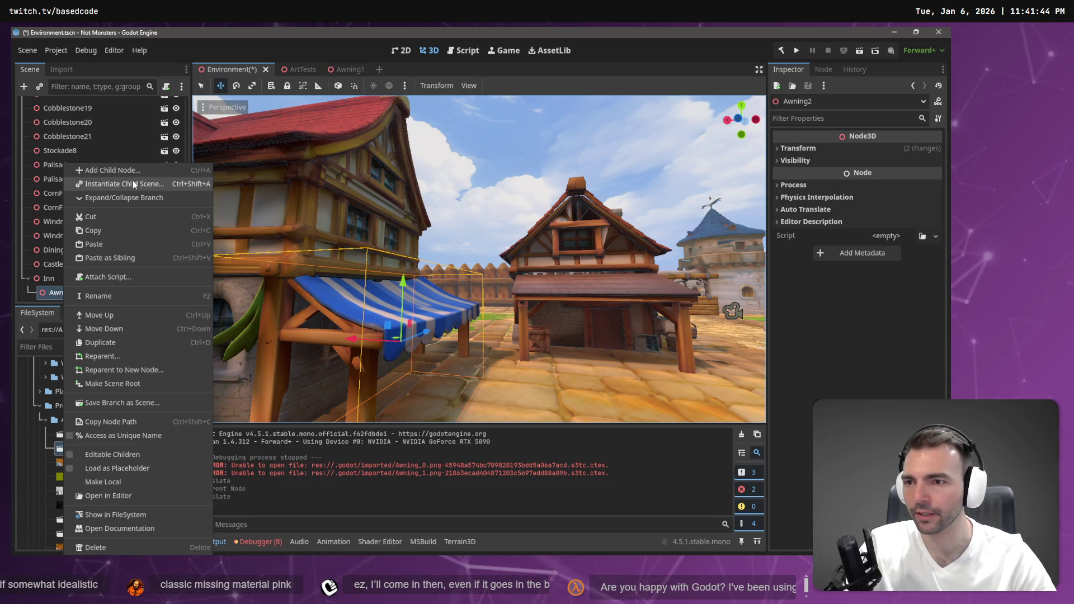
pyautogui.click(133, 184)
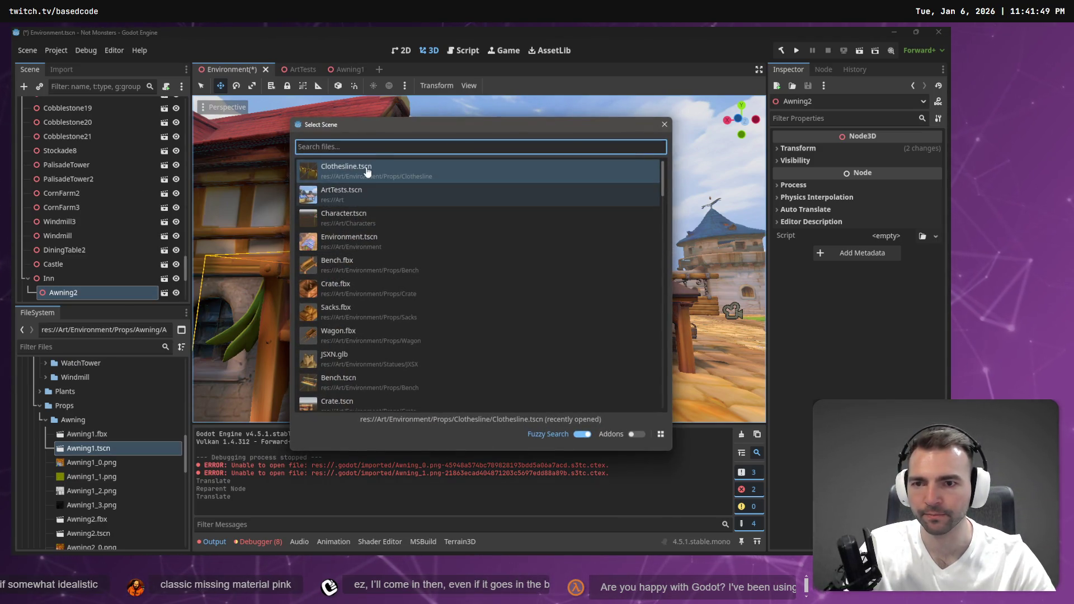
pyautogui.write('Awning')
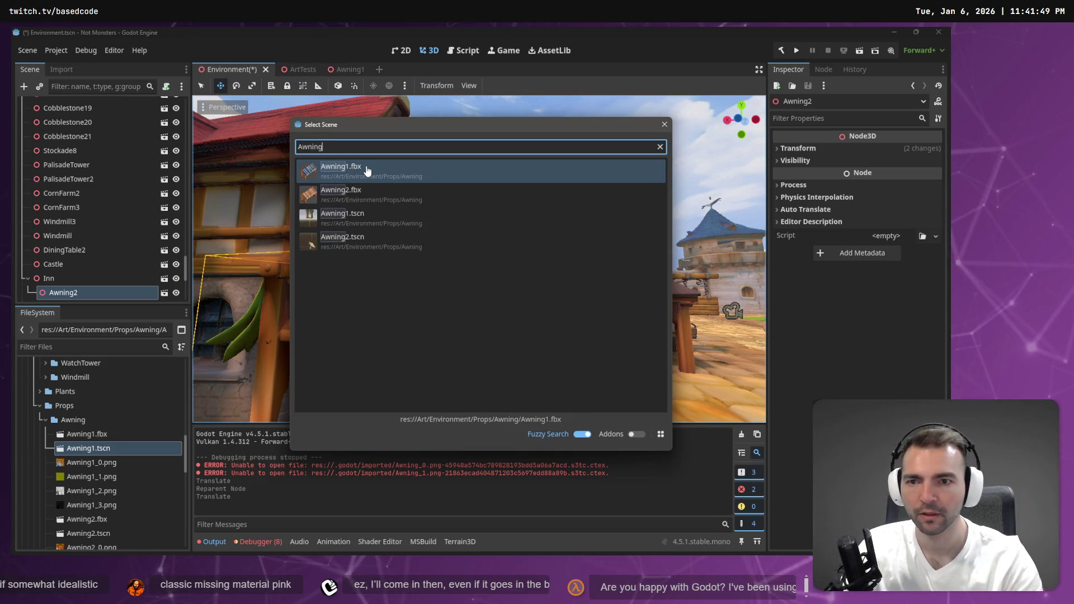
pyautogui.doubleClick(367, 169)
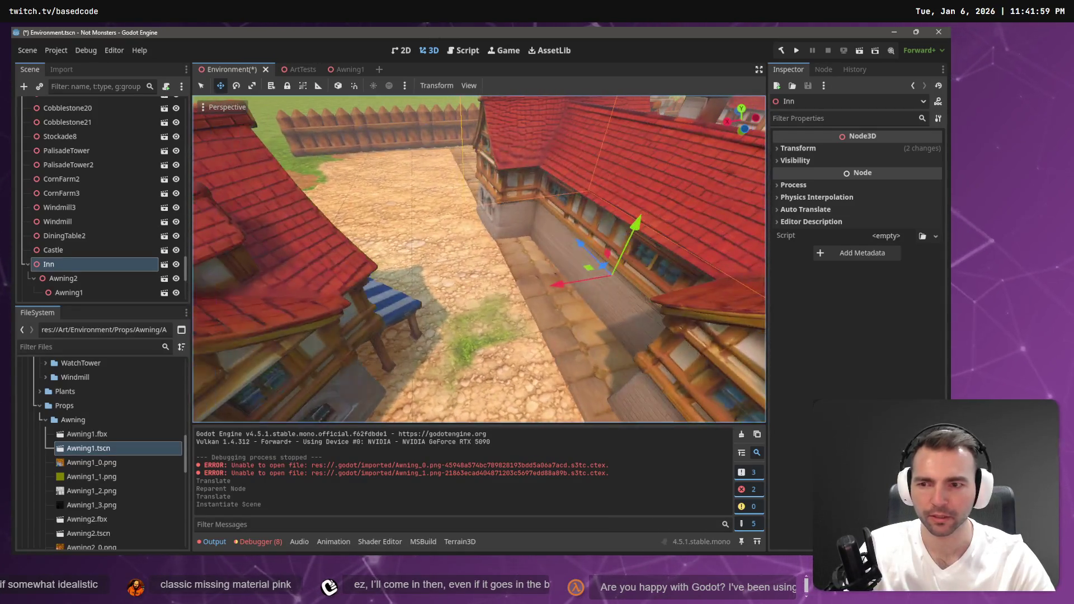
# Move Awning1 directly under Inn, delete the old Awning2, and frame the new awning
pyautogui.click(84, 293)
pyautogui.moveTo(84, 292)
pyautogui.mouseDown()
pyautogui.moveTo(71, 276)
pyautogui.moveTo(67, 293)
pyautogui.mouseUp()
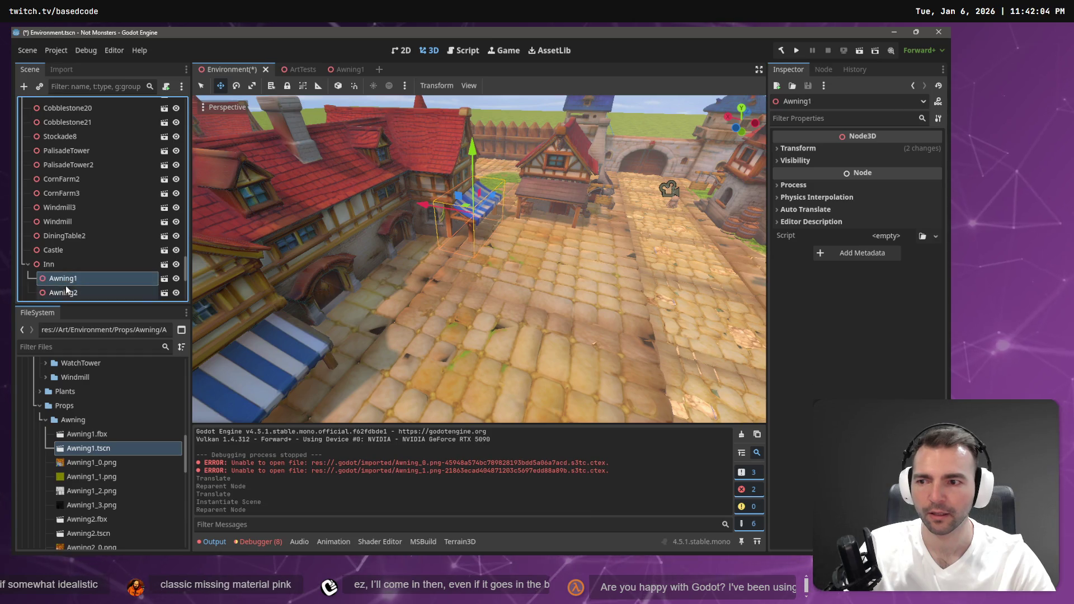
pyautogui.press('Delete')
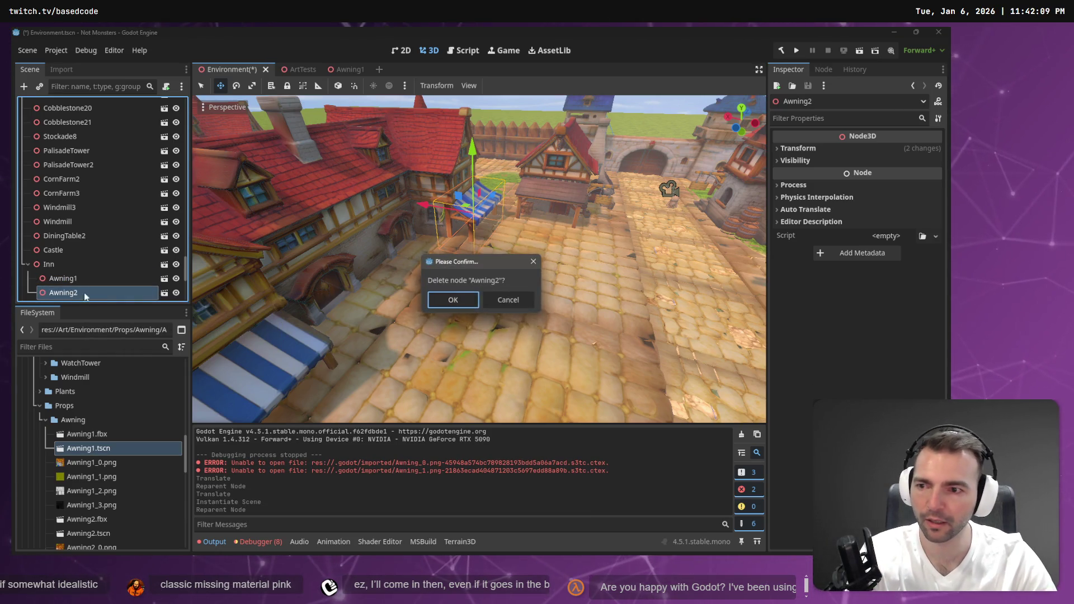
pyautogui.click(456, 302)
pyautogui.click(120, 278)
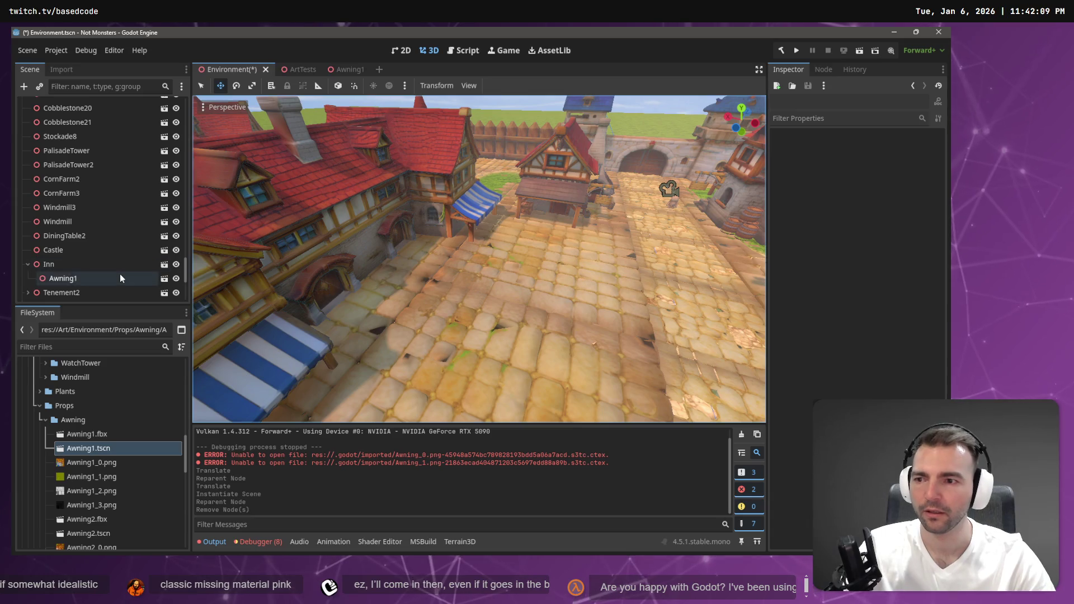
pyautogui.press('f')
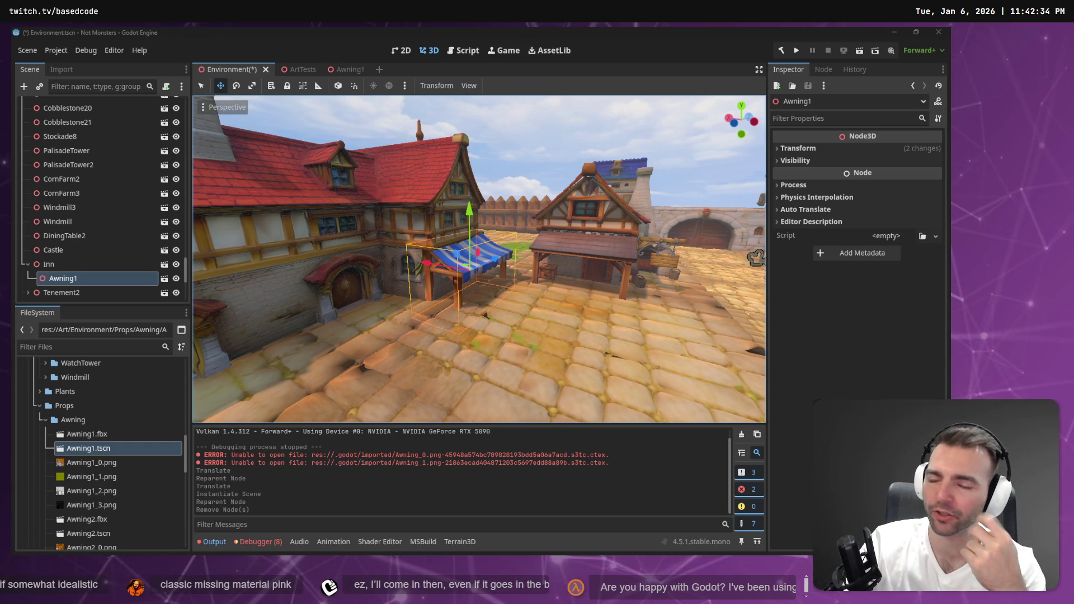
# Select the fruit stand's Awning2 and Awning1 and nudge both slightly along X
pyautogui.scroll(5, 478, 259)
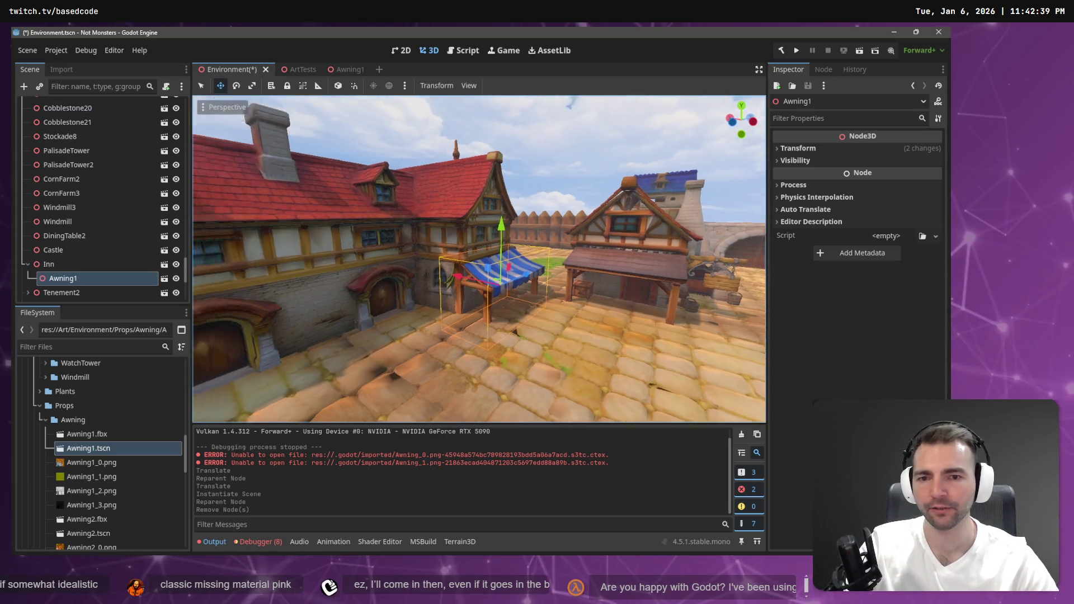
pyautogui.scroll(-5, 479, 258)
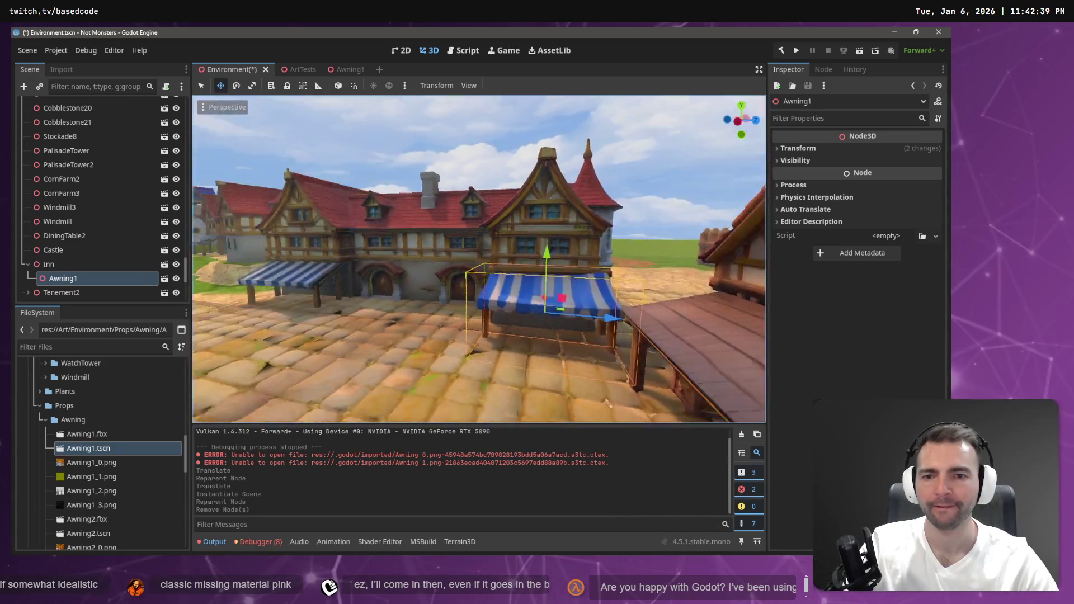
pyautogui.press('w')
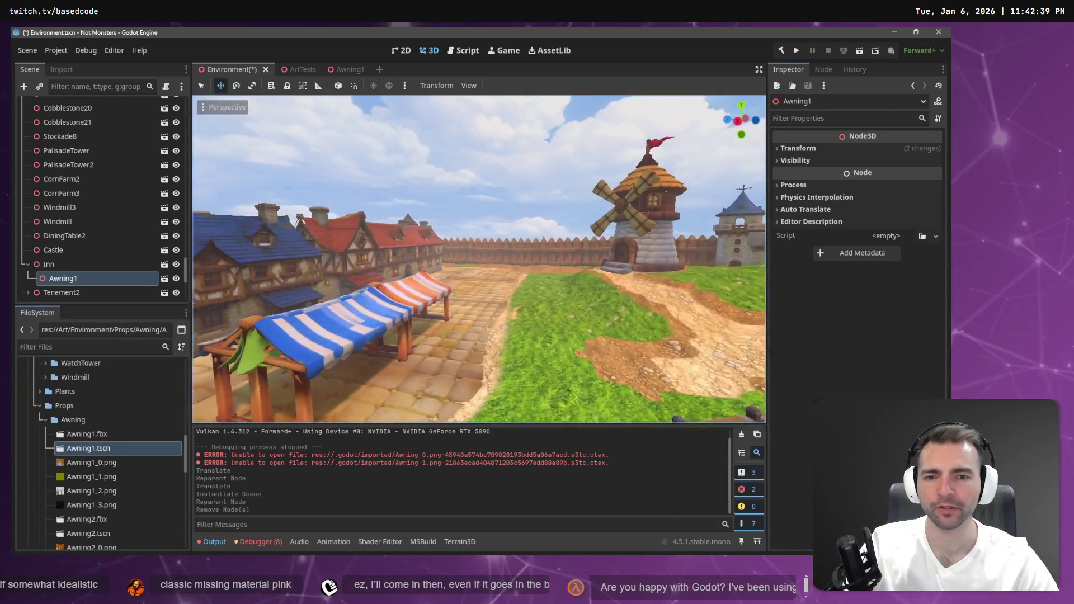
pyautogui.click(468, 327)
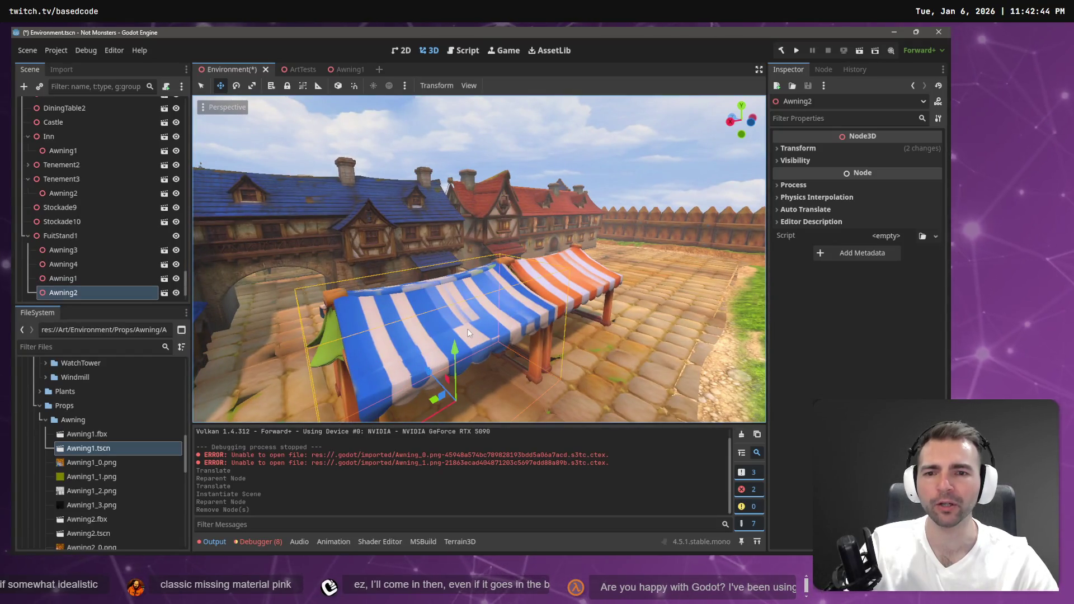
pyautogui.press('f')
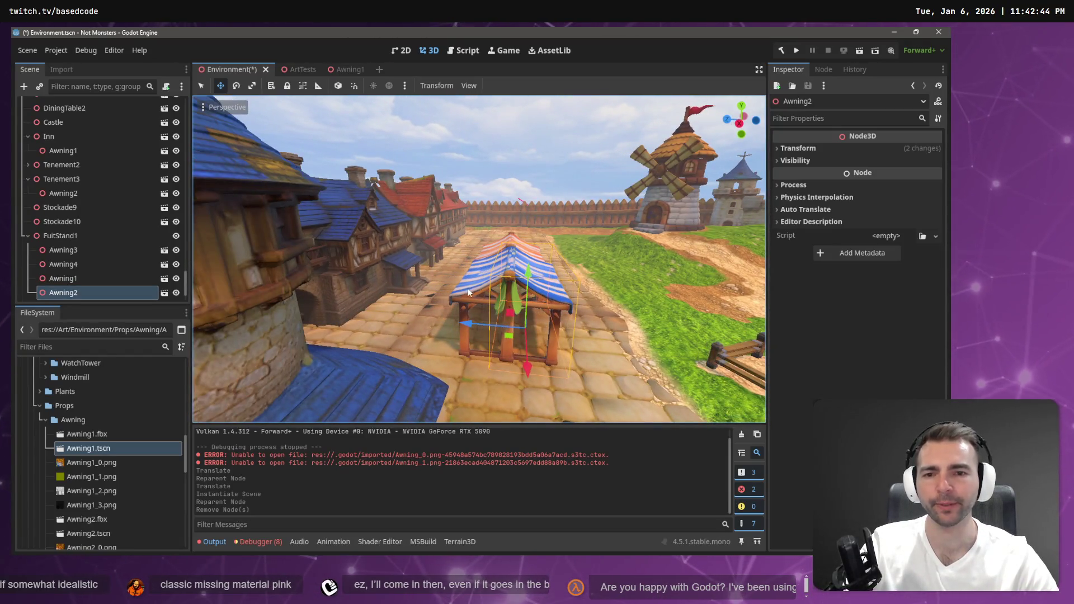
pyautogui.keyDown('shift'); pyautogui.click(467, 295); pyautogui.keyUp('shift')
pyautogui.moveTo(541, 278); pyautogui.dragTo(541, 278)
pyautogui.moveTo(476, 310); pyautogui.dragTo(472, 303)
# Save the Environment scene and view the market stalls
pyautogui.click(589, 157)
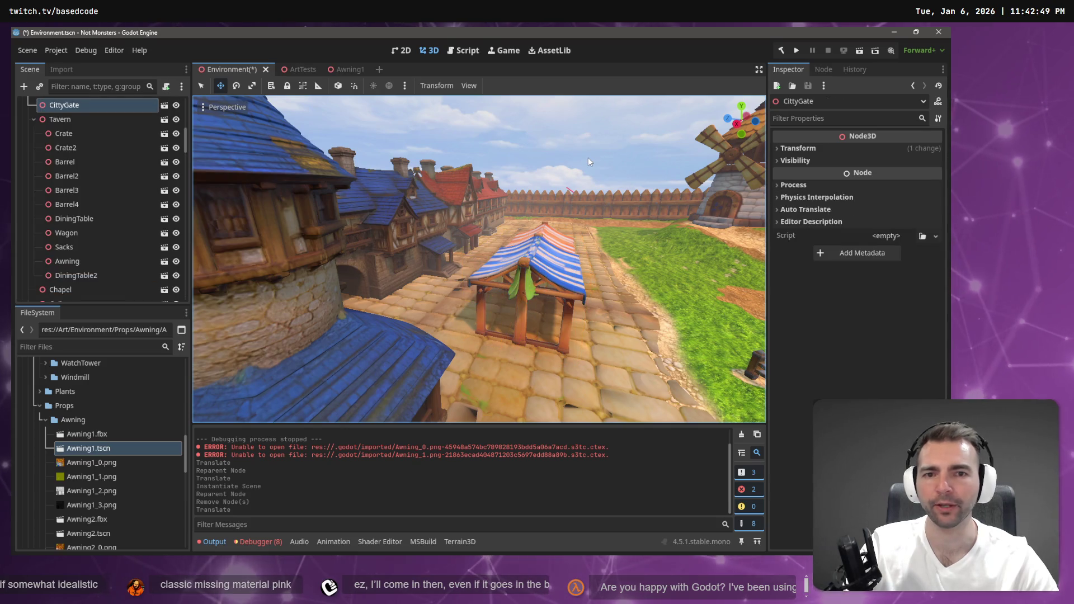
pyautogui.hotkey('ctrl', 's')
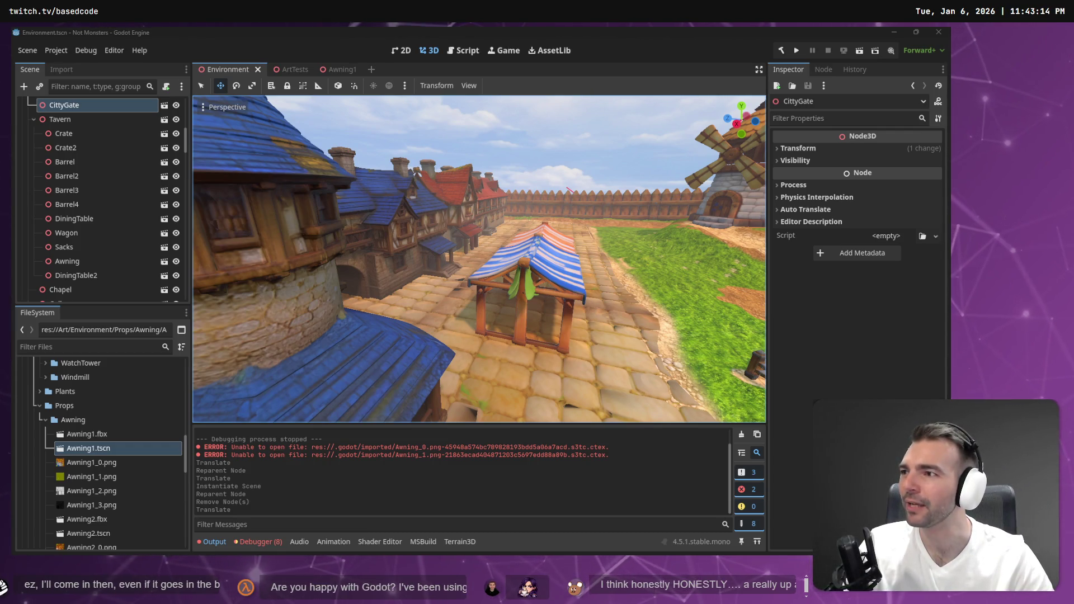
pyautogui.moveTo(455, 121)
pyautogui.mouseDown()
pyautogui.moveTo(503, 134)
pyautogui.moveTo(458, 142)
pyautogui.mouseUp()
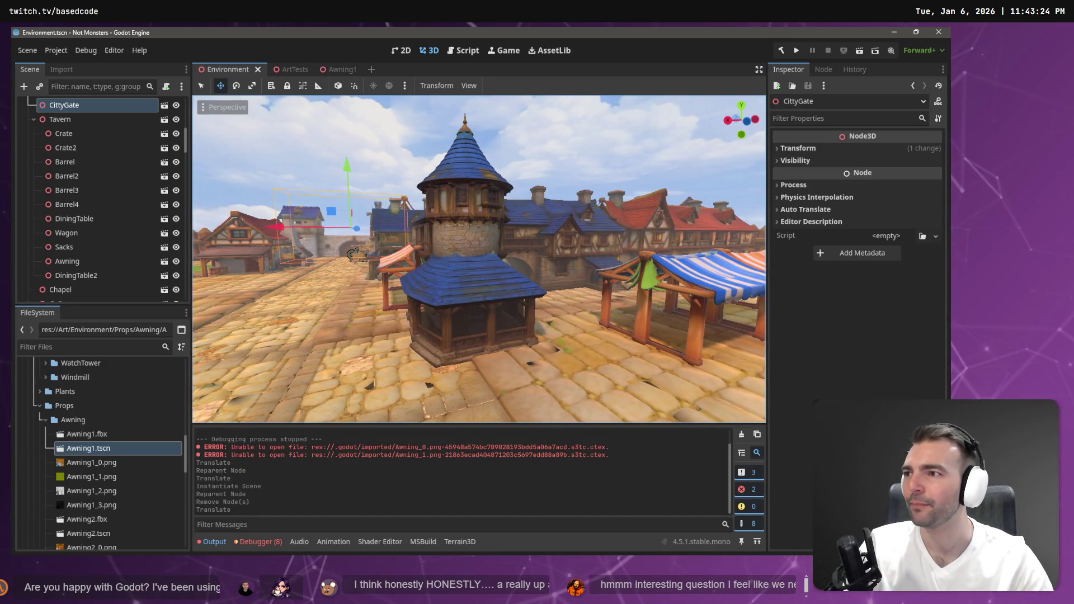
pyautogui.hotkey('ctrl', 's')
pyautogui.press('F5')
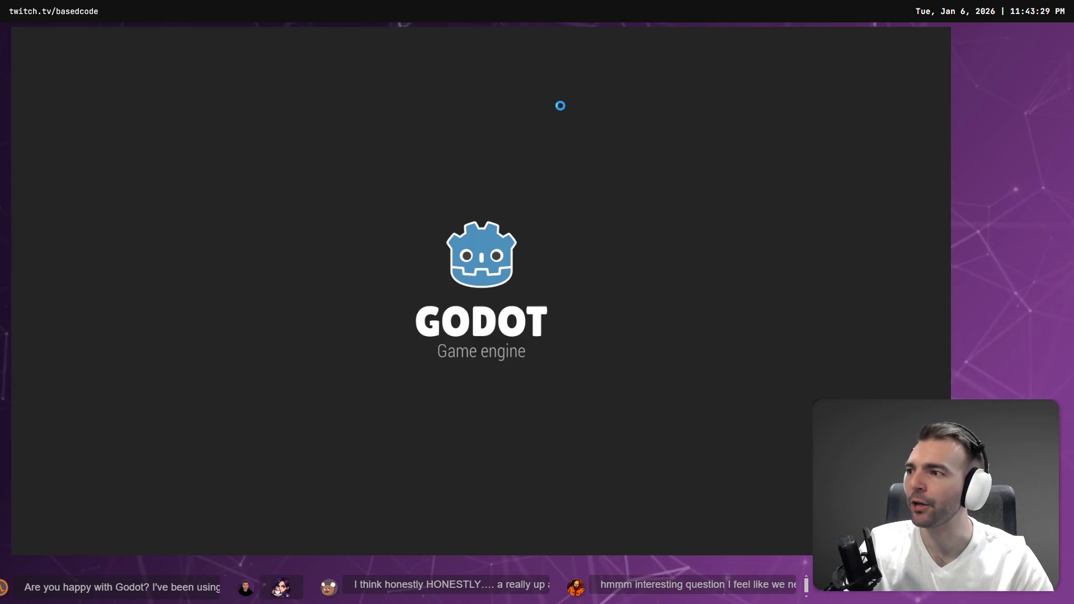
pyautogui.press('w')
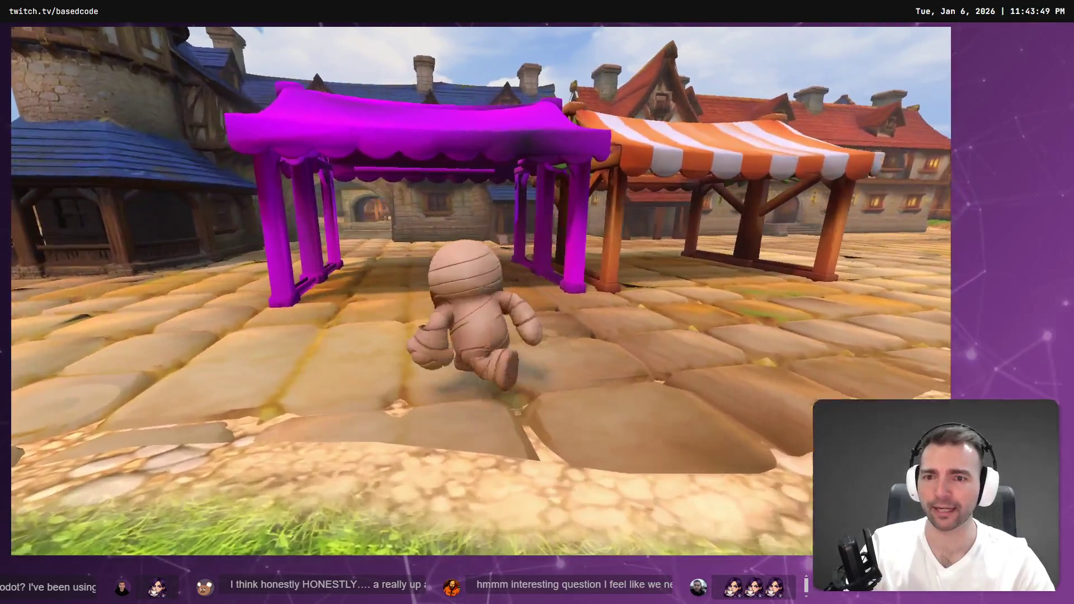
pyautogui.press('F8')
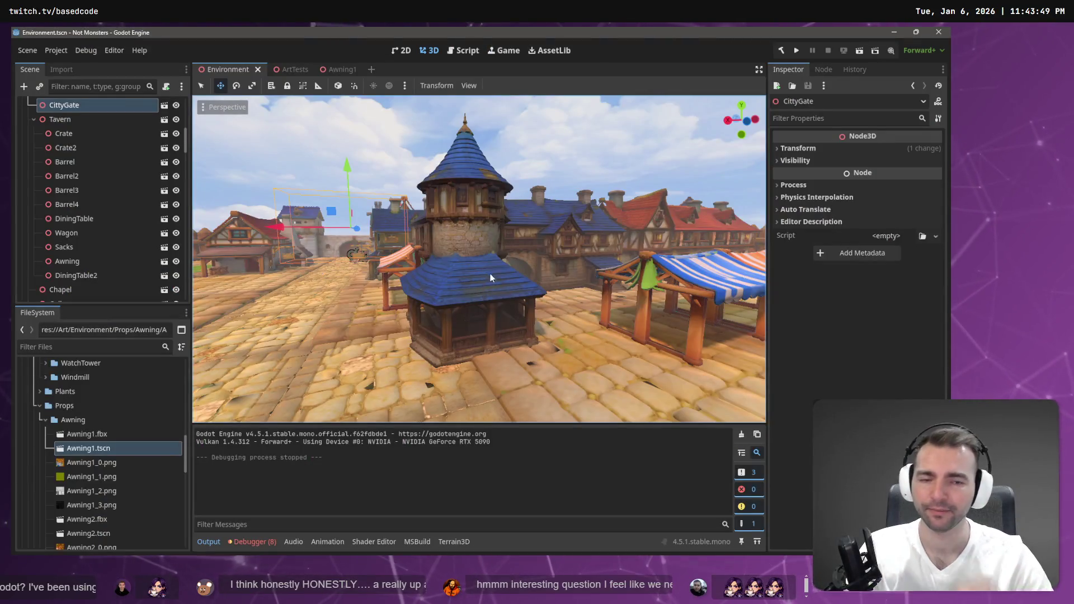
pyautogui.hotkey('ctrl', 's')
pyautogui.click(636, 341)
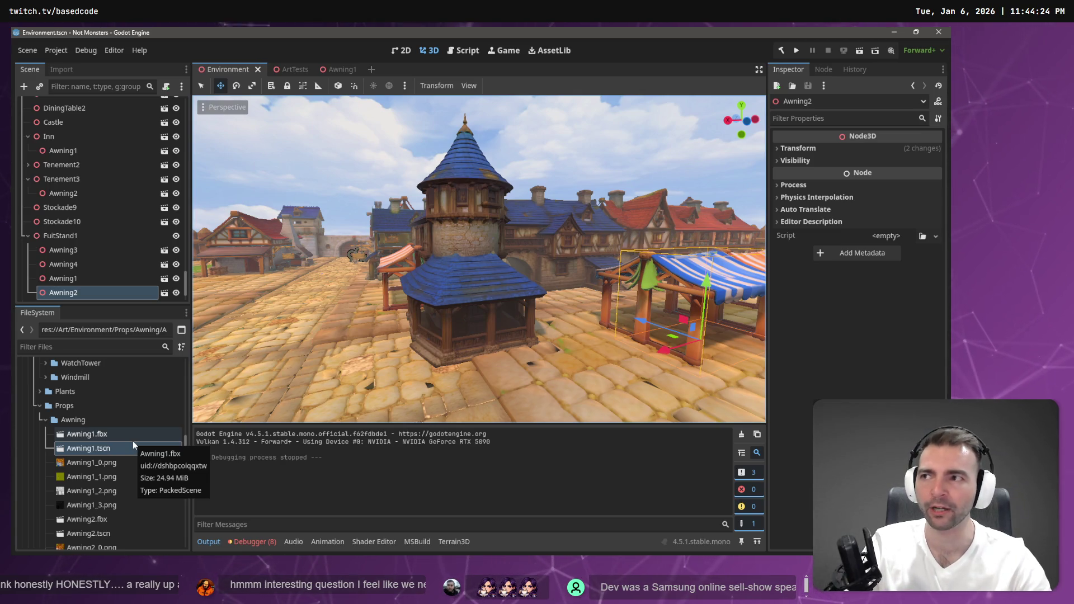
pyautogui.rightClick(451, 353)
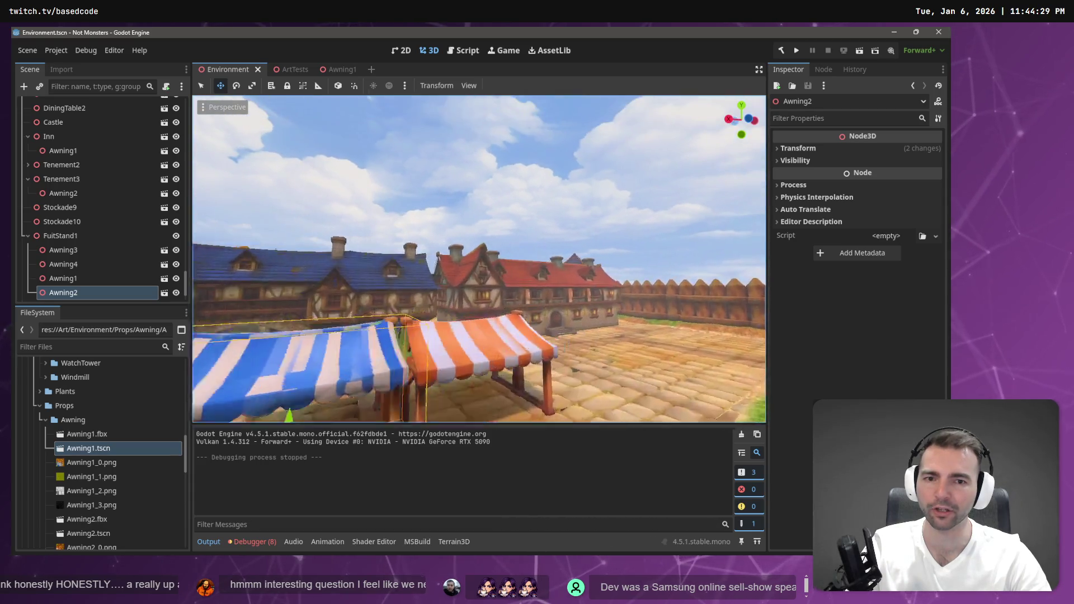
pyautogui.press('s')
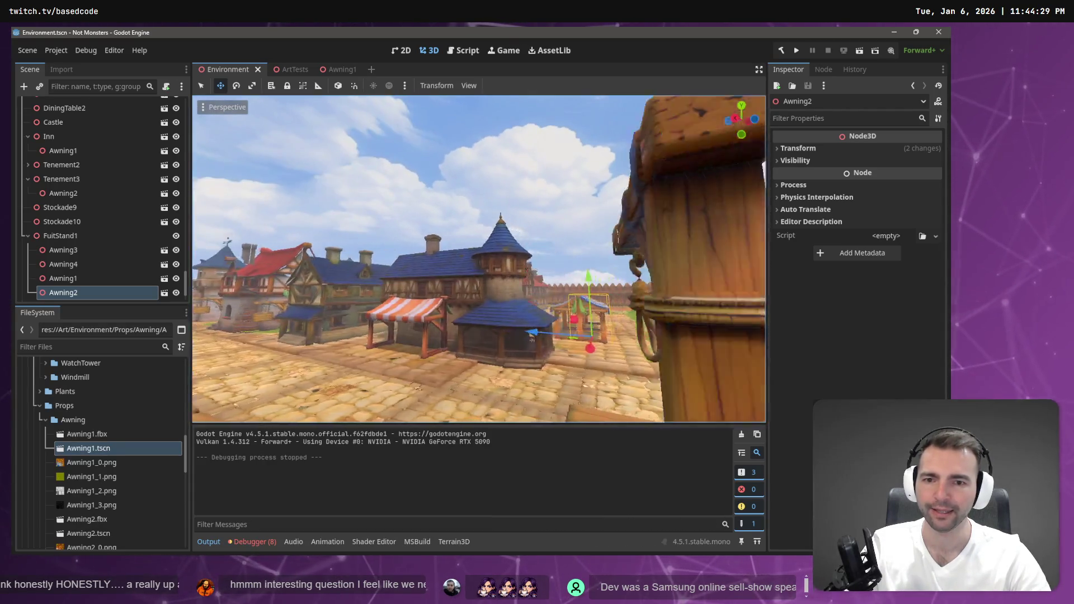
pyautogui.press('w')
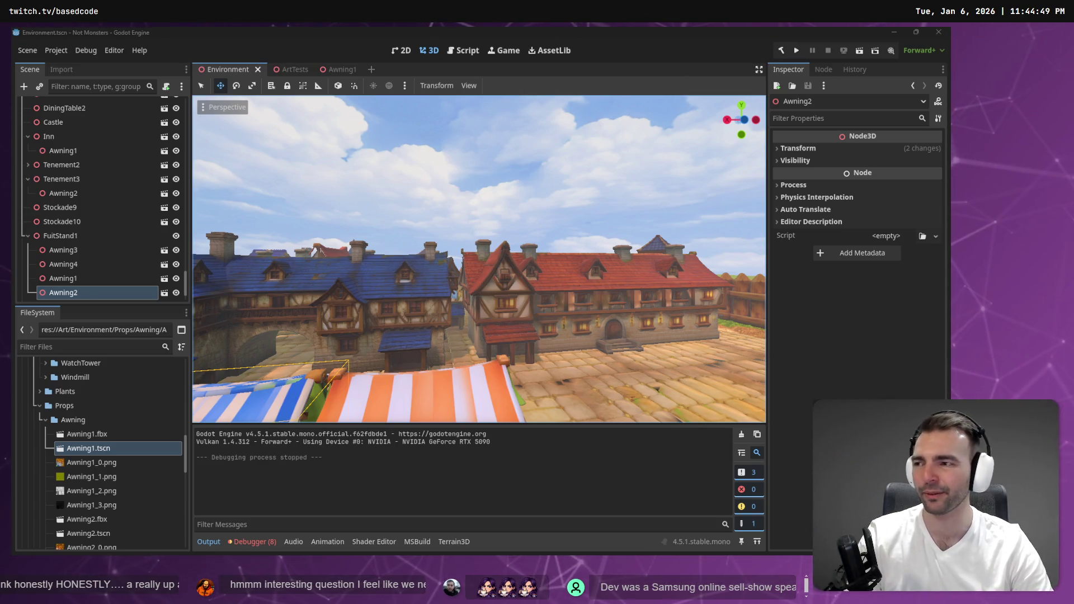
pyautogui.moveTo(446, 284); pyautogui.dragTo(446, 284)
pyautogui.moveTo(359, 172); pyautogui.dragTo(360, 172)
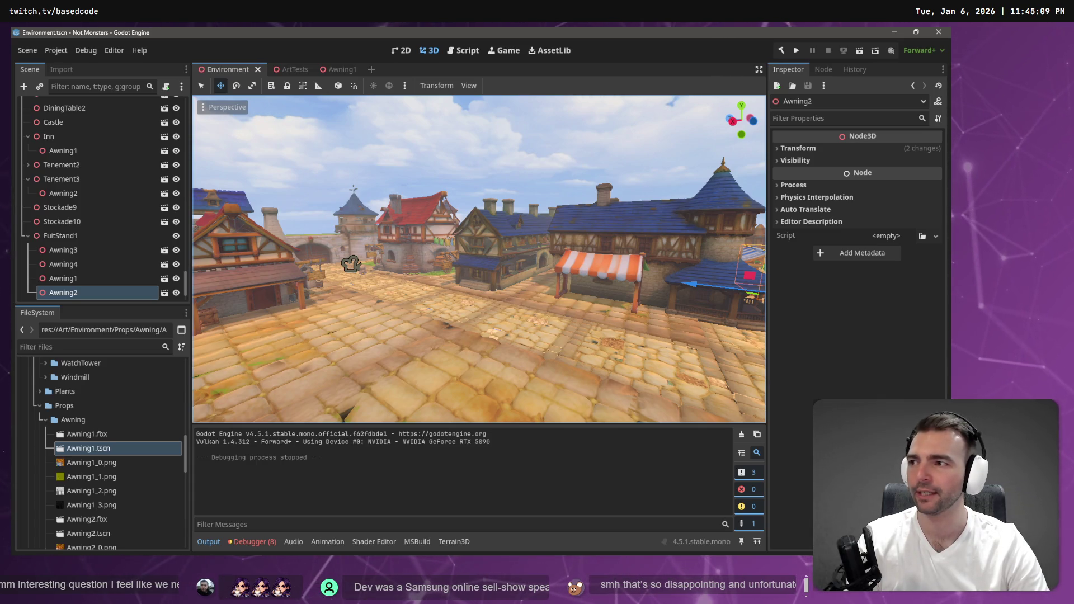
pyautogui.moveTo(351, 263)
pyautogui.mouseDown()
pyautogui.moveTo(230, 275)
pyautogui.moveTo(332, 267)
pyautogui.mouseUp()
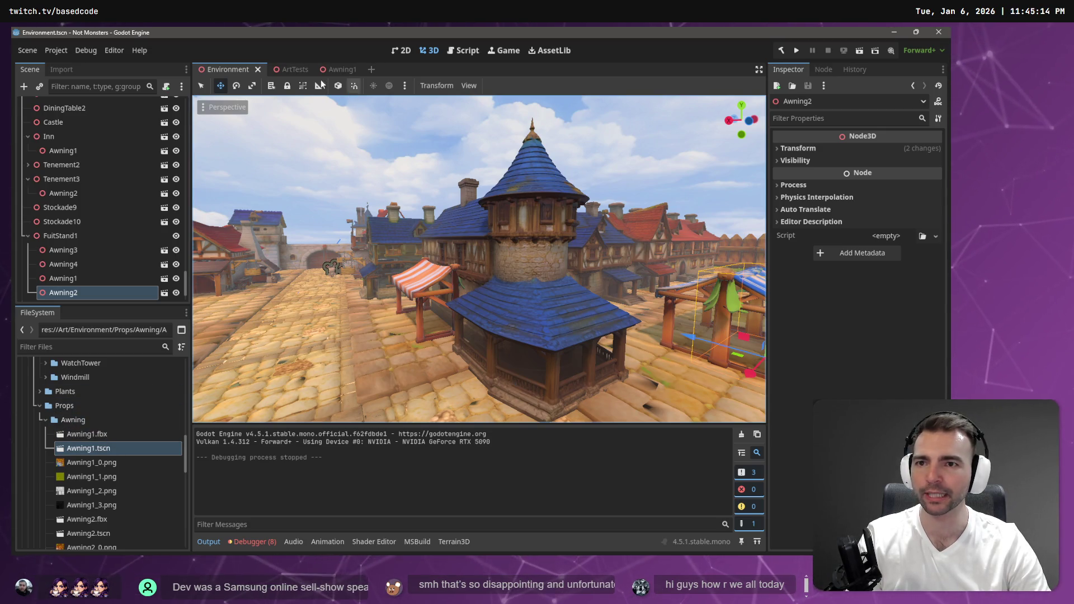
pyautogui.click(295, 69)
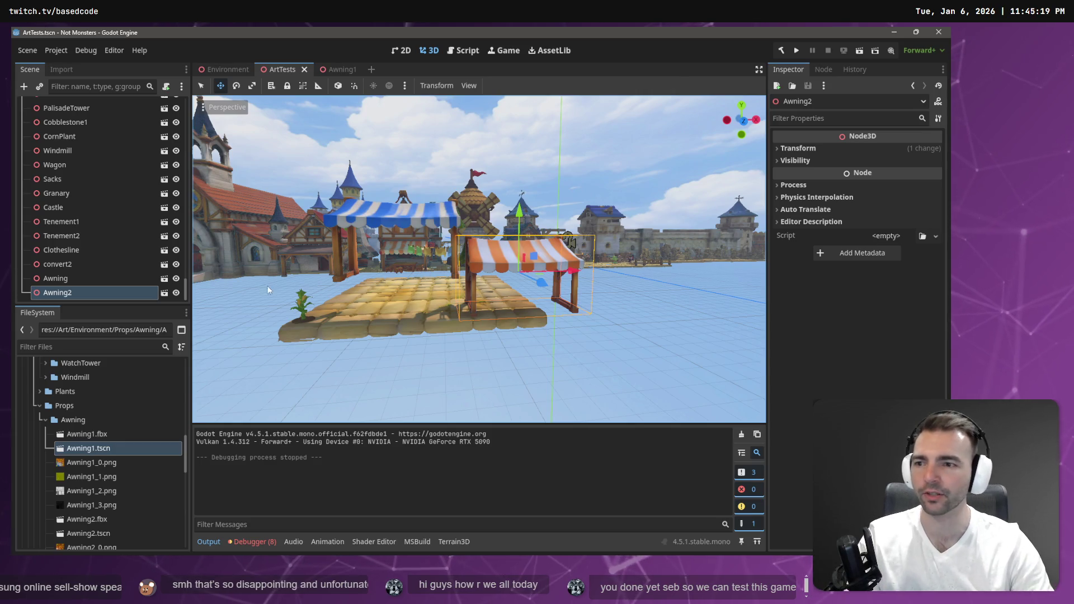
# Open the Awning2 scene from the ArtTests tree and view the striped awning from the front
pyautogui.click(164, 292)
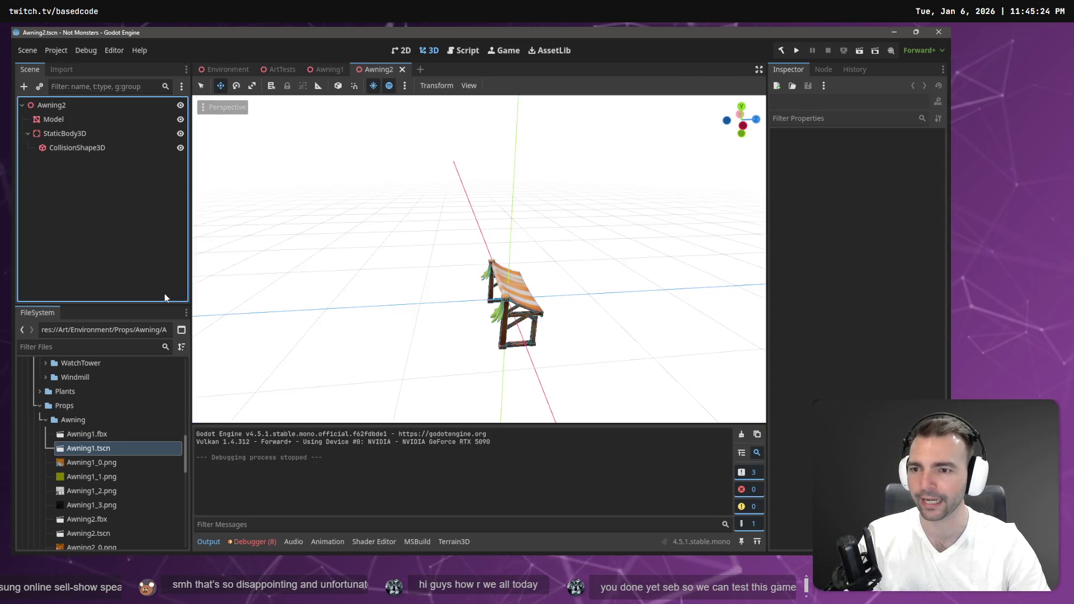
pyautogui.moveTo(447, 246); pyautogui.dragTo(510, 250)
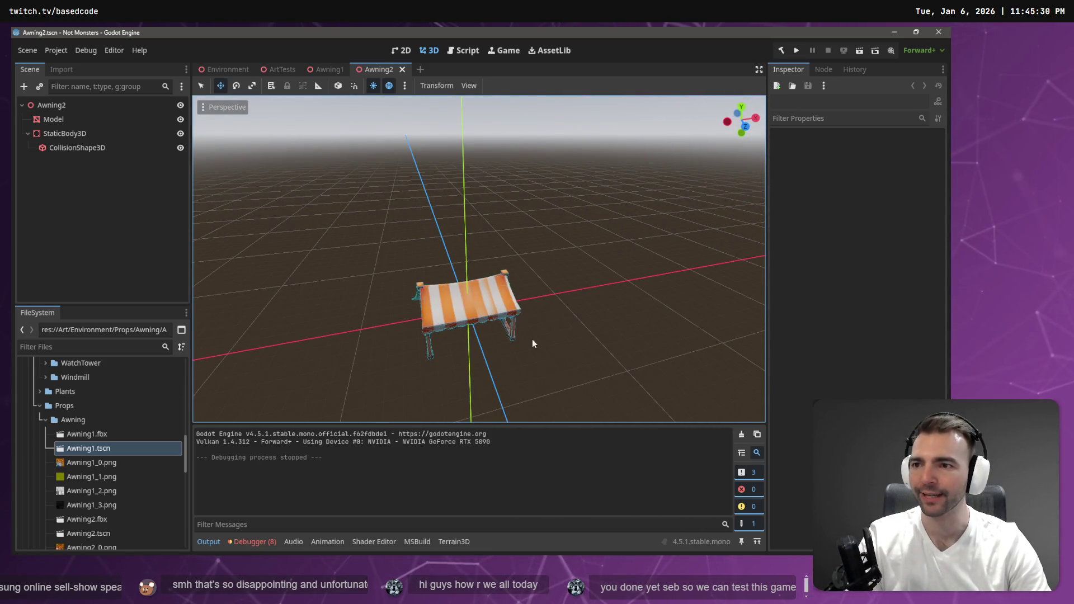
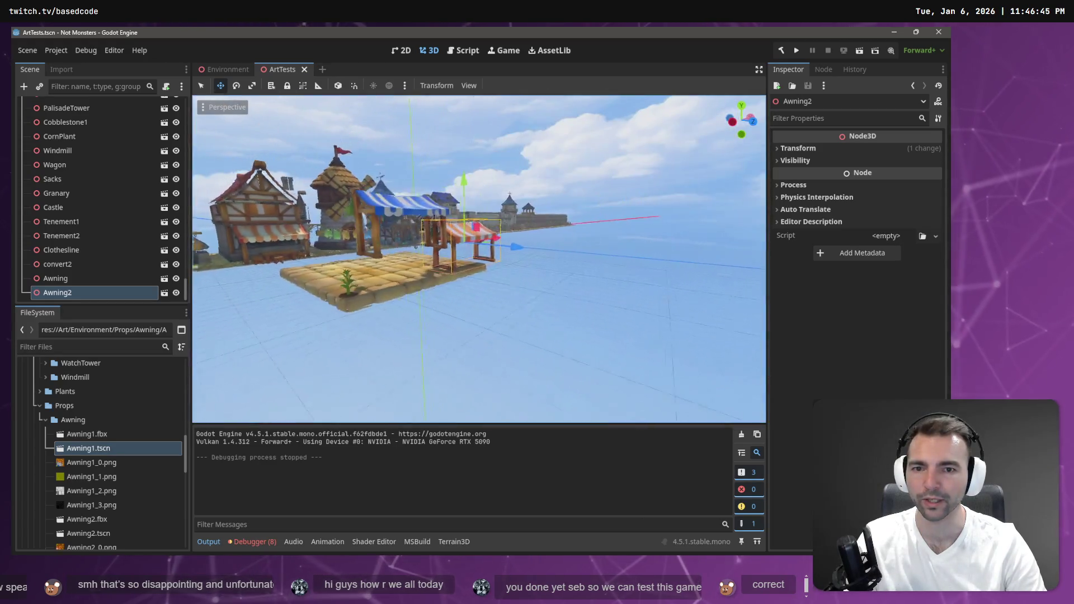
# Lower the blue-and-white awning onto the wooden platform and save the ArtTests scene
pyautogui.click(469, 203)
pyautogui.moveTo(469, 203); pyautogui.dragTo(481, 239)
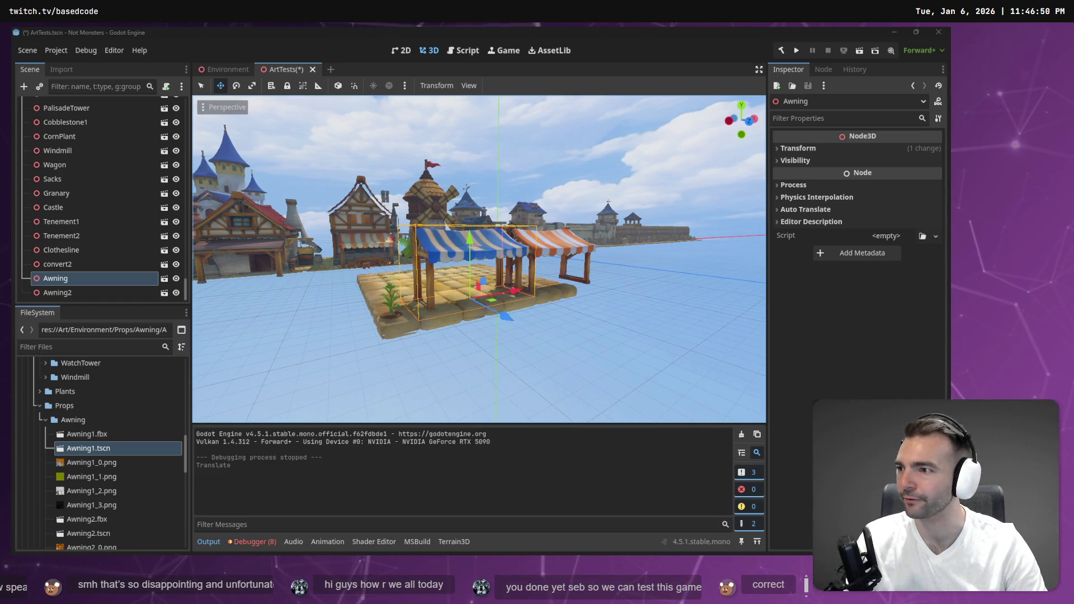
pyautogui.hotkey('ctrl', 's')
# Orbit the view toward the awnings, then go to the Environment town scene
pyautogui.click(433, 170)
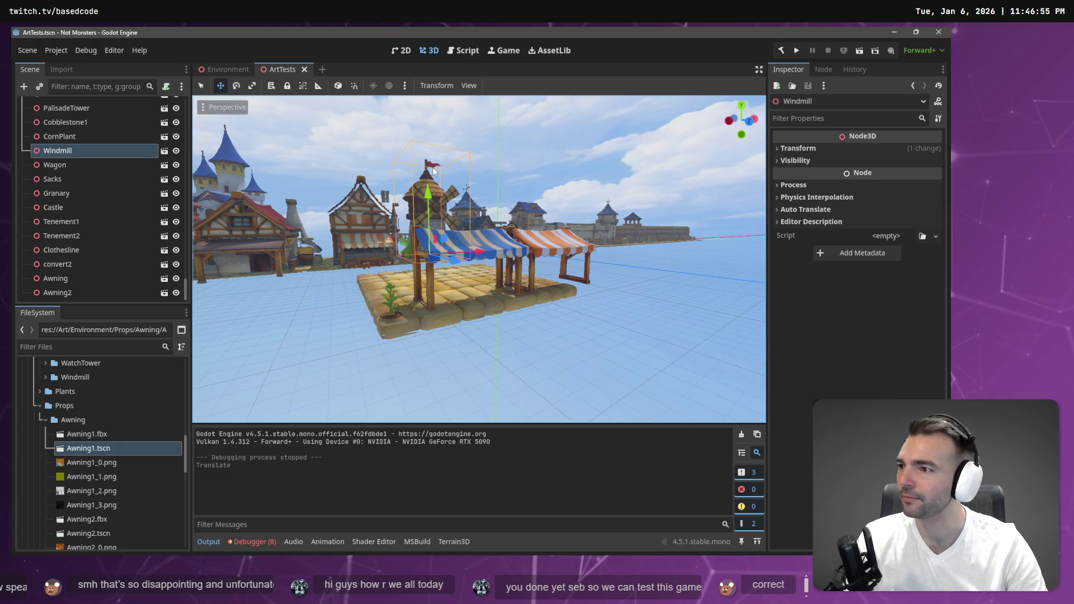
pyautogui.moveTo(432, 171)
pyautogui.mouseDown()
pyautogui.moveTo(391, 168)
pyautogui.moveTo(470, 172)
pyautogui.mouseUp()
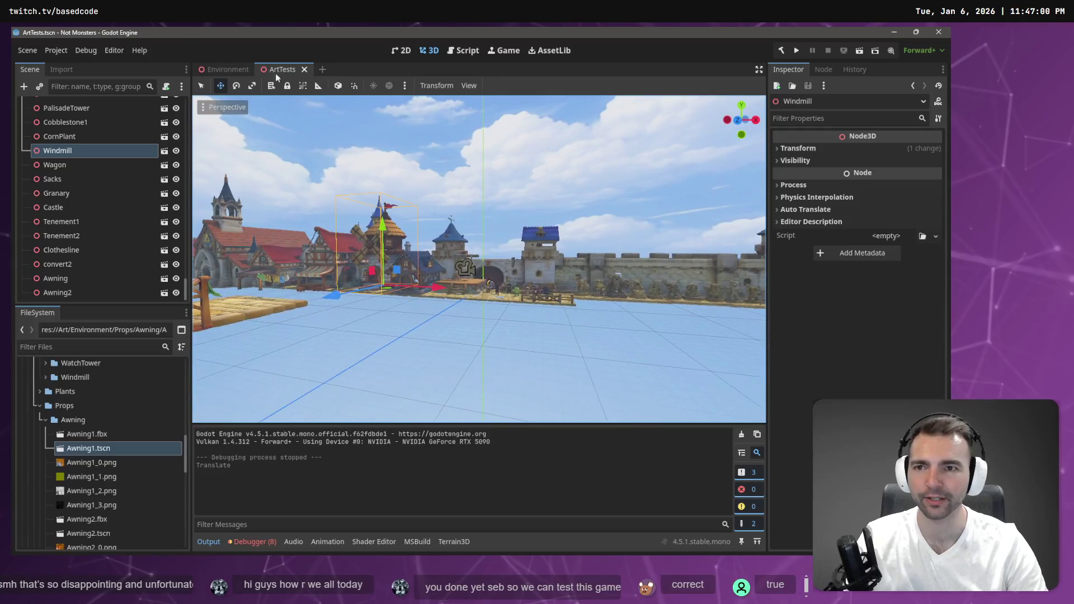
pyautogui.click(210, 70)
# Fly the camera to the fruit stand, save, and select the magenta awning there
pyautogui.moveTo(264, 150); pyautogui.dragTo(496, 191)
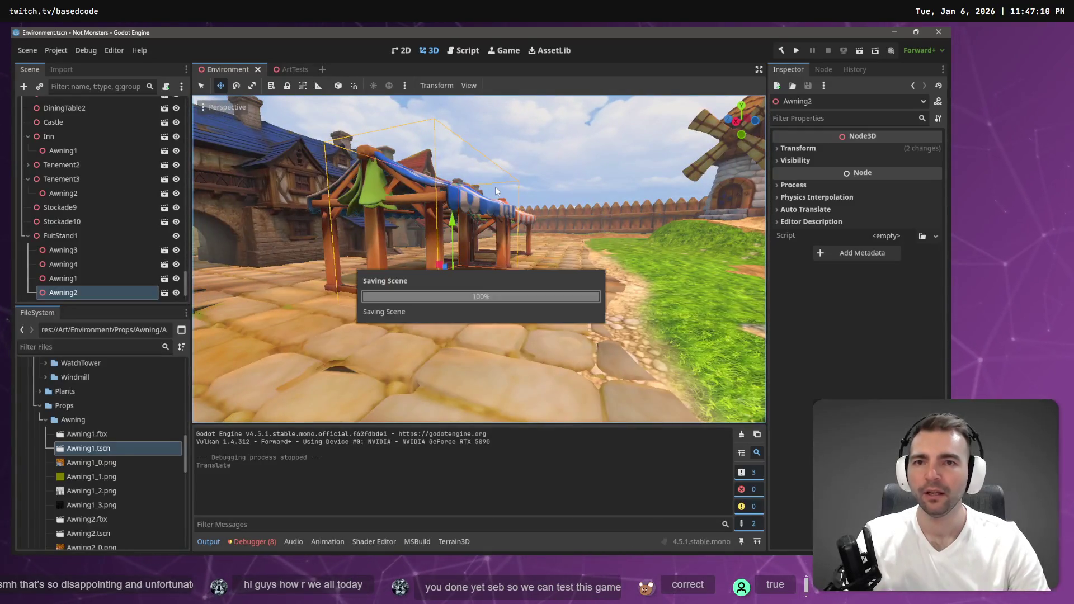
pyautogui.hotkey('alt', 'Tab')
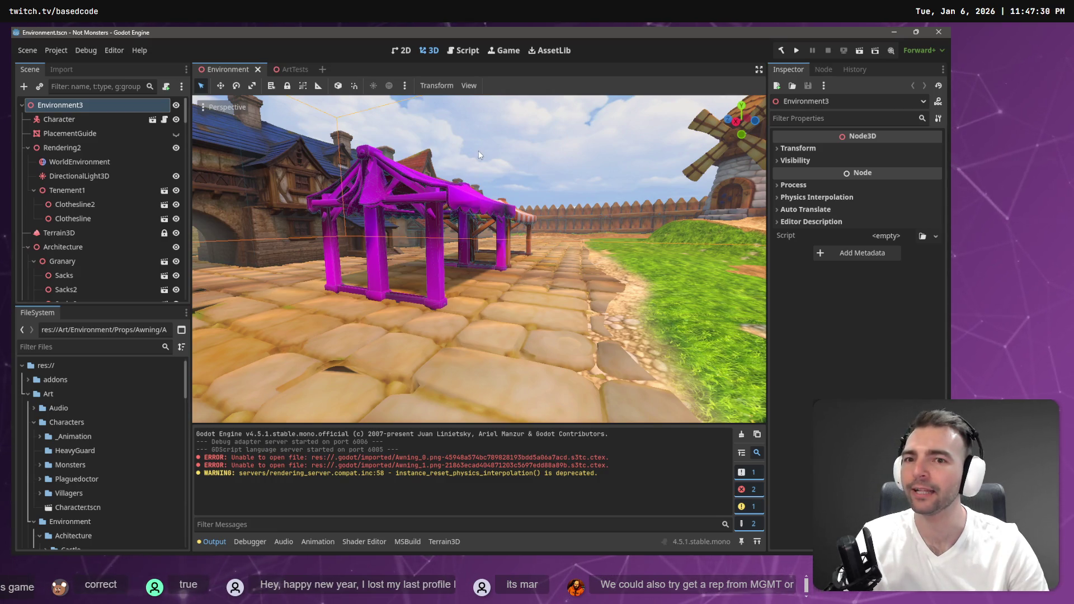
pyautogui.click(411, 185)
# Delete the magenta Awning2 and Awning1 nodes from the market stand
pyautogui.press('f')
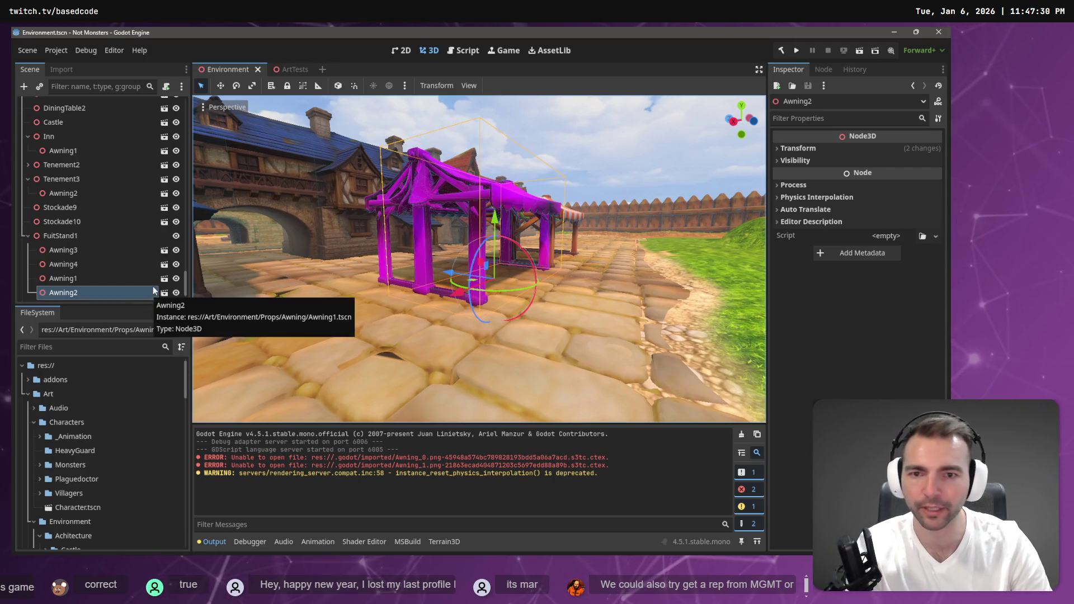
pyautogui.press('Delete')
pyautogui.click(477, 306)
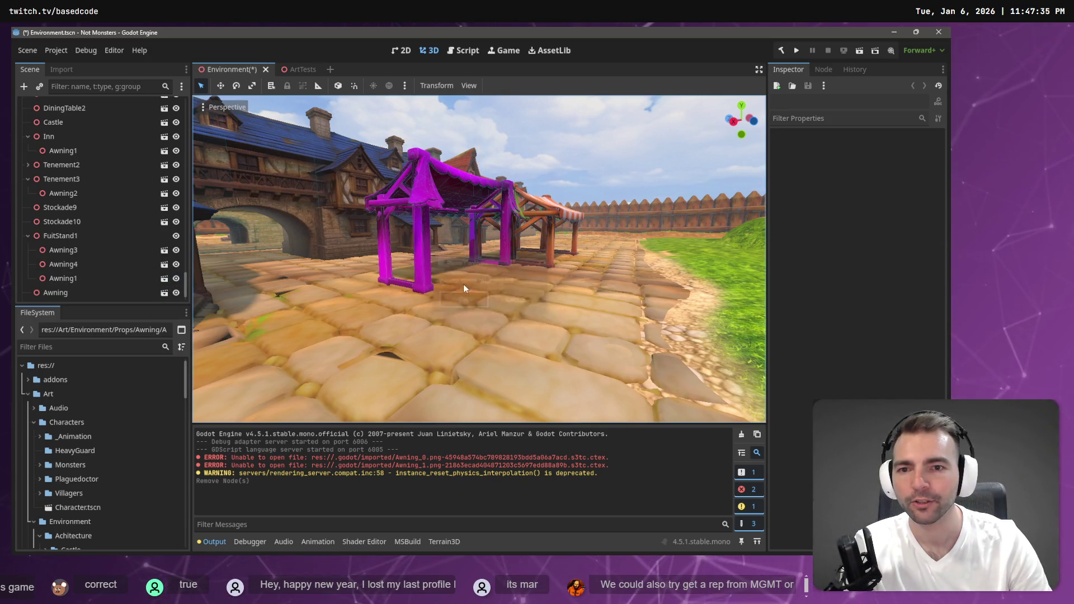
pyautogui.click(417, 200)
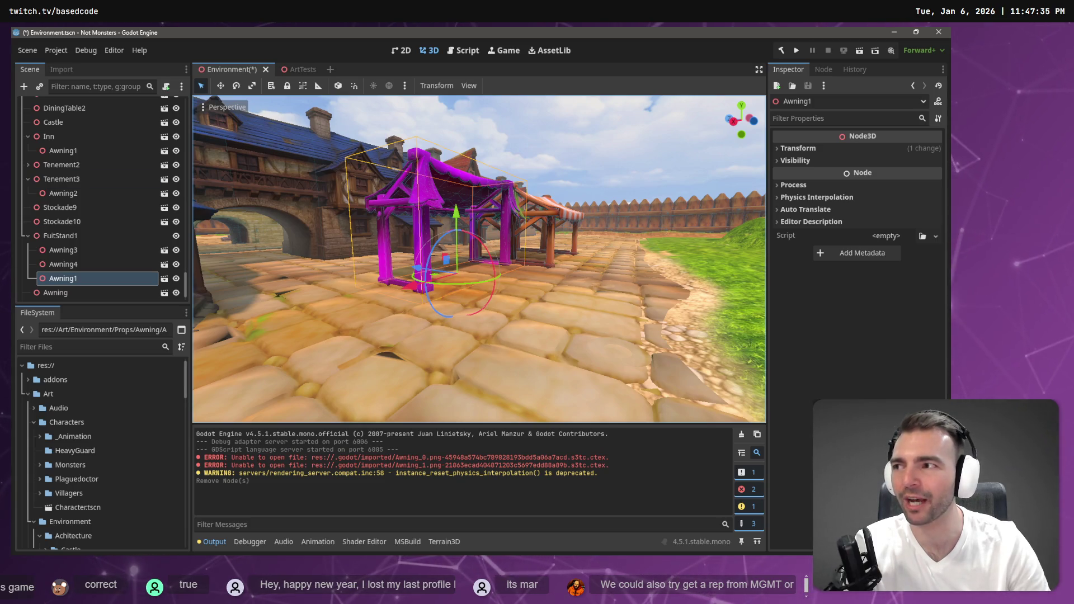
pyautogui.press('Delete')
pyautogui.click(453, 300)
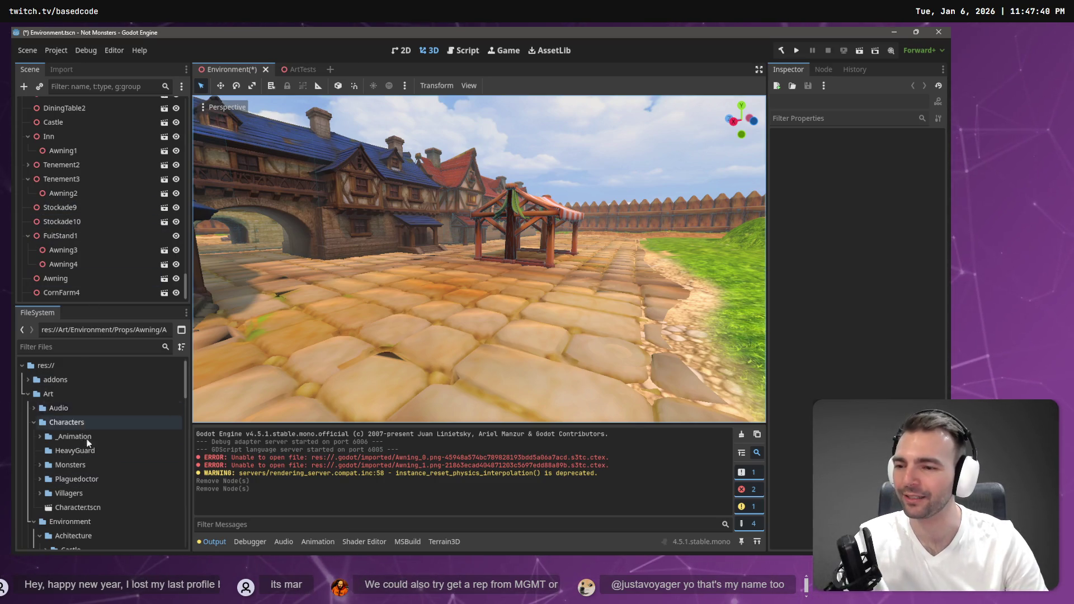
# Scroll through the FileSystem dock and start filtering project files by name
pyautogui.scroll(-10, 86, 437)
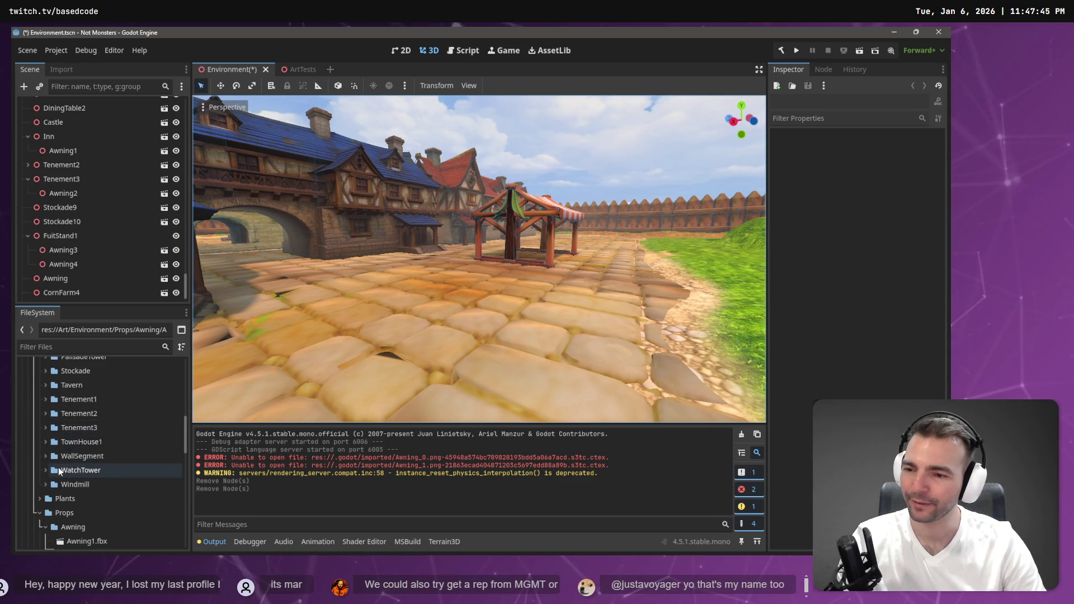
pyautogui.scroll(3, 58, 404)
pyautogui.scroll(5, 57, 404)
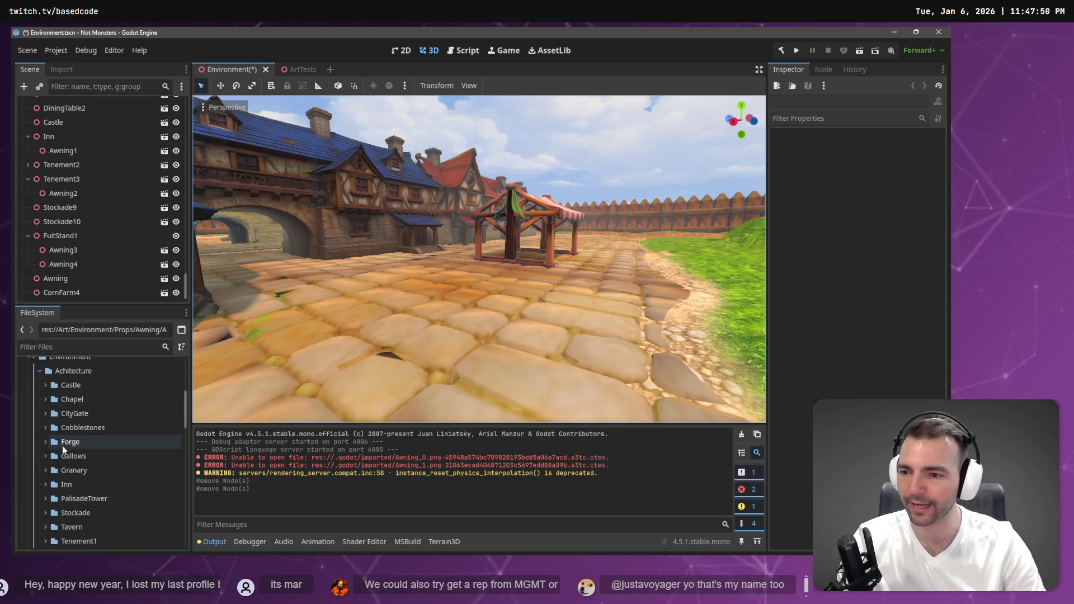
pyautogui.scroll(-4, 66, 464)
pyautogui.scroll(10, 77, 456)
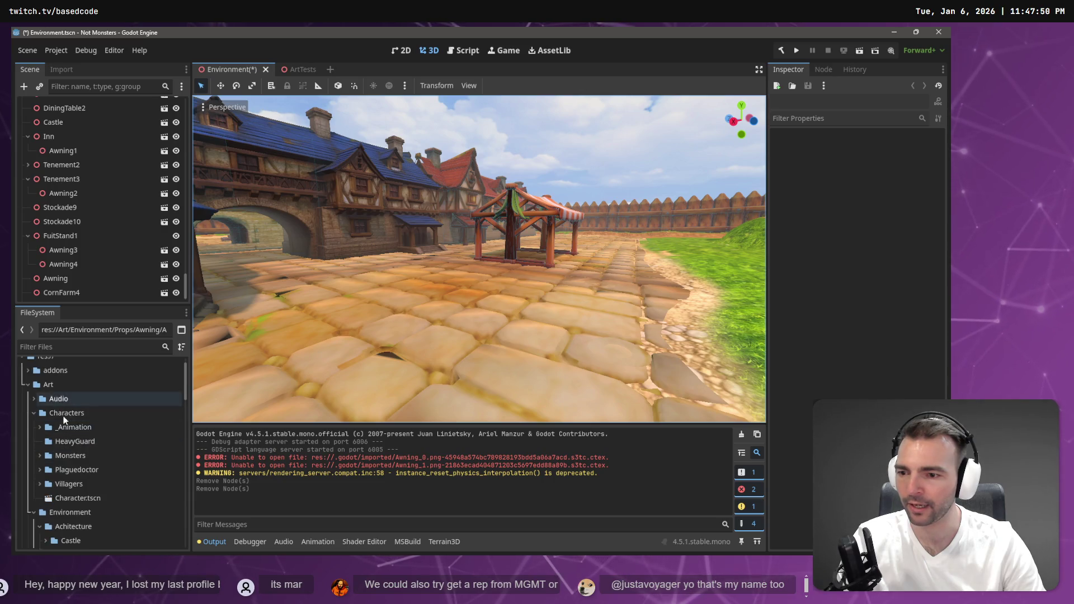
pyautogui.scroll(-5, 62, 411)
pyautogui.click(88, 346)
# Filter files by 'Awning1', open Awning1.tscn for editing, and open Awning1.fbx's import settings
pyautogui.write('Awning1')
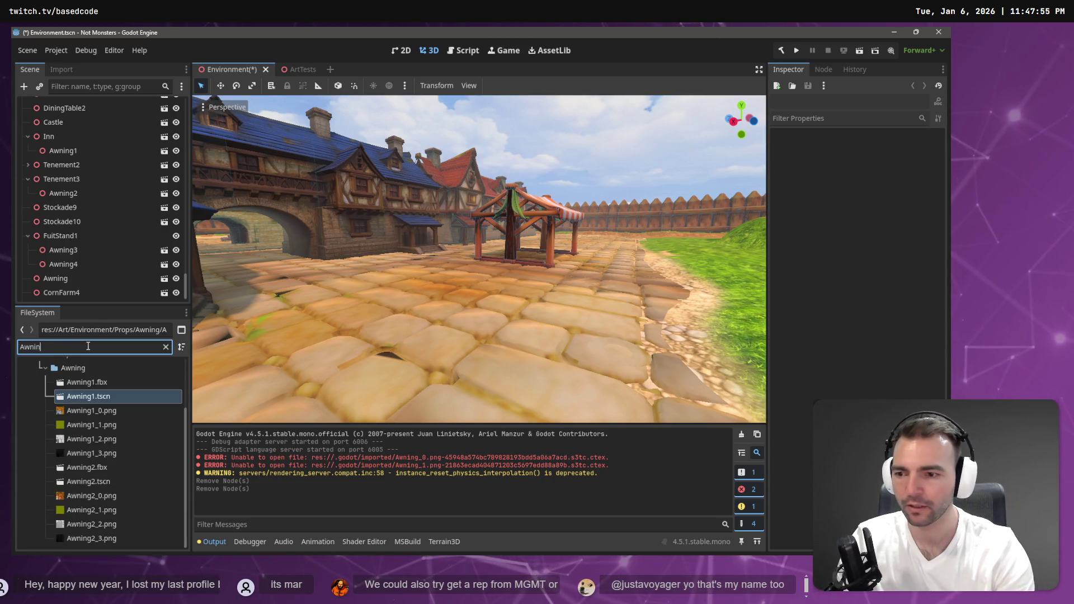
pyautogui.moveTo(110, 467)
pyautogui.mouseDown()
pyautogui.moveTo(405, 270)
pyautogui.moveTo(479, 240)
pyautogui.moveTo(431, 271)
pyautogui.mouseUp()
pyautogui.hotkey('ctrl', 'z')
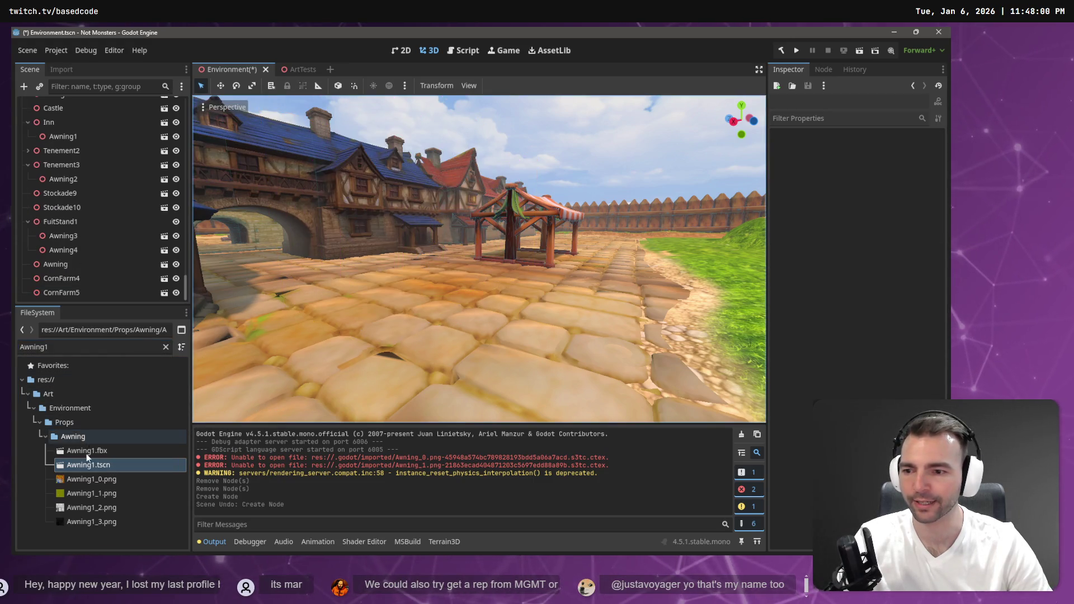
pyautogui.doubleClick(89, 466)
pyautogui.moveTo(548, 230); pyautogui.dragTo(548, 231)
pyautogui.moveTo(479, 258); pyautogui.dragTo(479, 257)
pyautogui.doubleClick(91, 451)
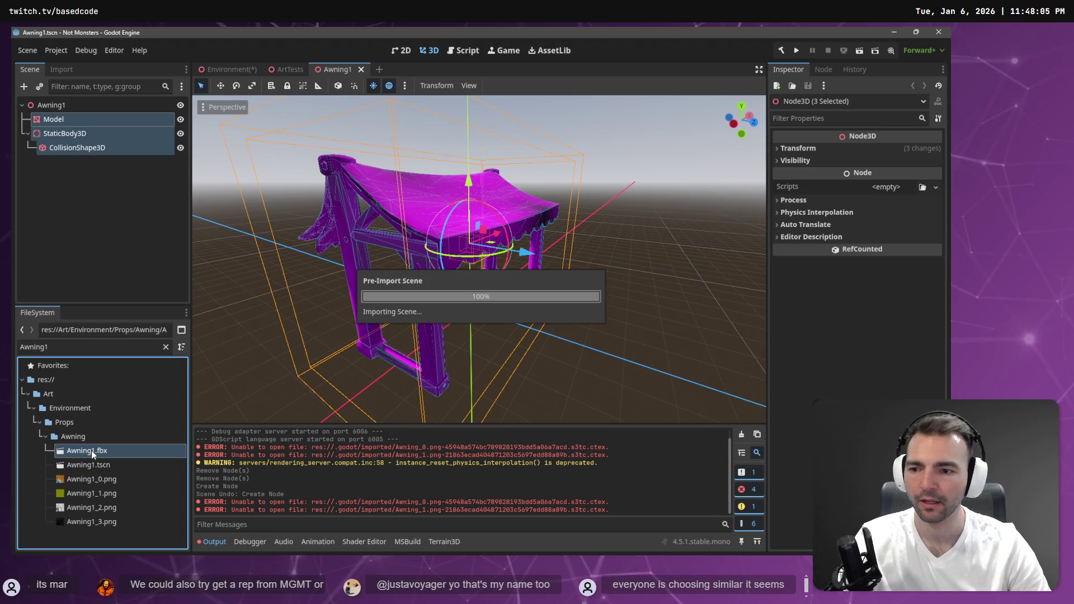
# Delete the untextured Model node and add Awning1.fbx into the Awning1 scene
pyautogui.press('Escape')
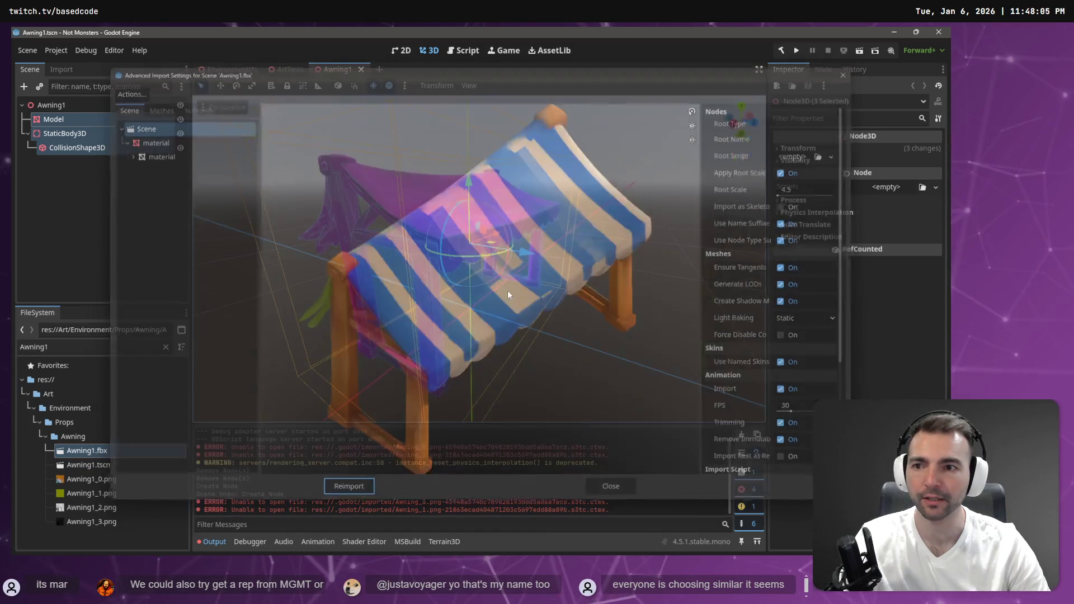
pyautogui.click(58, 123)
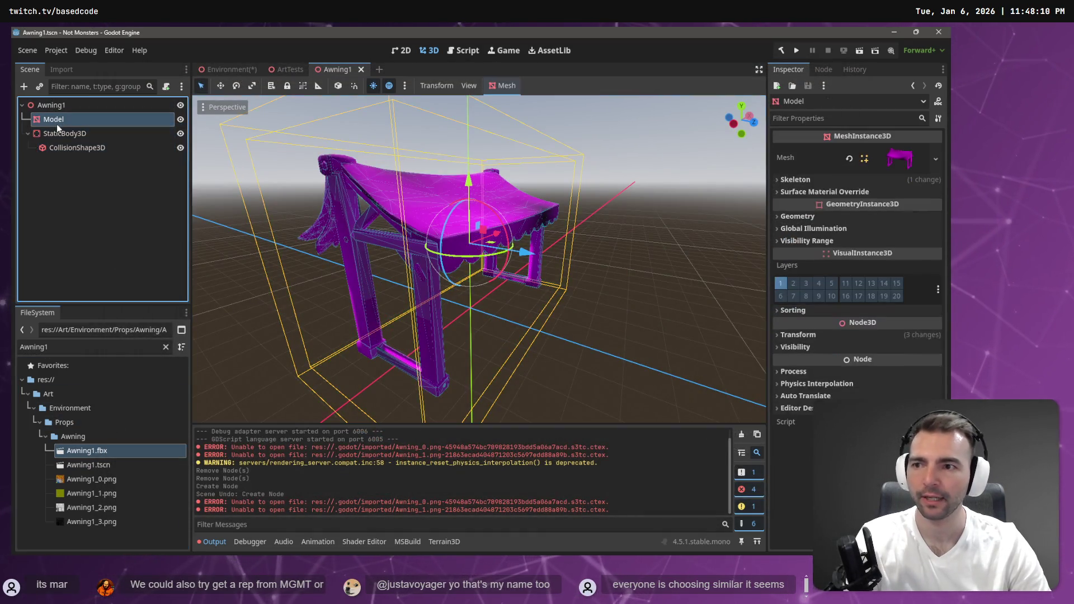
pyautogui.press('Delete')
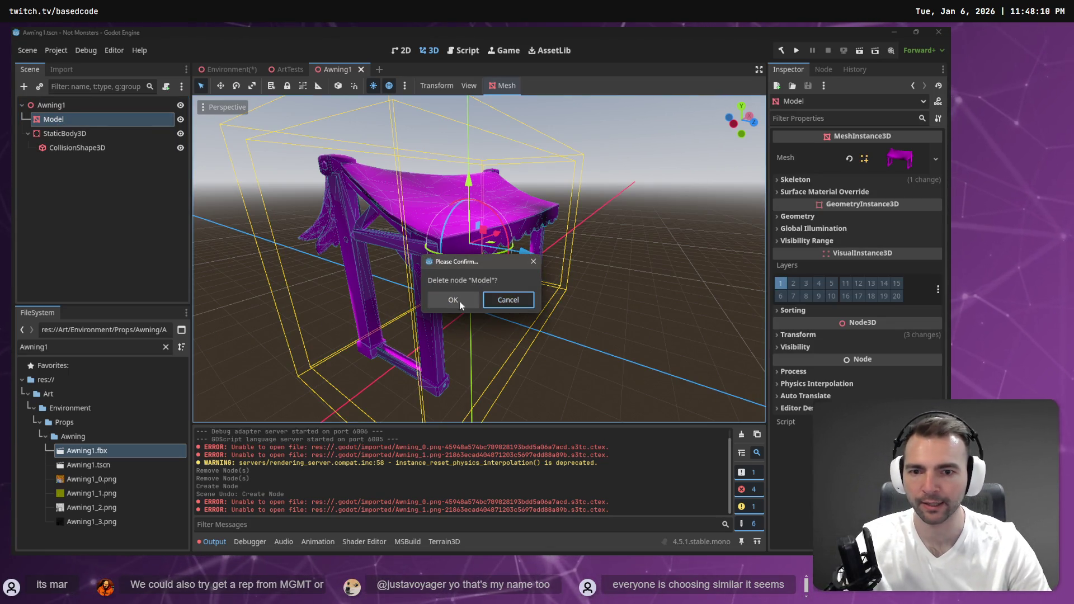
pyautogui.click(474, 301)
pyautogui.press('Escape')
pyautogui.moveTo(93, 450)
pyautogui.mouseDown()
pyautogui.moveTo(115, 256)
pyautogui.moveTo(77, 340)
pyautogui.mouseUp()
pyautogui.moveTo(87, 450)
pyautogui.mouseDown()
pyautogui.moveTo(70, 400)
pyautogui.moveTo(62, 106)
pyautogui.mouseUp()
# Copy the textured mesh node from the imported Awning1.fbx and paste it into Awning1.tscn
pyautogui.doubleClick(69, 148)
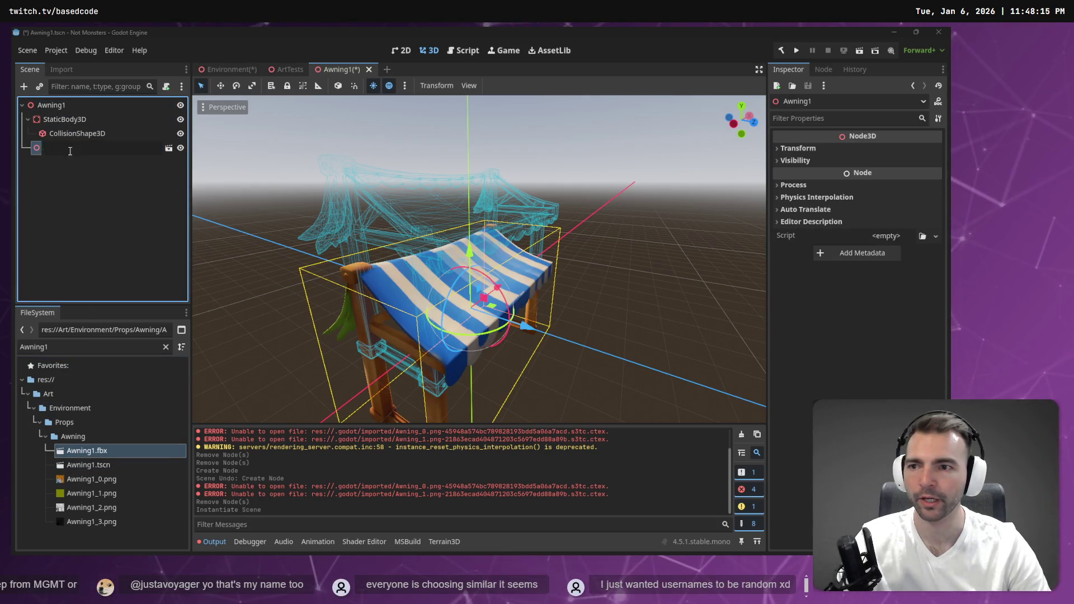
pyautogui.click(169, 147)
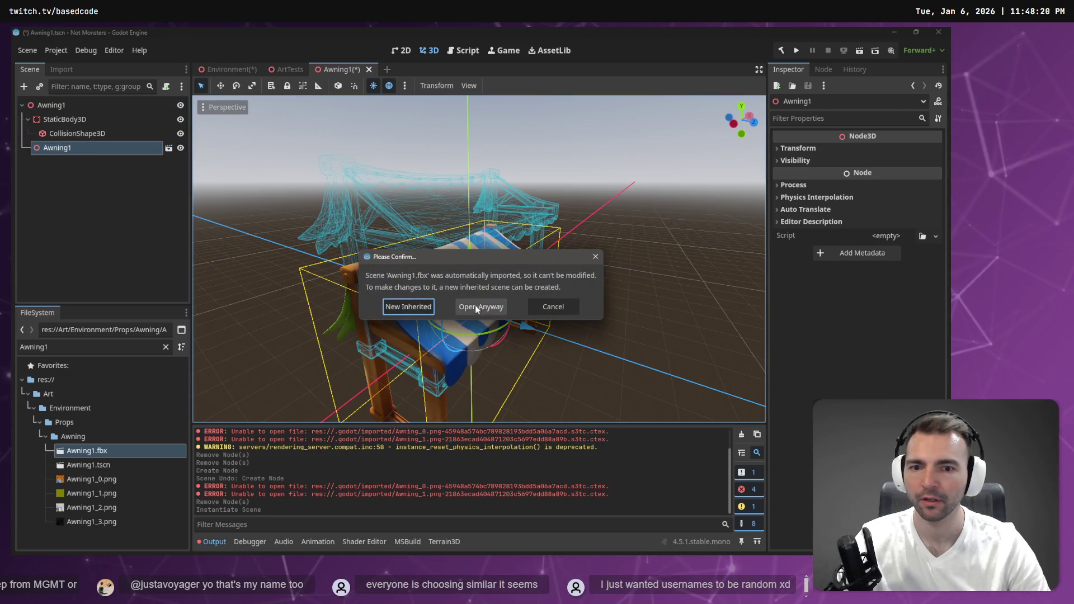
pyautogui.click(483, 306)
pyautogui.click(56, 122)
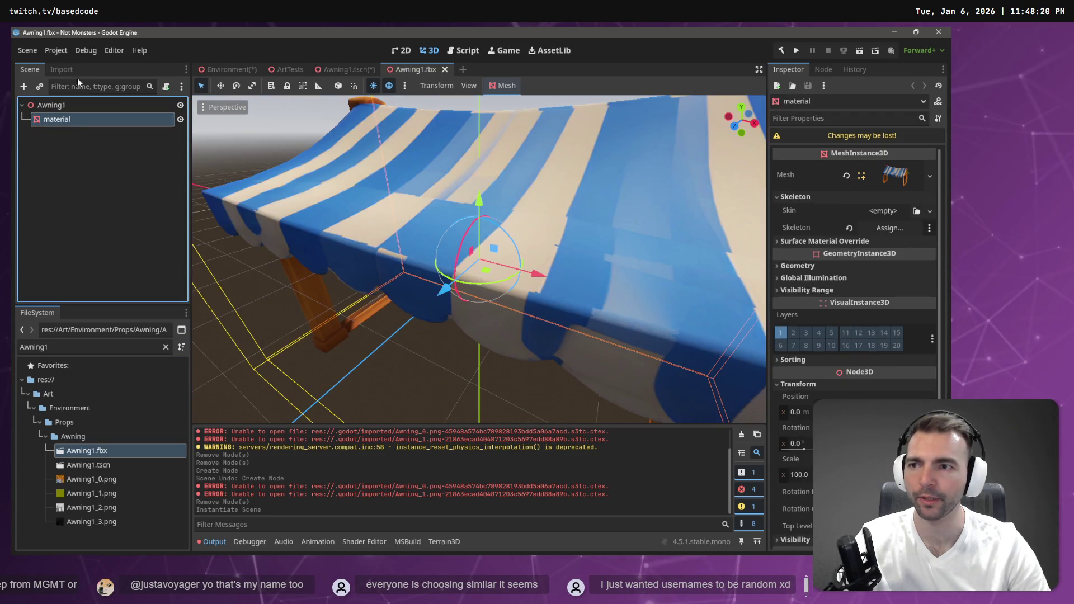
pyautogui.hotkey('ctrl', 'c')
pyautogui.middleClick(424, 72)
pyautogui.hotkey('ctrl', 'v')
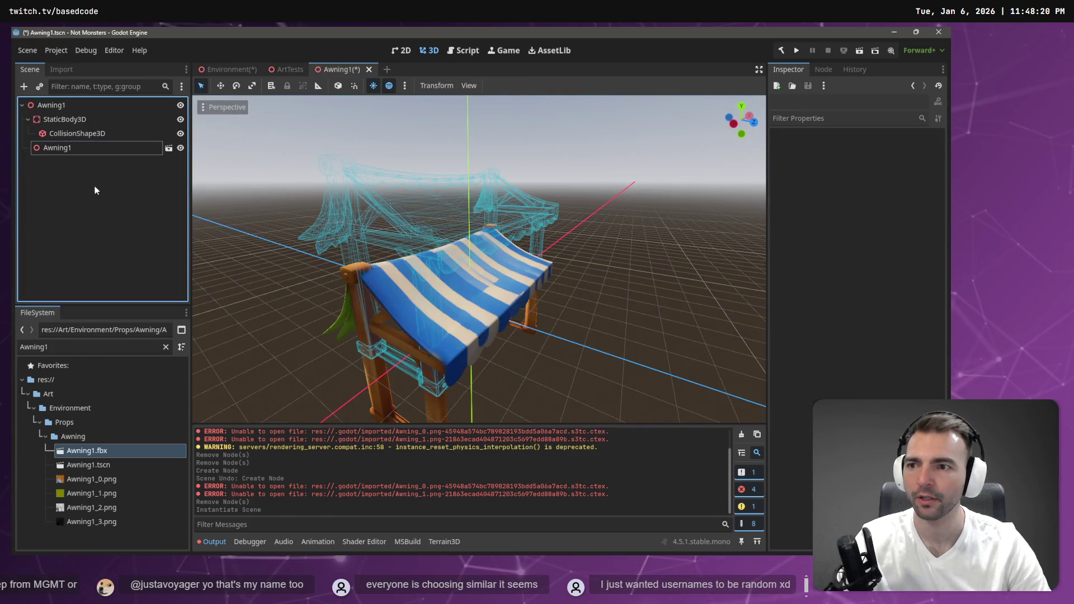
# Reparent the pasted mesh under the Awning1 root, rename it Model, and delete the leftover instance
pyautogui.moveTo(76, 118); pyautogui.dragTo(77, 111)
pyautogui.doubleClick(76, 115)
pyautogui.write('odel')
pyautogui.press('Return')
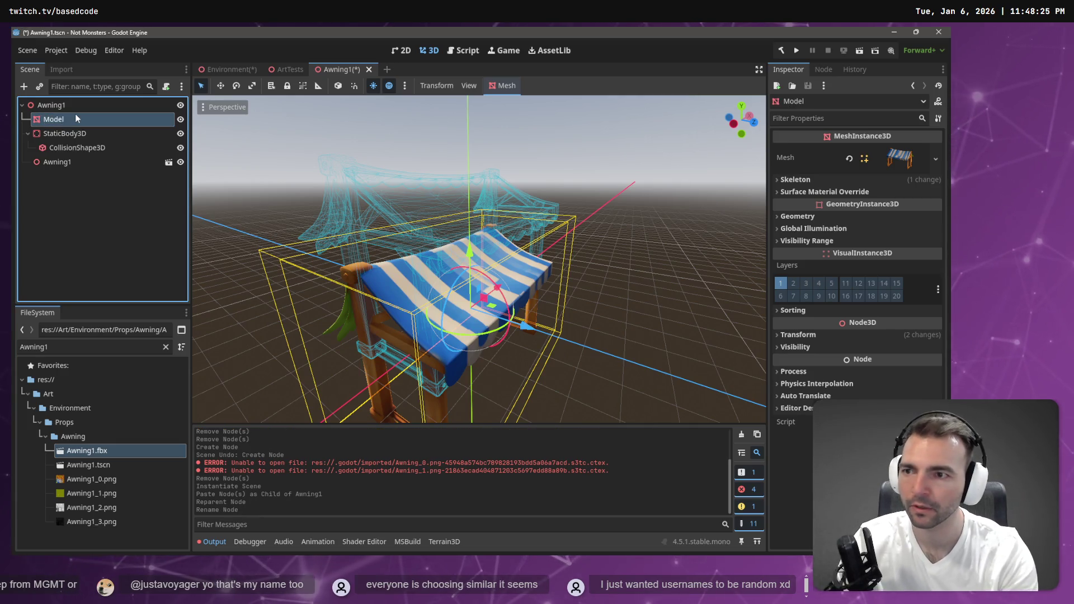
pyautogui.click(84, 163)
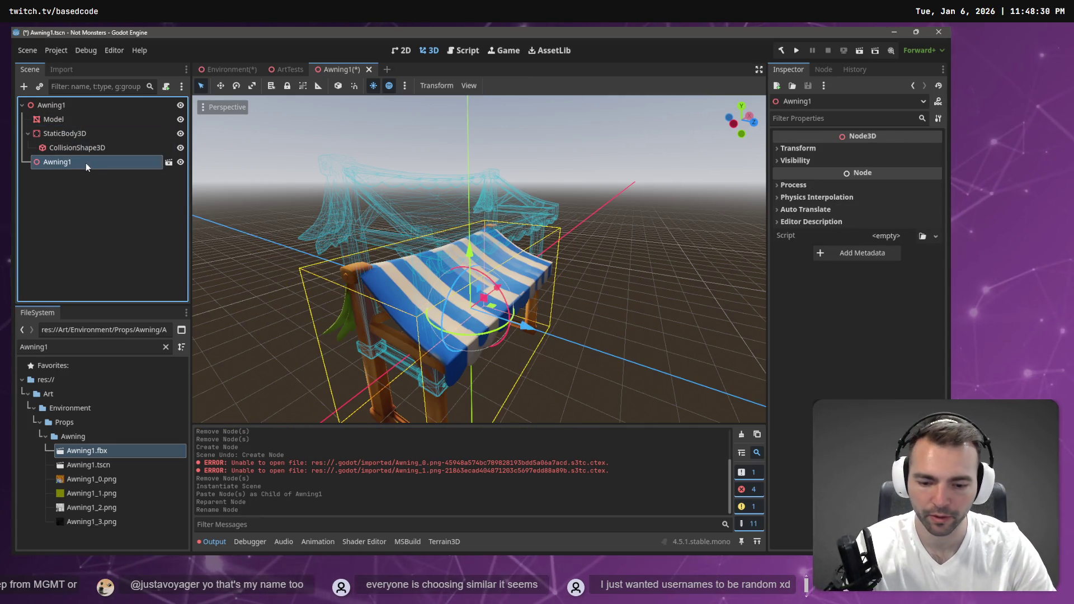
pyautogui.press('Delete')
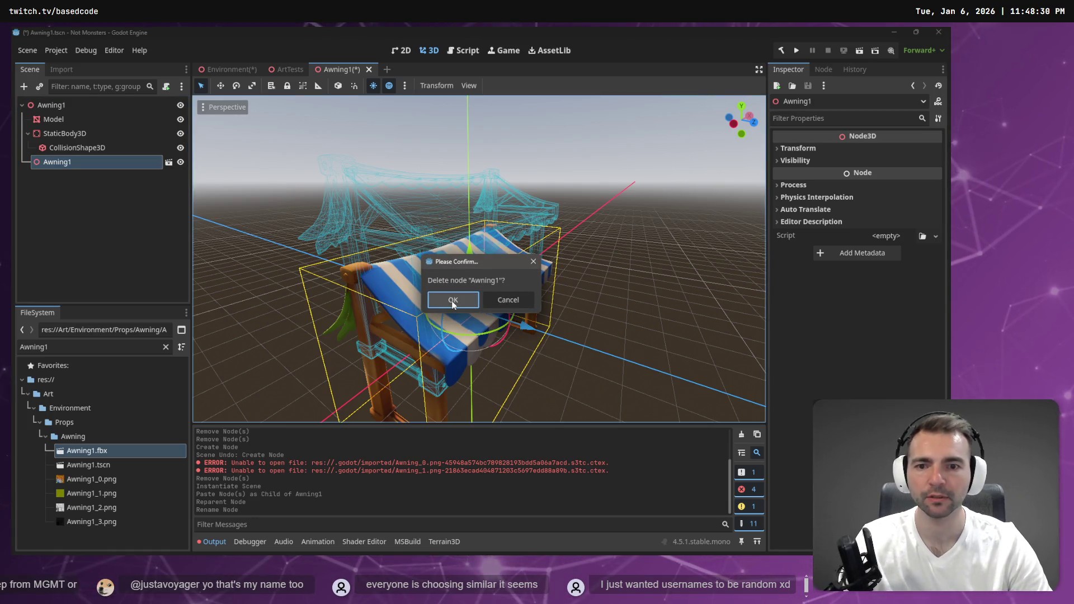
pyautogui.click(452, 300)
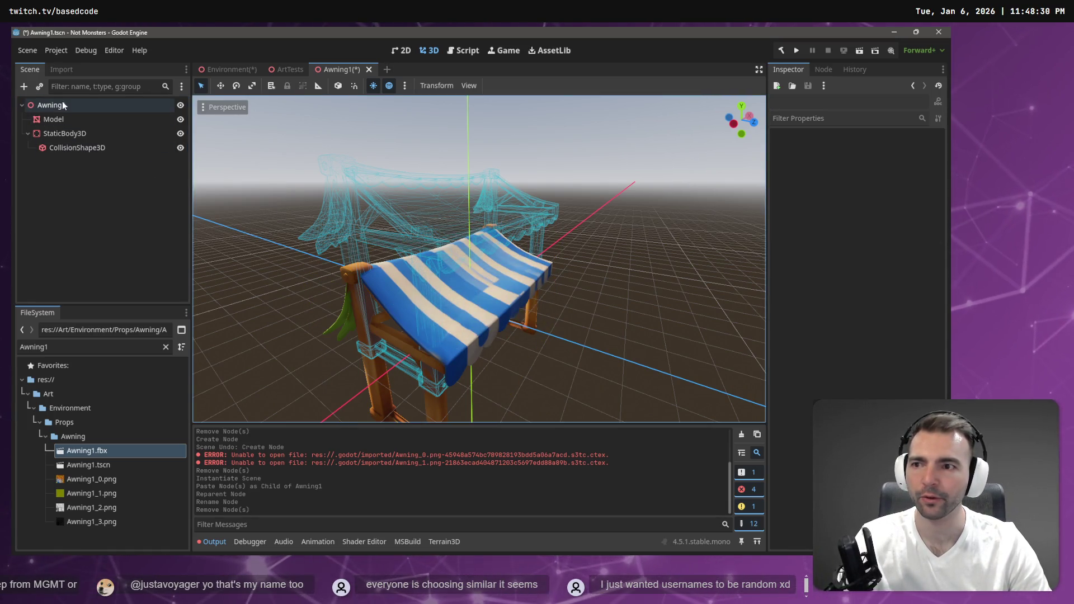
# Raise the new Model 2 units up on Y
pyautogui.click(62, 119)
pyautogui.press('w')
pyautogui.moveTo(468, 253); pyautogui.dragTo(469, 180)
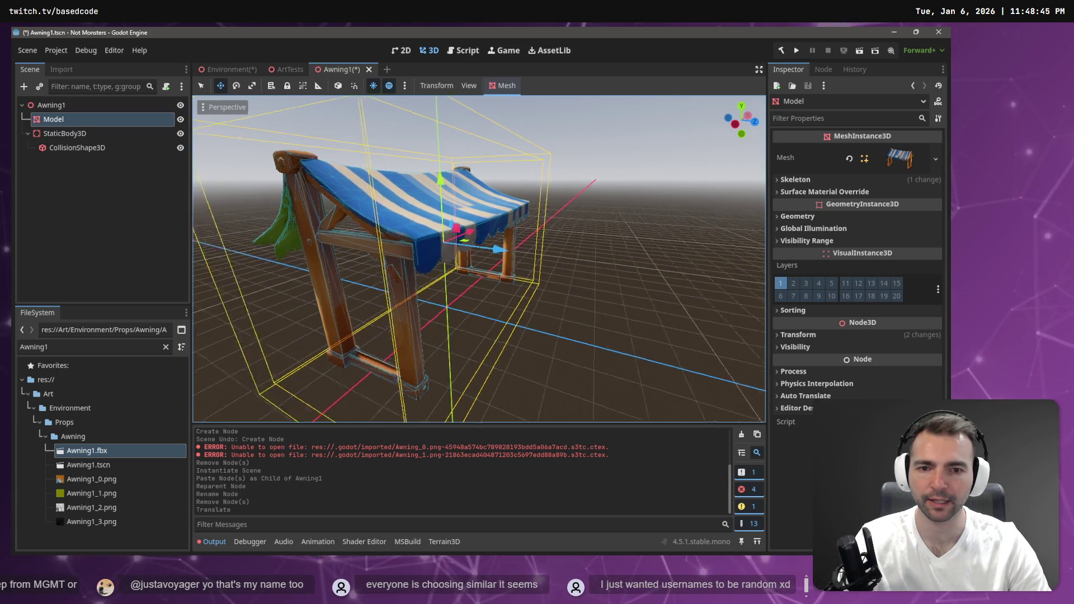
# Save the Environment scene, check the ArtTests and Awning1 tabs, and return to Environment
pyautogui.click(229, 69)
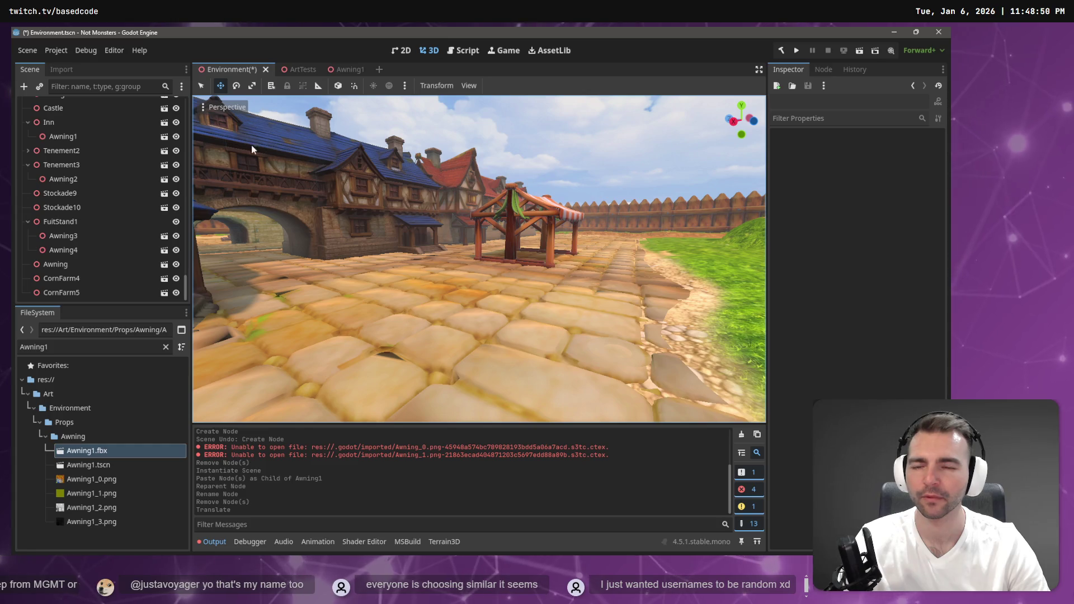
pyautogui.hotkey('ctrl', 's')
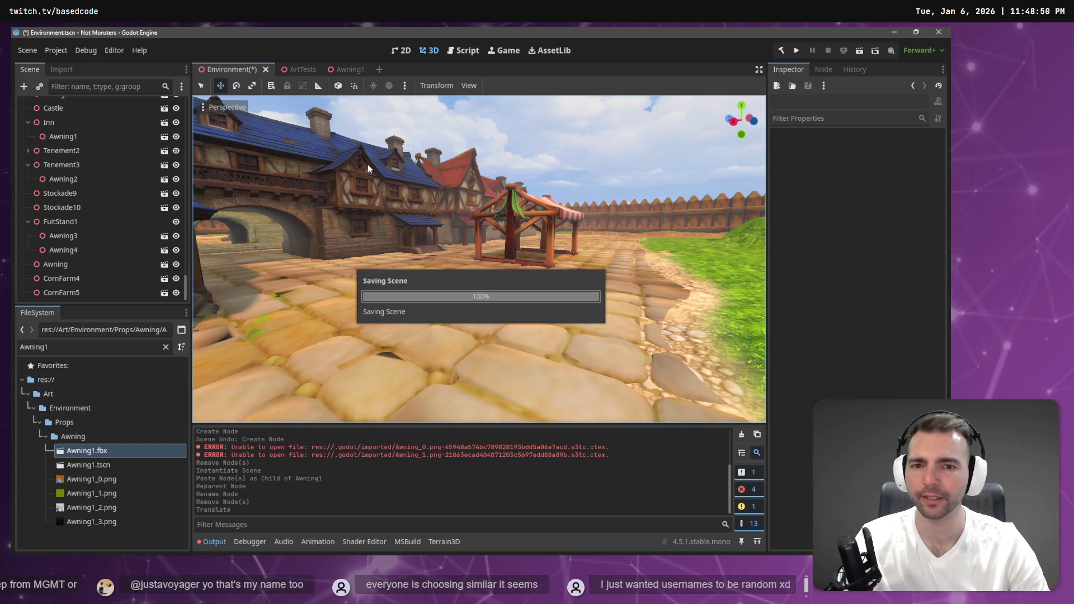
pyautogui.click(297, 68)
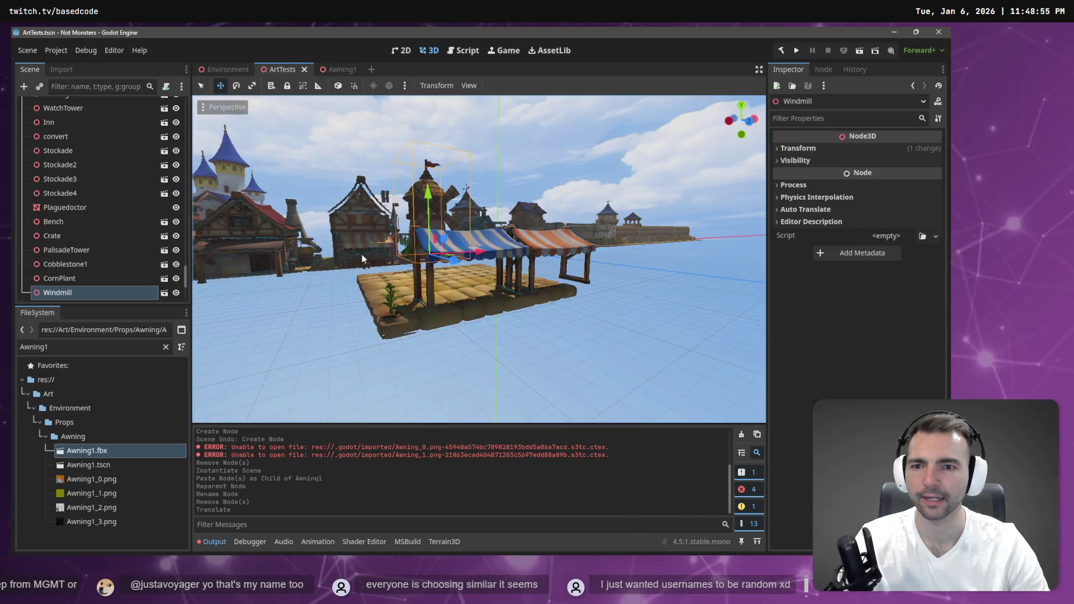
pyautogui.click(338, 69)
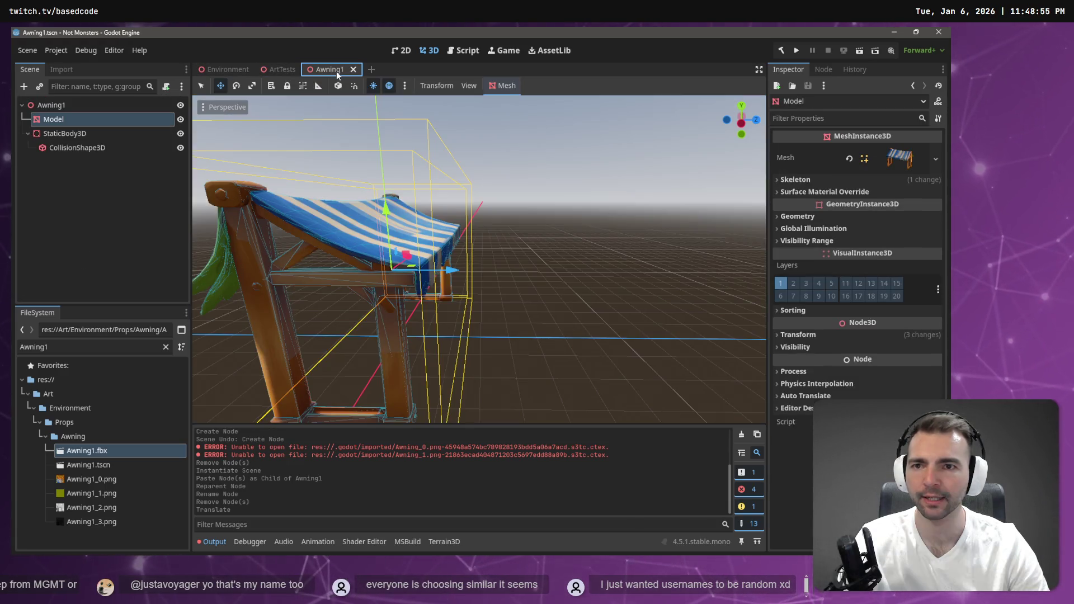
pyautogui.click(224, 72)
# Place an Awning1 instance by the market stall, then view the generated awning image in ChatGPT
pyautogui.moveTo(391, 117); pyautogui.dragTo(391, 116)
pyautogui.press('w')
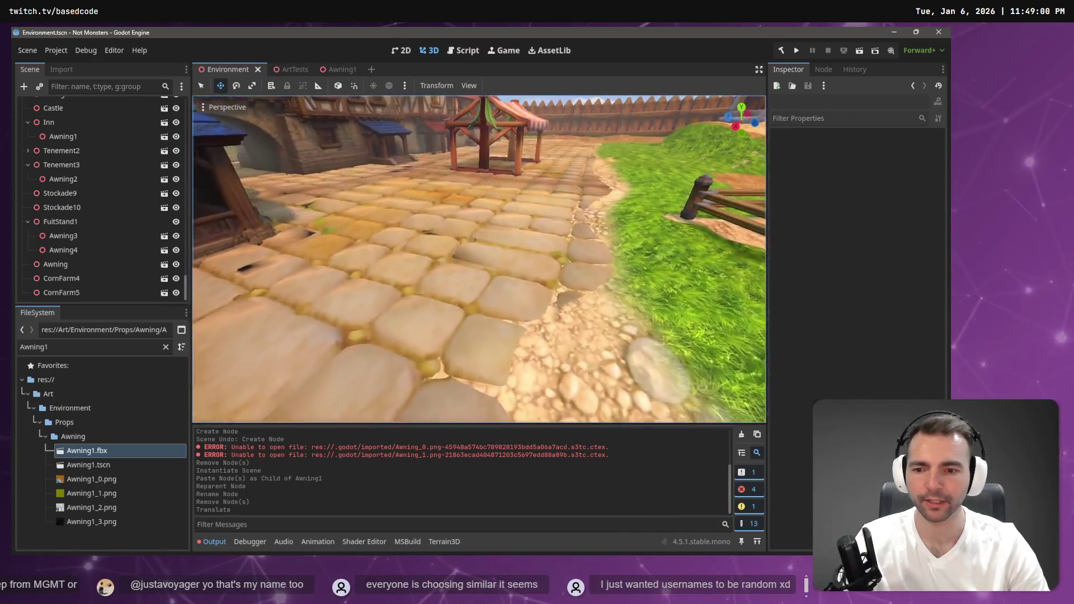
pyautogui.moveTo(76, 462)
pyautogui.mouseDown()
pyautogui.moveTo(96, 471)
pyautogui.moveTo(211, 423)
pyautogui.moveTo(460, 288)
pyautogui.moveTo(462, 253)
pyautogui.mouseUp()
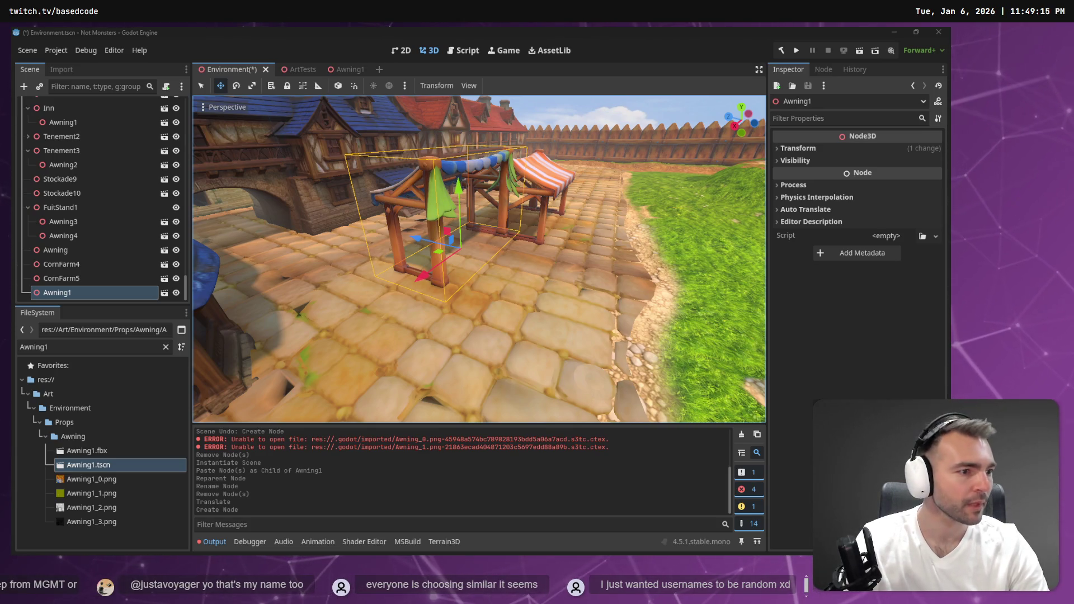
pyautogui.hotkey('alt', 'Tab')
pyautogui.click(428, 252)
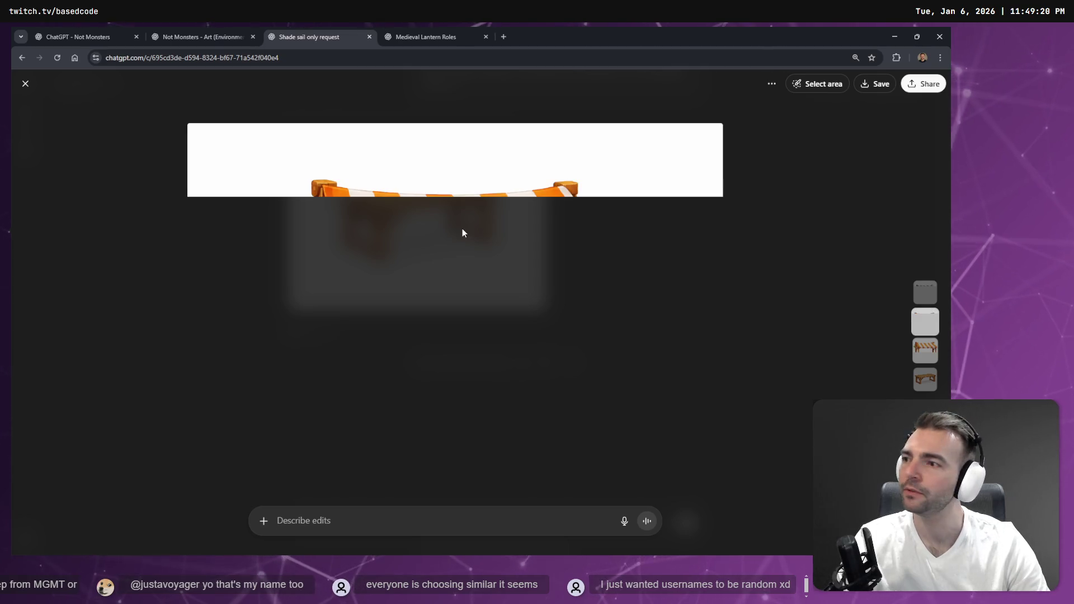
# Dictate and send a request to redo the orange crate without ground, grass, or loose oranges
pyautogui.click(400, 31)
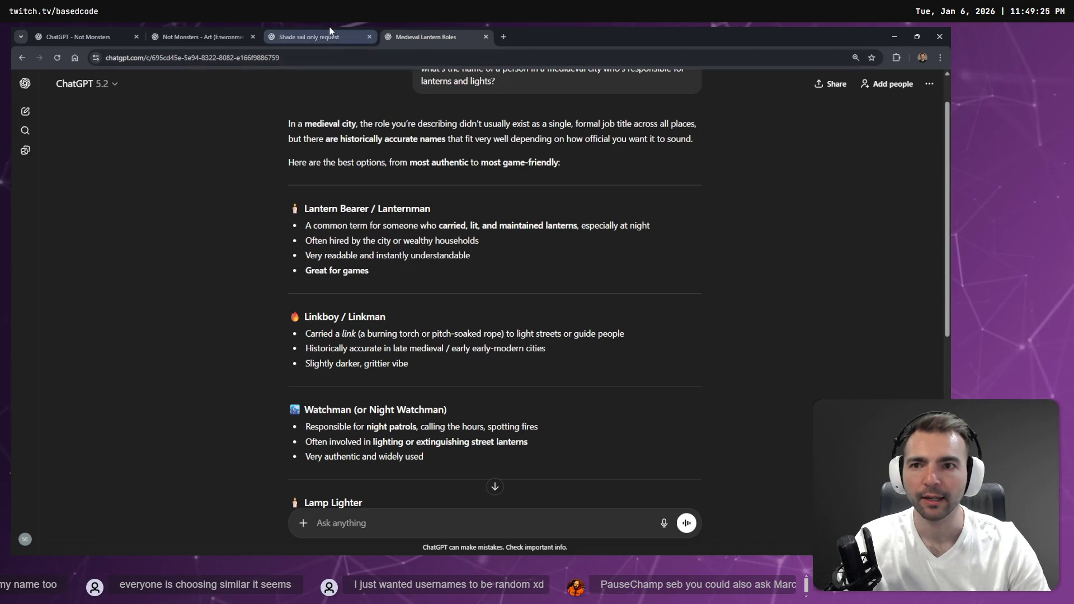
pyautogui.click(162, 32)
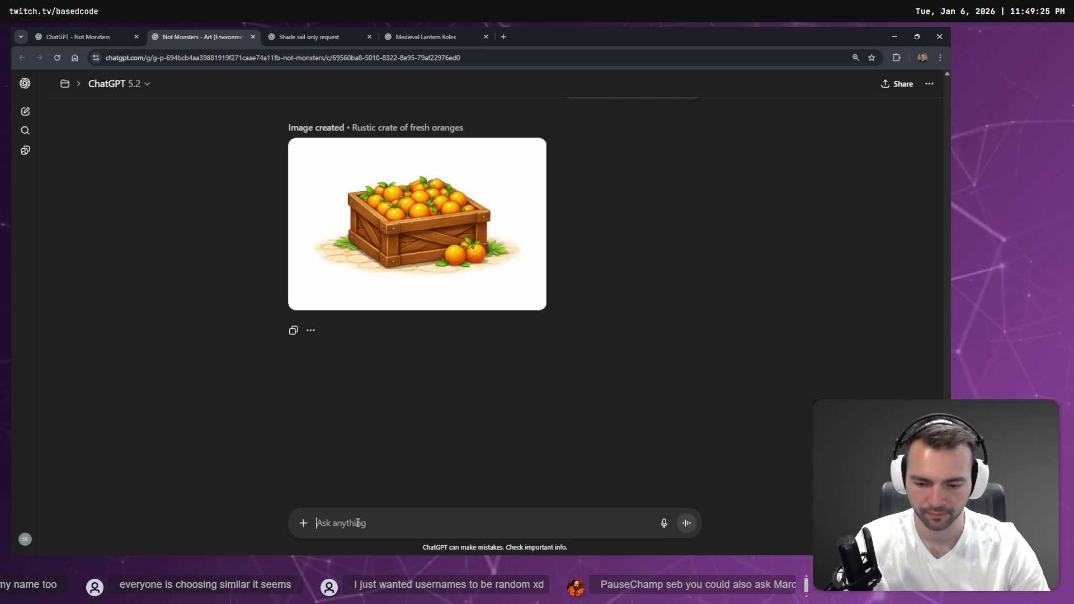
pyautogui.press('super+h')
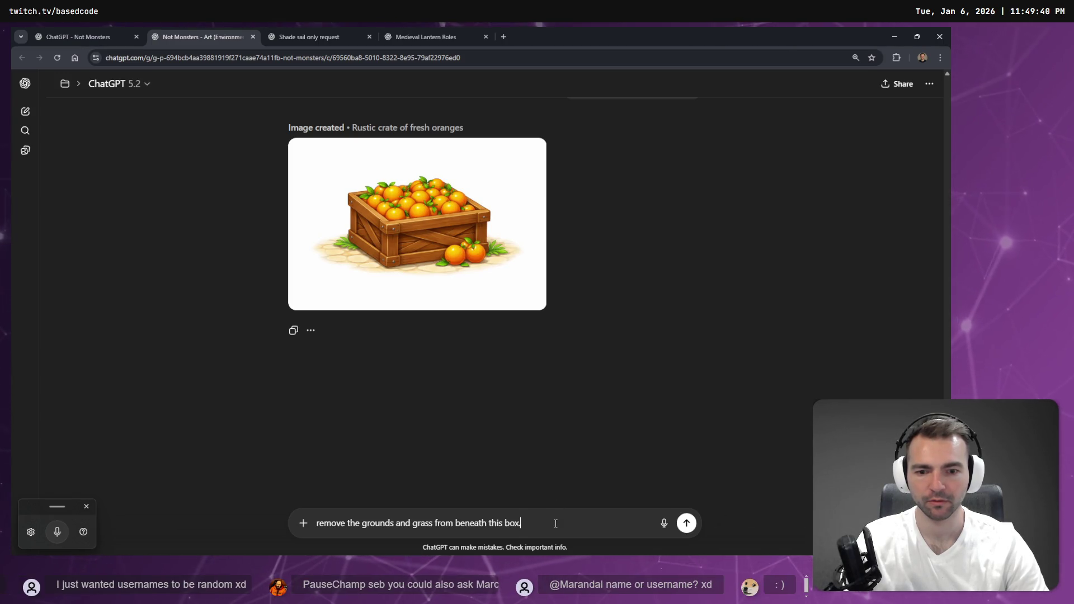
pyautogui.press('BackSpace')
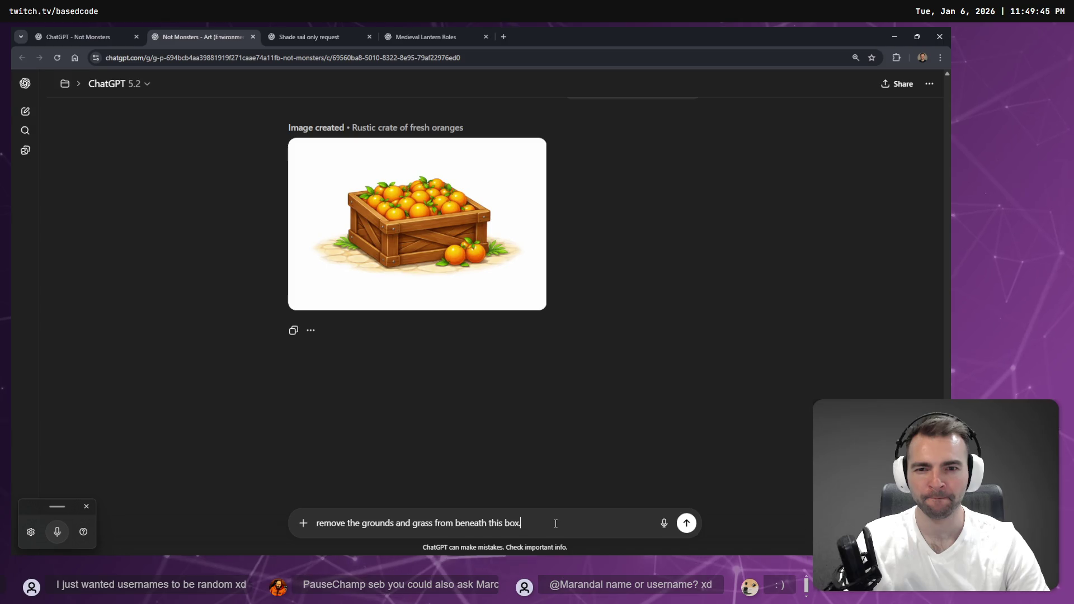
pyautogui.write('.')
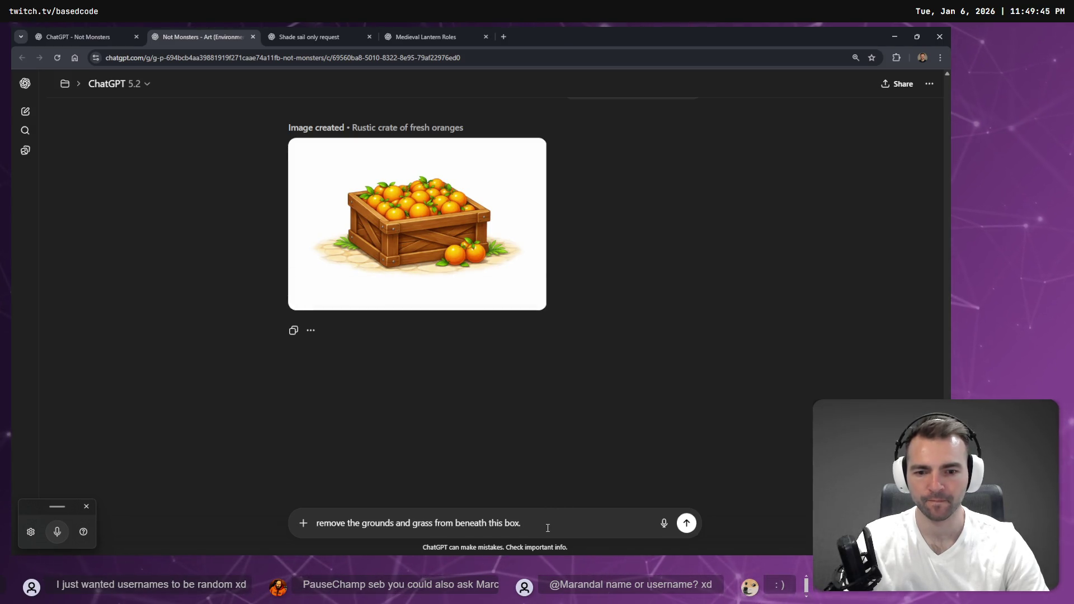
pyautogui.press('ctrl+super')
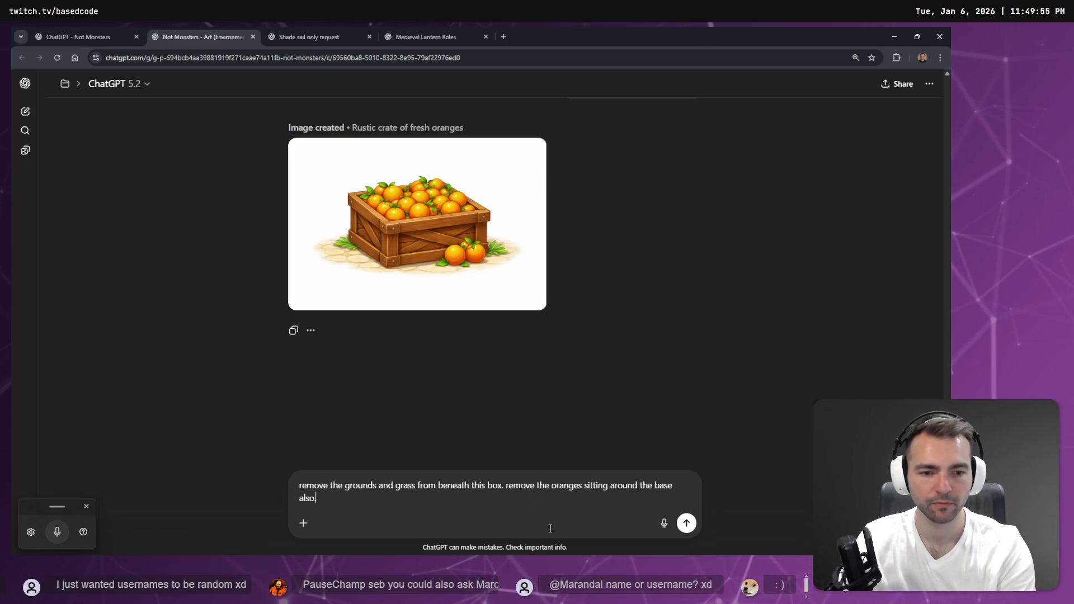
pyautogui.press('Return')
# Go to the Not Monsters project page via the chat tabs
pyautogui.click(425, 37)
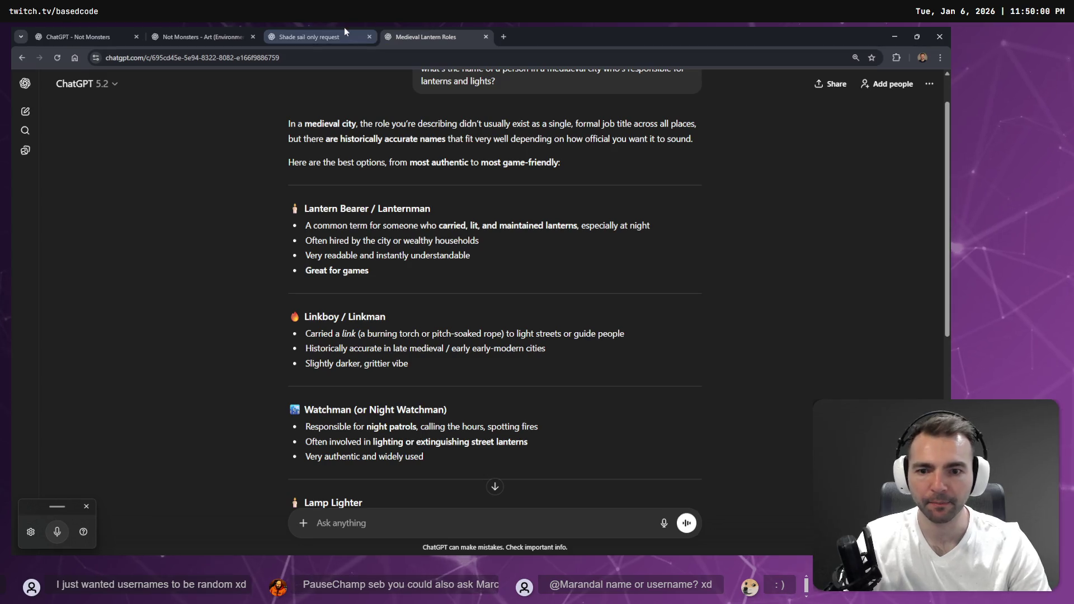
pyautogui.click(197, 33)
pyautogui.click(109, 33)
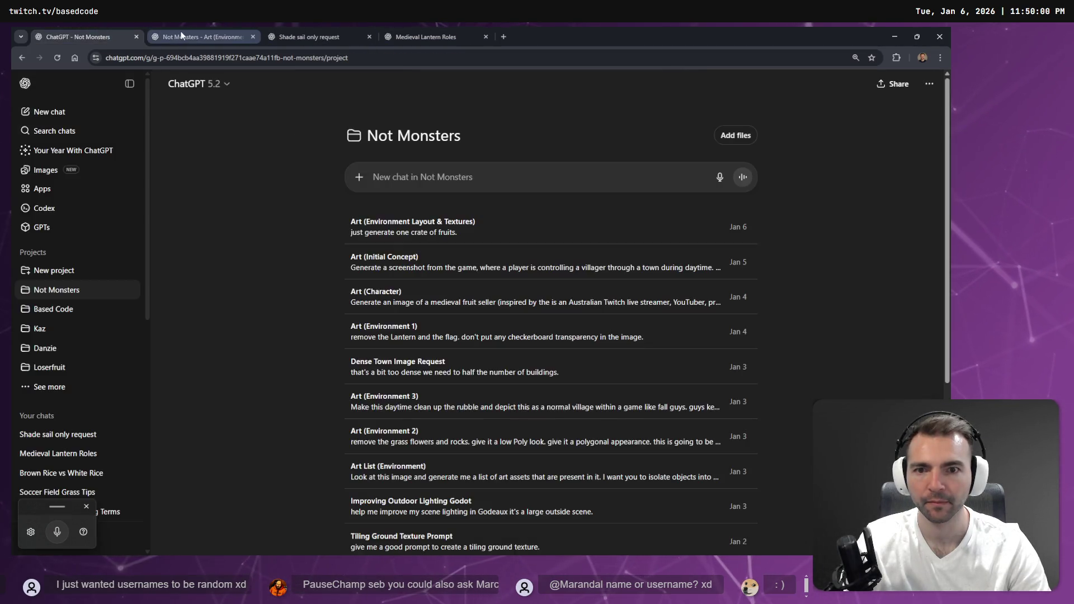
# Open the art chat with the crate image and reorder the tabs so art follows Shade sail
pyautogui.click(181, 36)
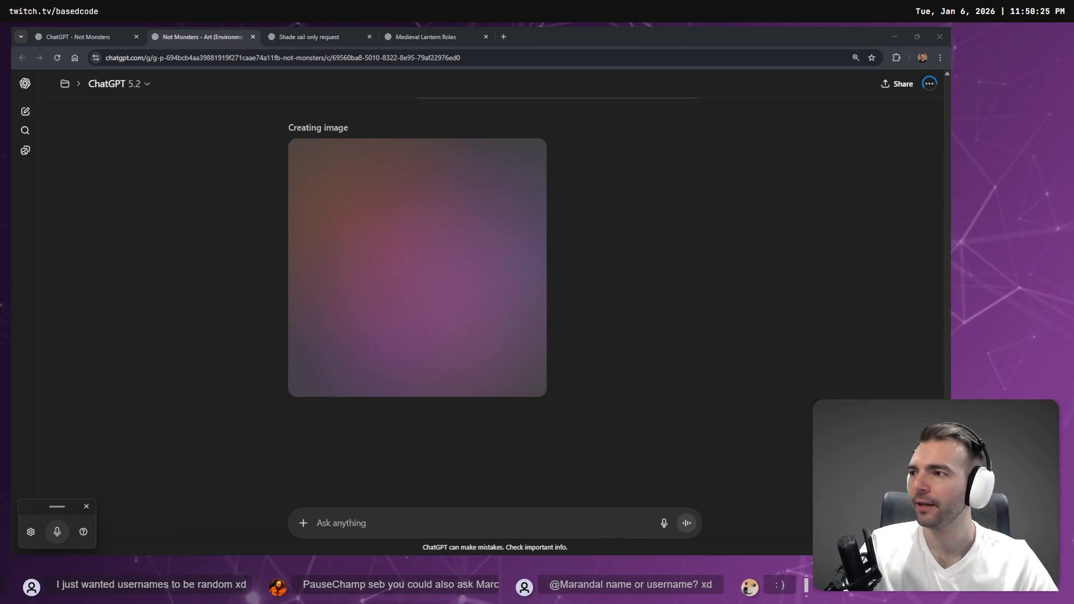
pyautogui.moveTo(170, 26); pyautogui.dragTo(274, 27)
pyautogui.click(210, 31)
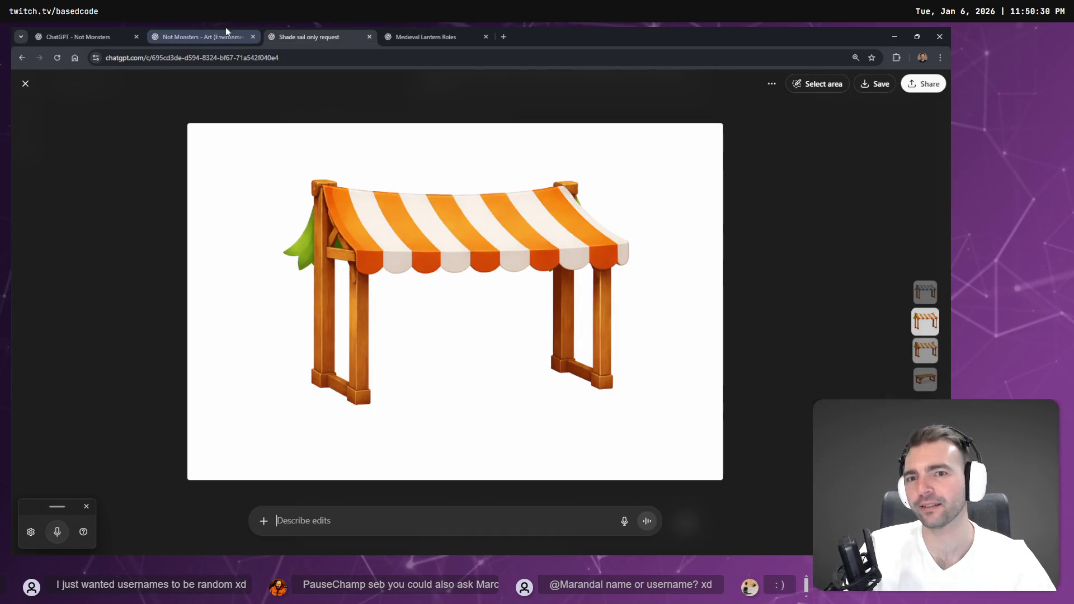
pyautogui.click(314, 33)
pyautogui.click(417, 28)
# Check the shade sail awning image and the generating crate, then return to Godot
pyautogui.click(311, 32)
pyautogui.click(222, 31)
pyautogui.click(79, 32)
pyautogui.click(166, 31)
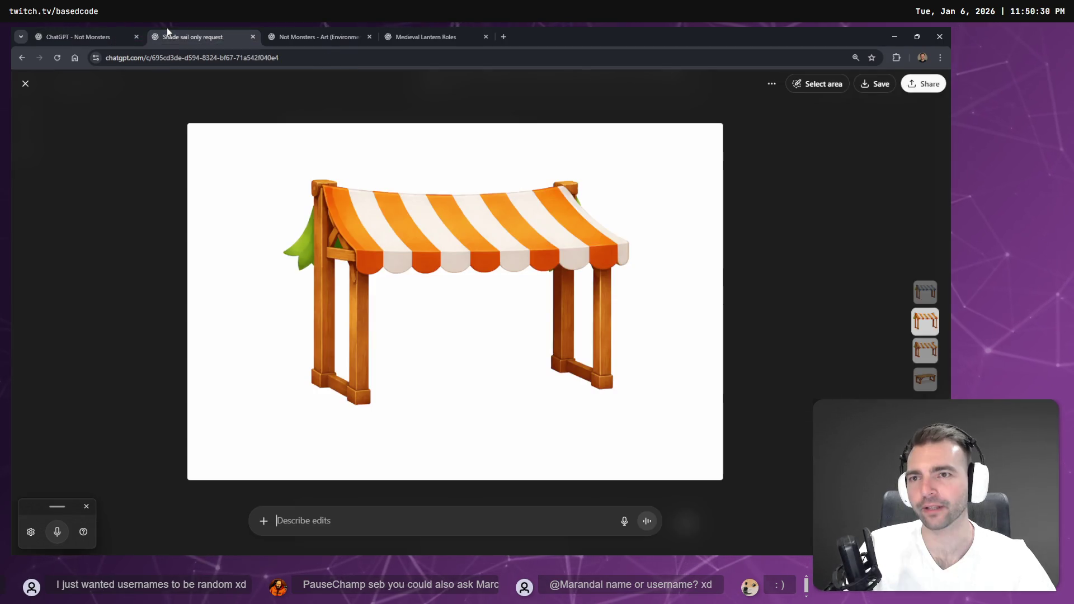
pyautogui.click(316, 26)
pyautogui.hotkey('alt', 'Tab')
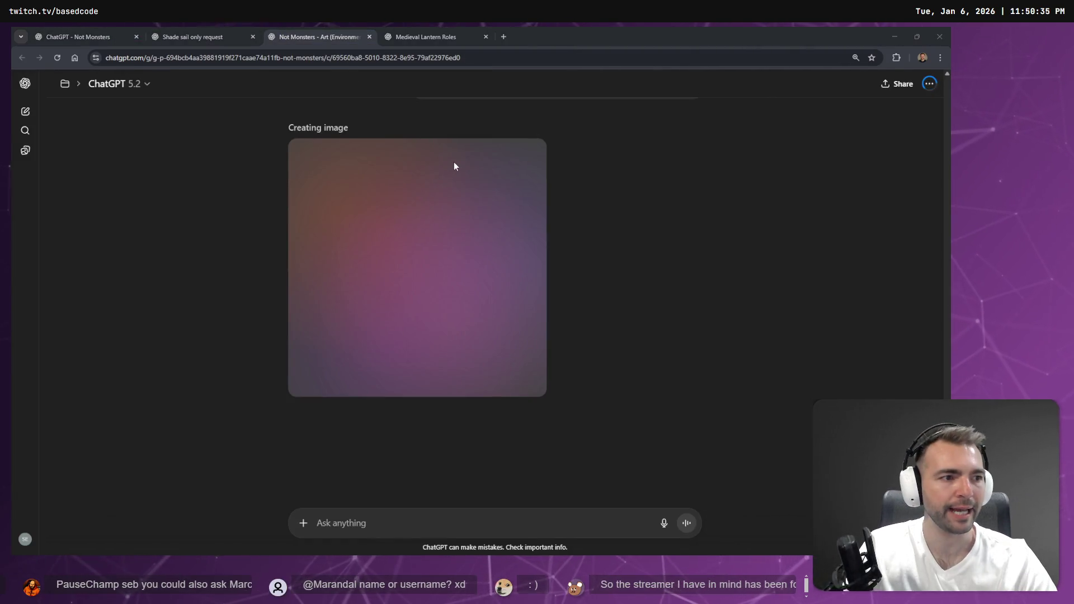
pyautogui.scroll(-10, 496, 185)
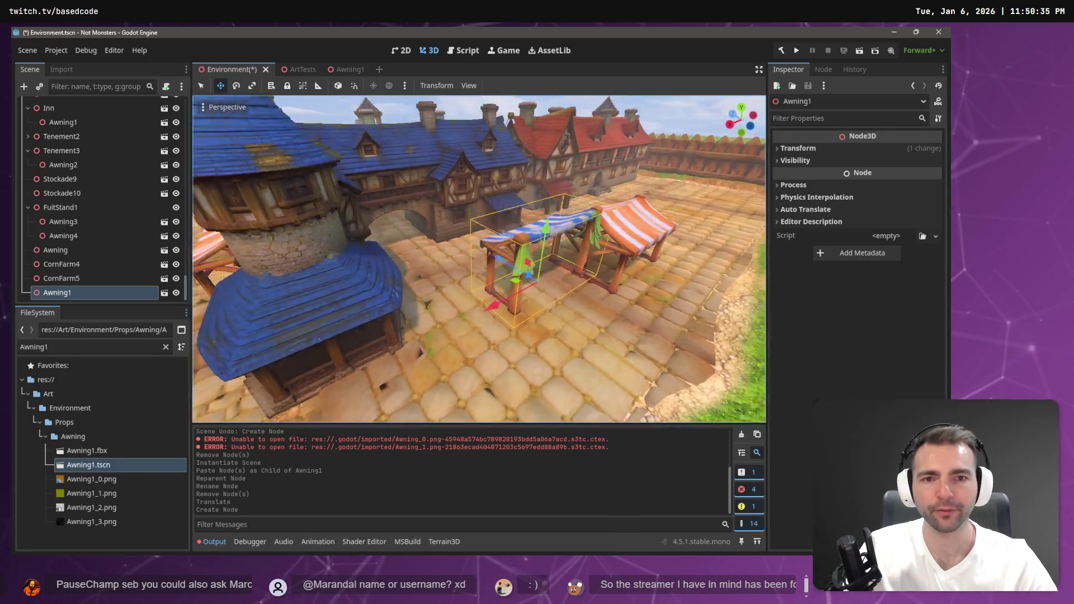
# Fly the camera through the town, past the tower and windmills, toward the market stalls
pyautogui.press('w')
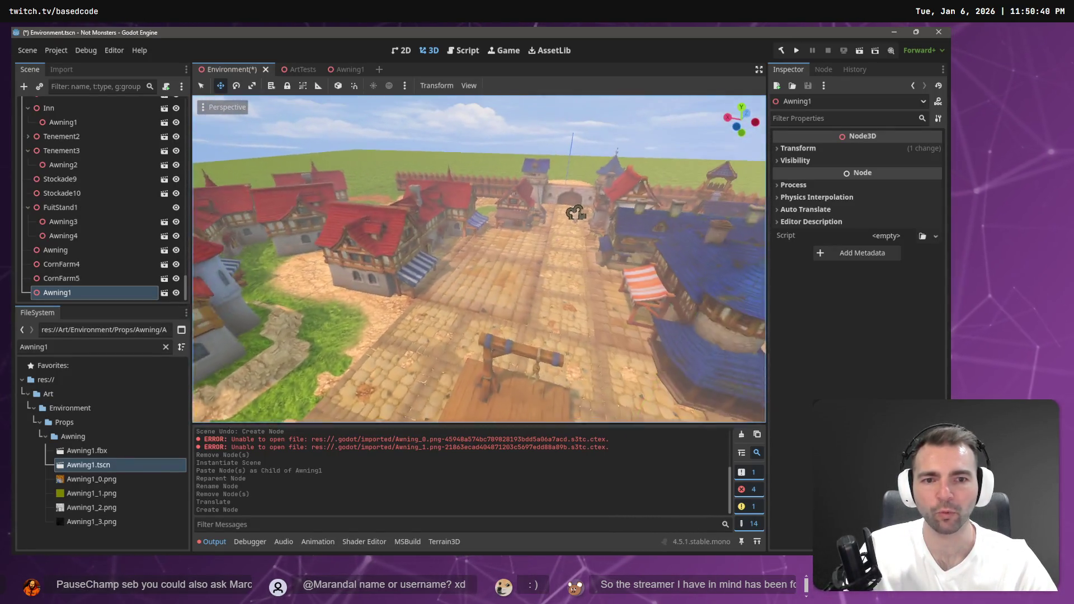
pyautogui.press('w')
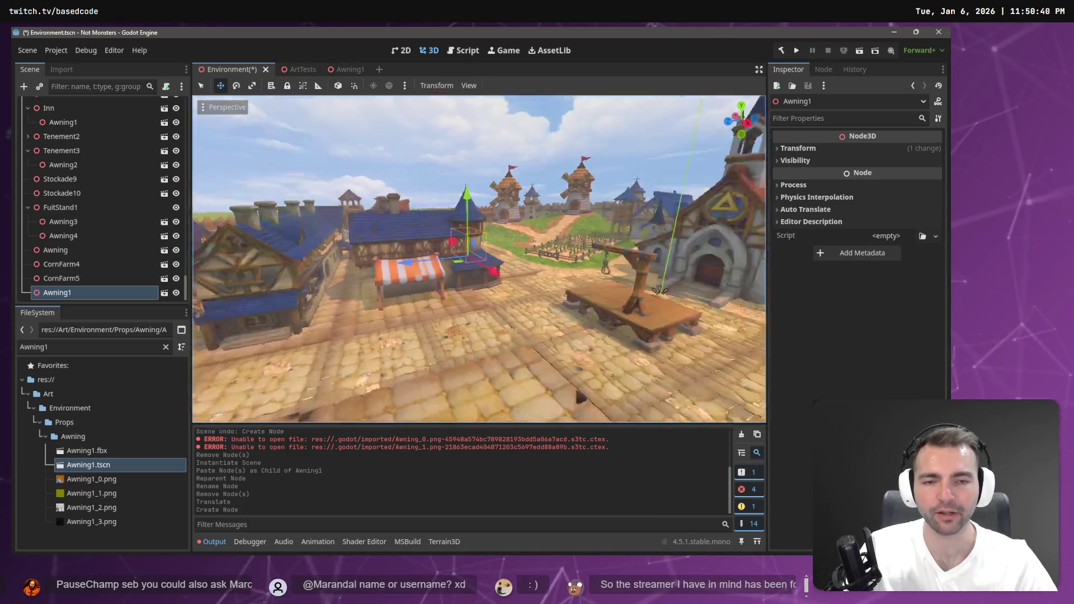
pyautogui.press('d')
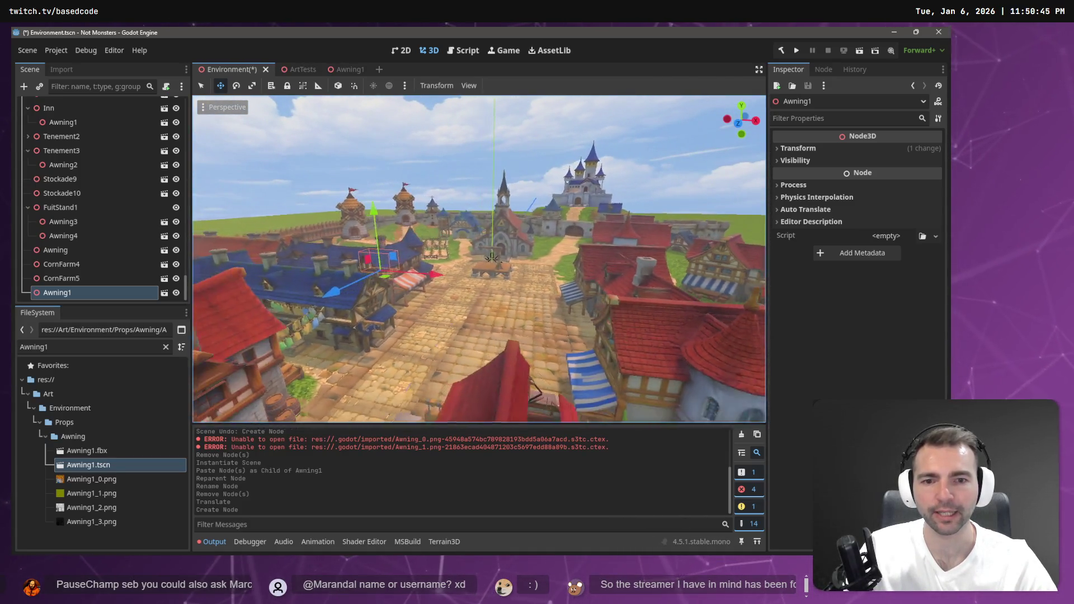
pyautogui.press('w')
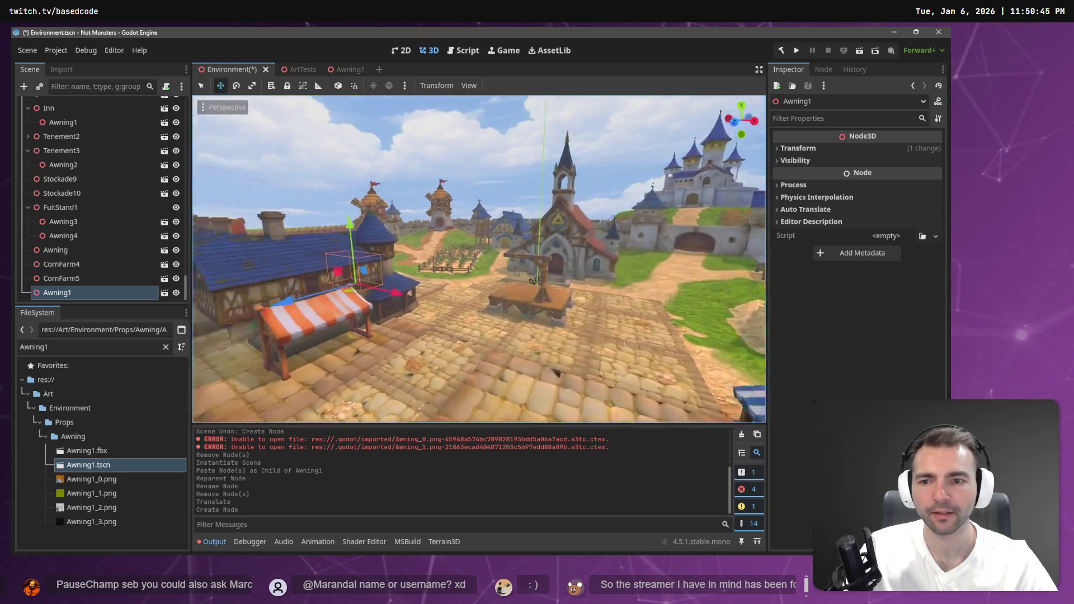
pyautogui.press('d')
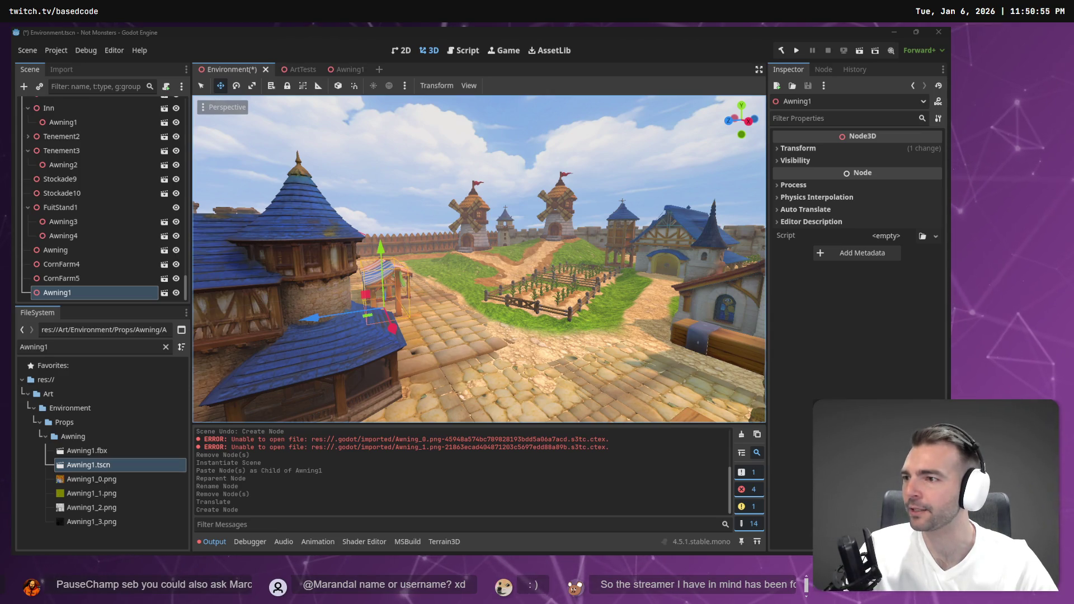
pyautogui.click(474, 158)
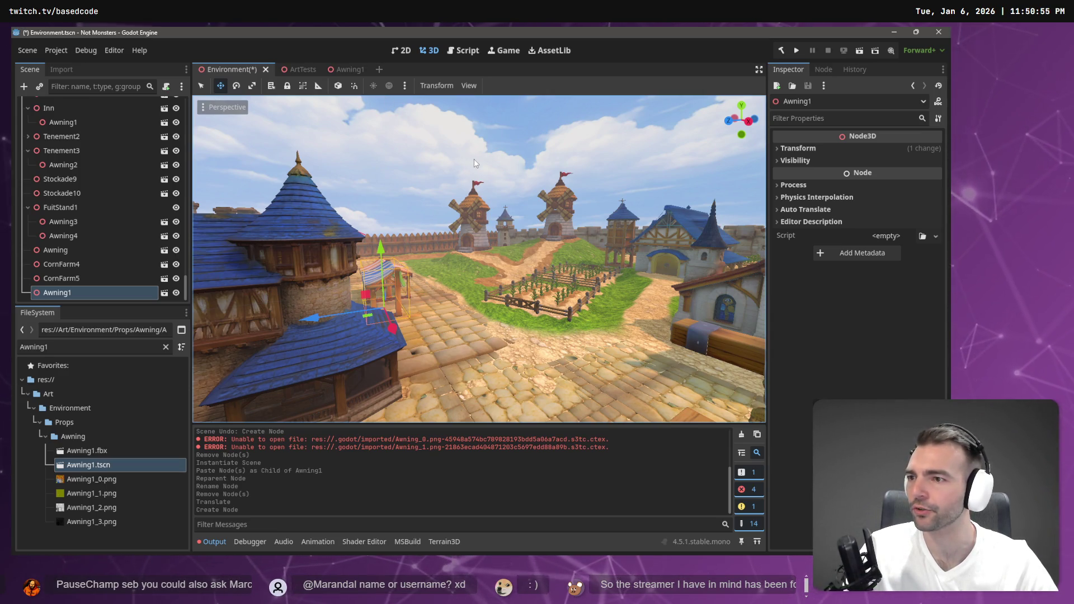
pyautogui.press('w')
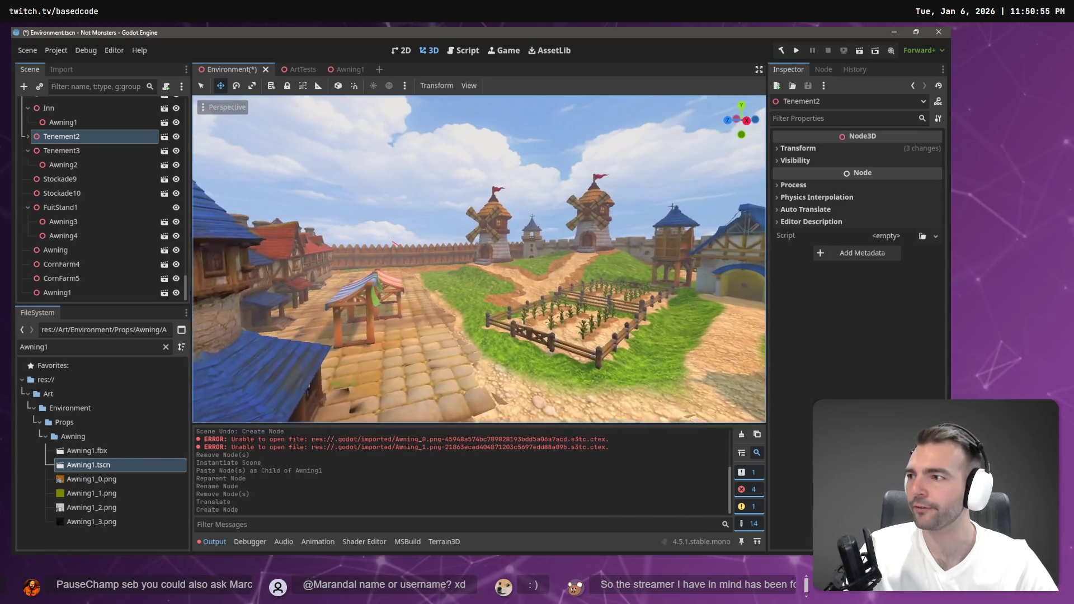
pyautogui.press('w')
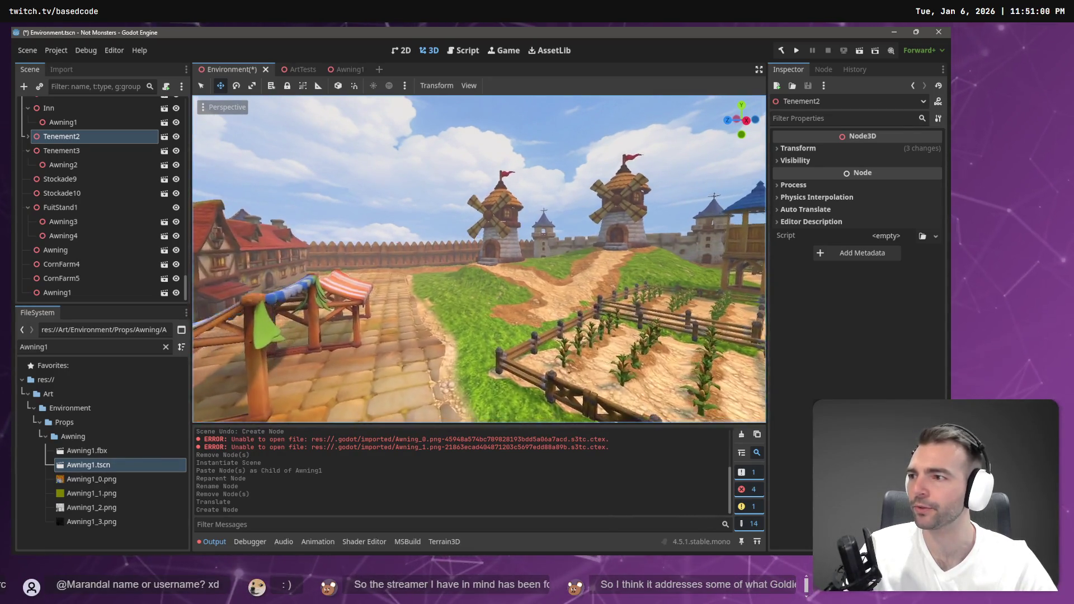
pyautogui.press('w')
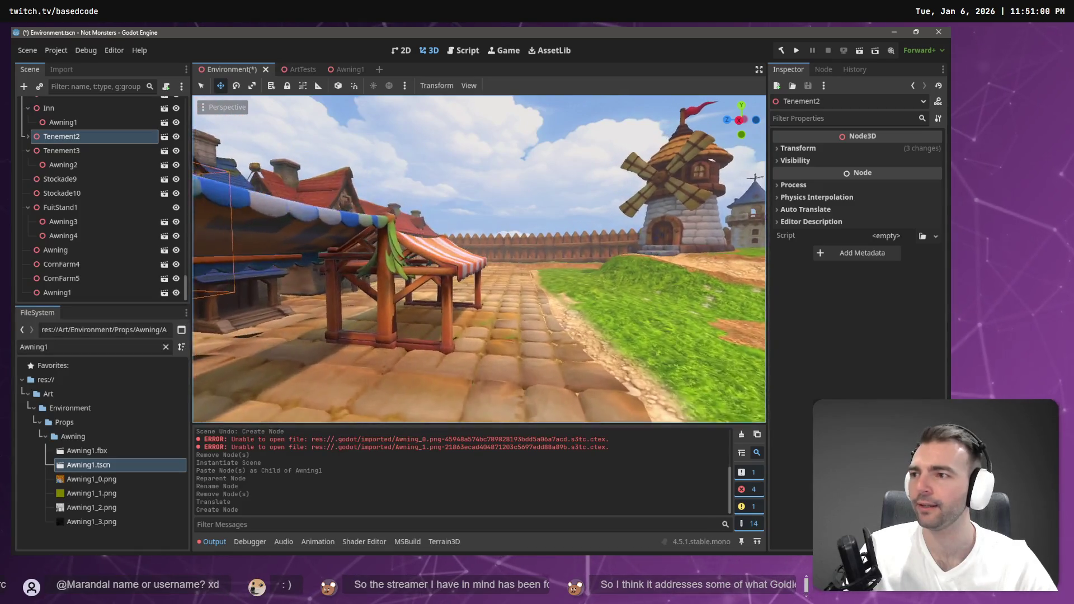
pyautogui.press('s')
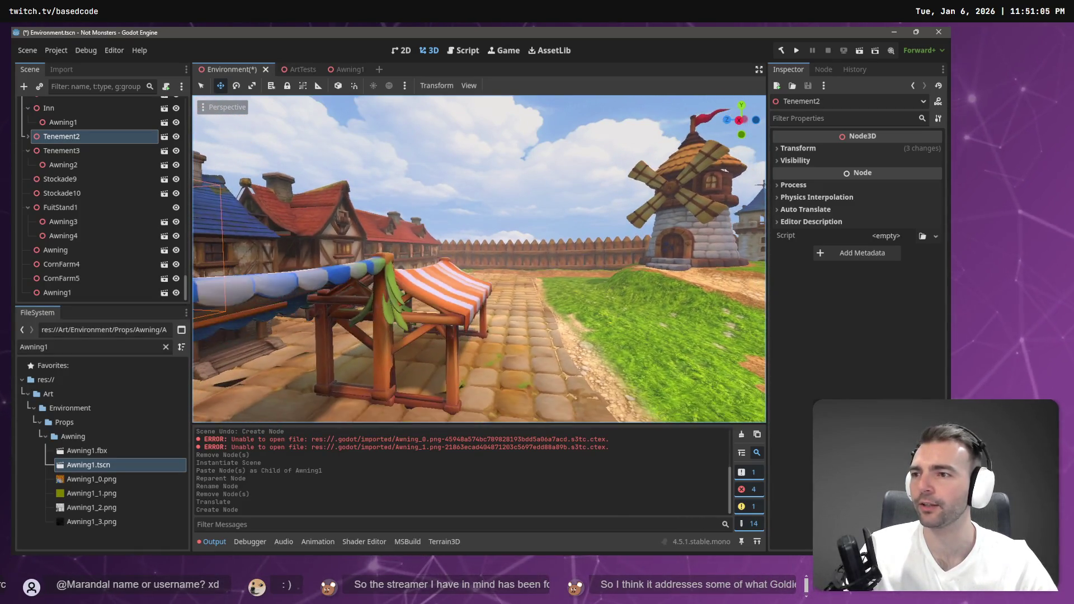
pyautogui.press('w')
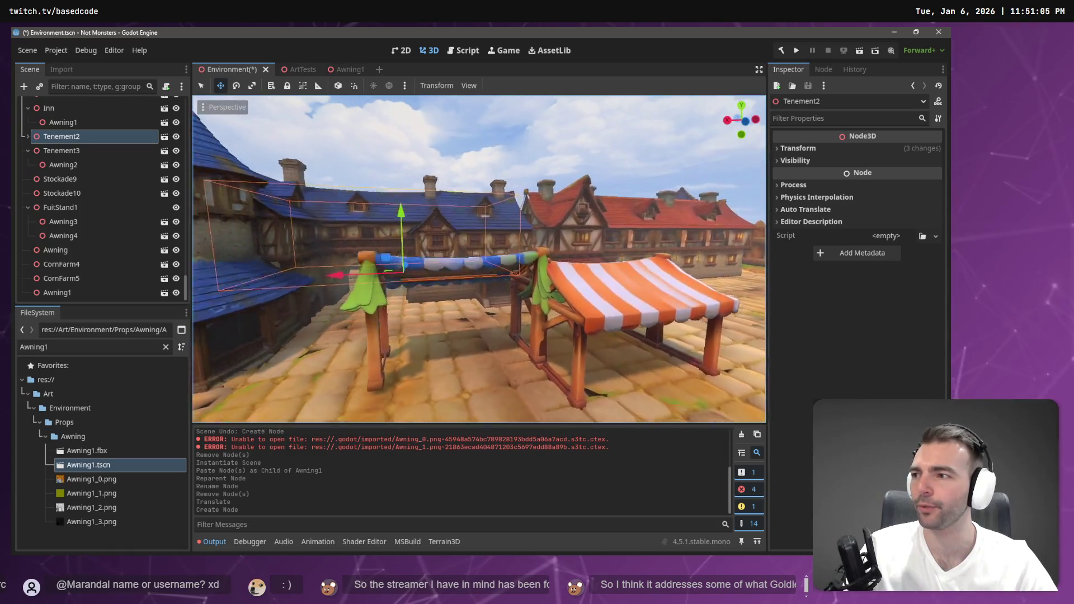
pyautogui.press('d')
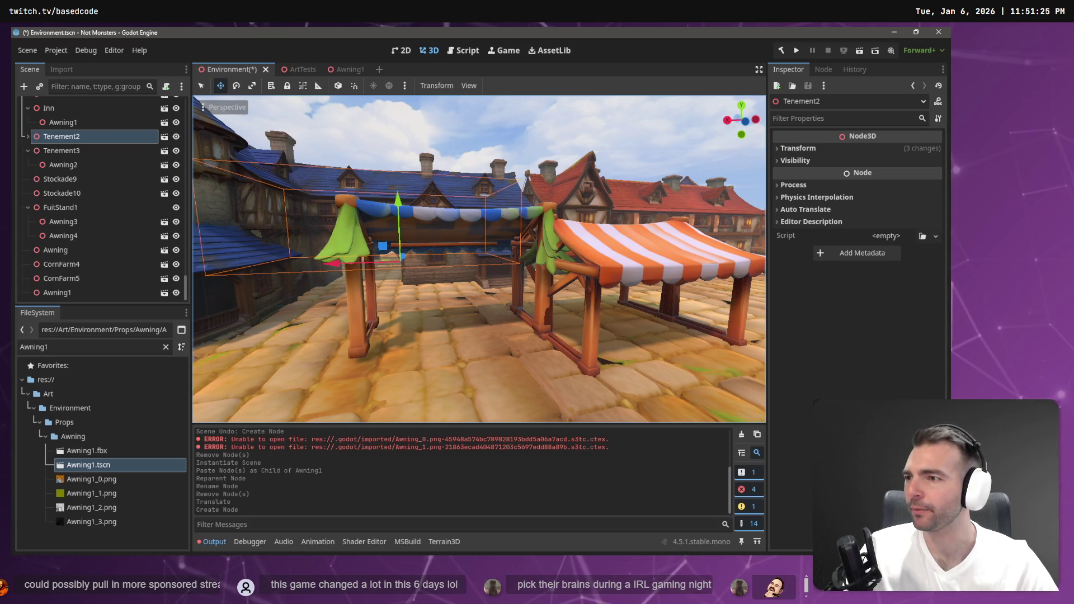
pyautogui.press('a')
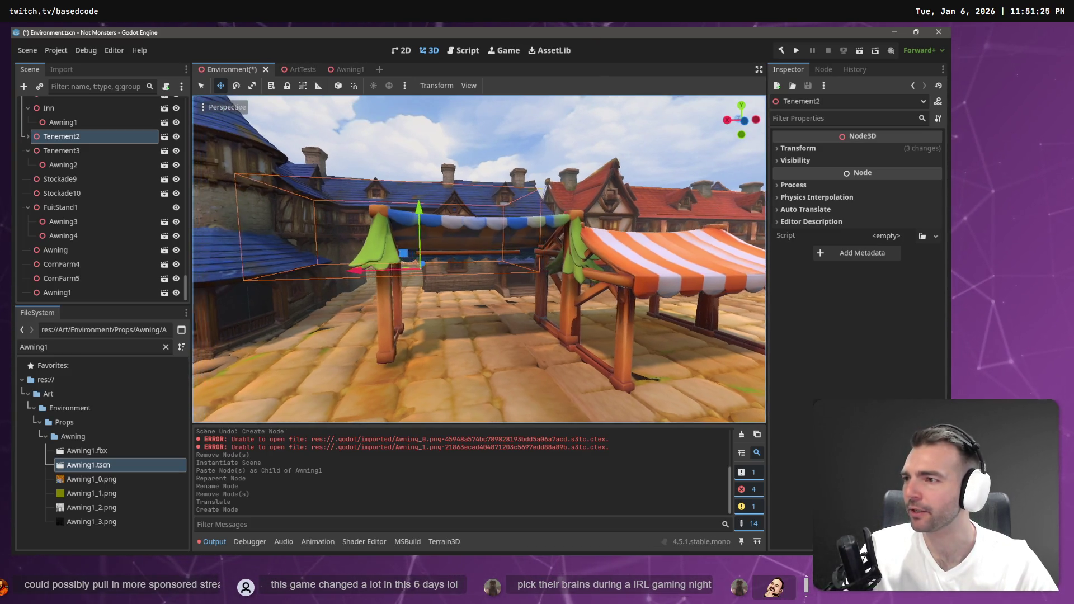
pyautogui.press('w')
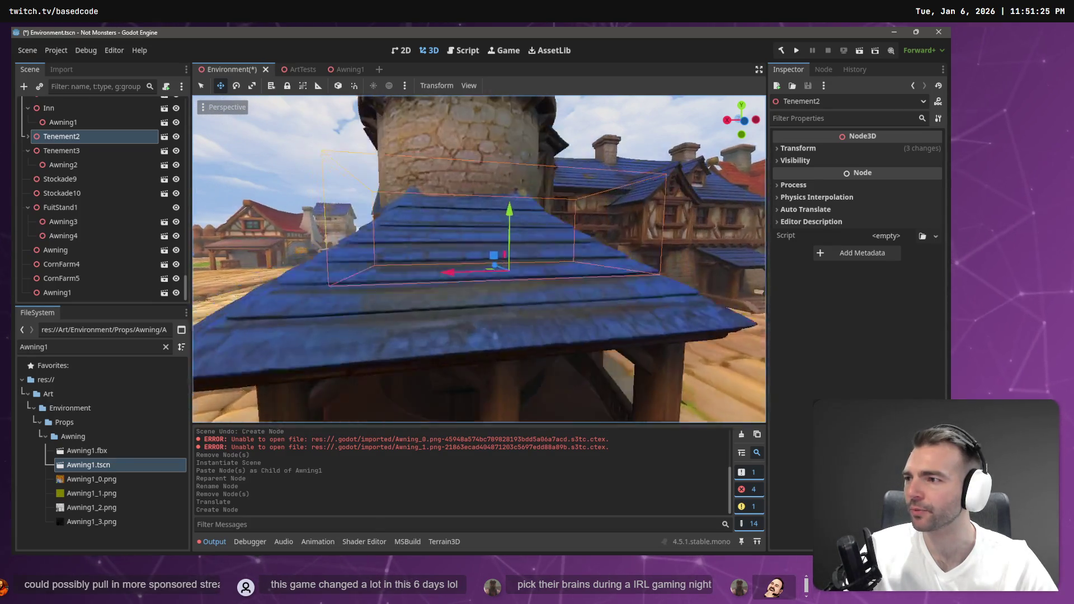
pyautogui.press('d')
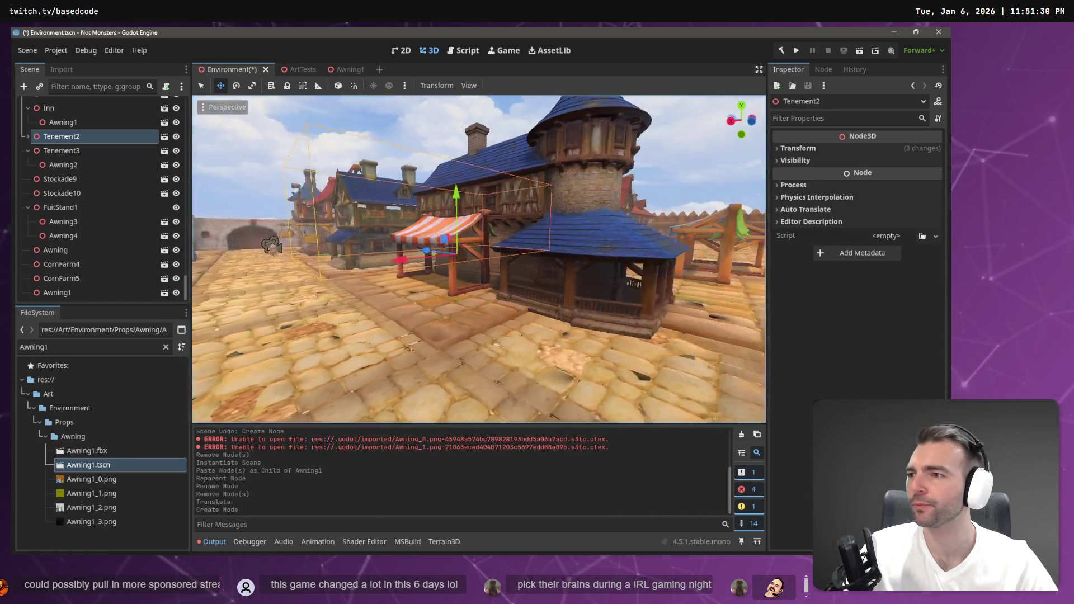
pyautogui.press('a')
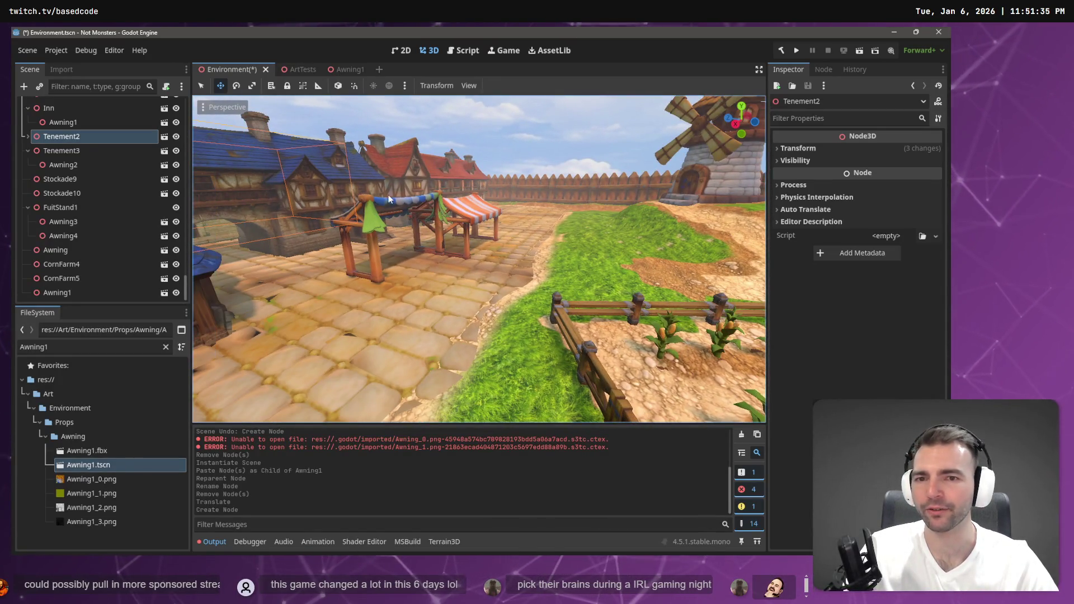
# Frame Awning1 and pull back to view the orange and blue awnings among the buildings
pyautogui.click(57, 292)
pyautogui.press('f')
pyautogui.press('w')
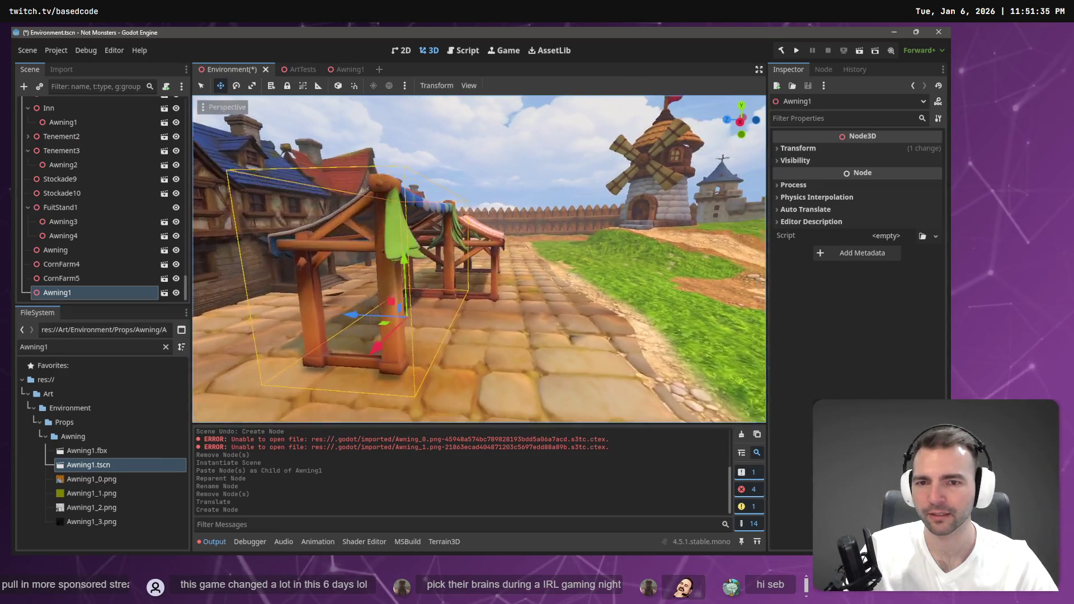
pyautogui.press('s')
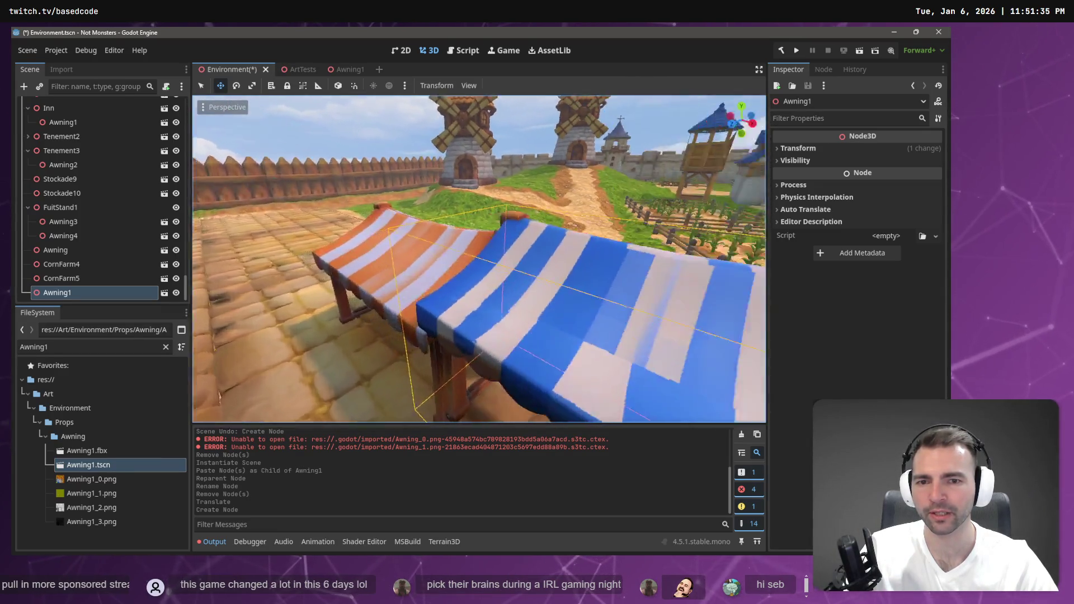
pyautogui.press('s')
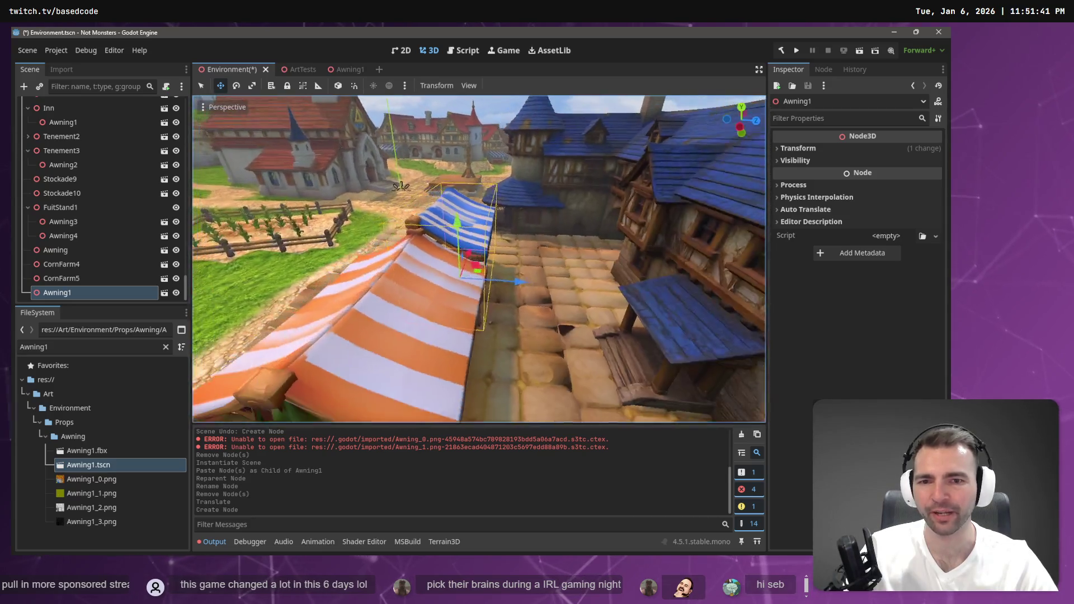
pyautogui.click(64, 279)
# Paste a copy of the awning stall as Awning2, turn it around, and slide it alongside
pyautogui.click(69, 292)
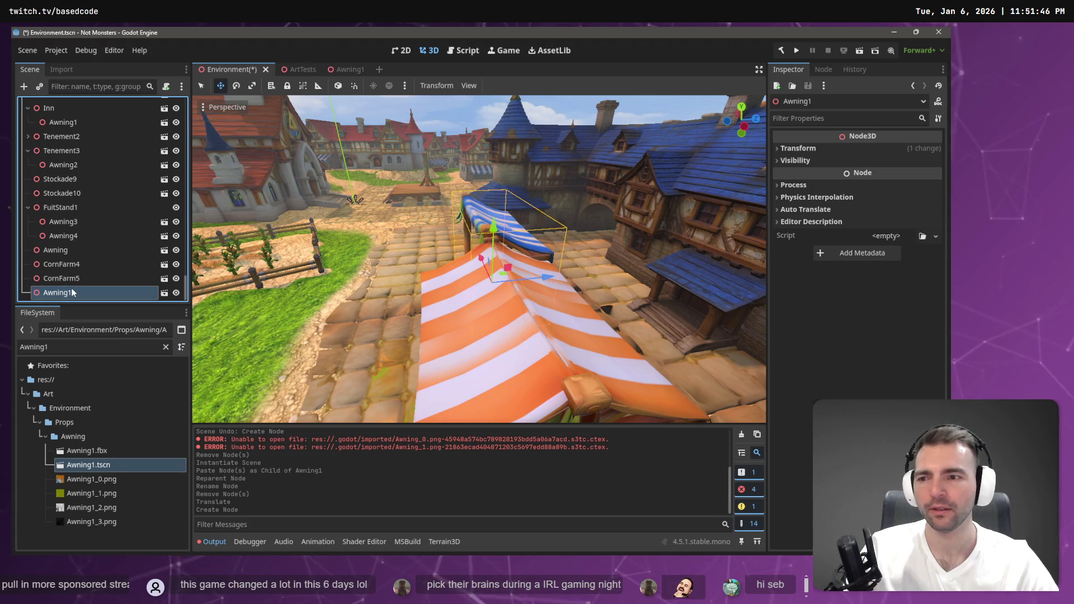
pyautogui.click(458, 145)
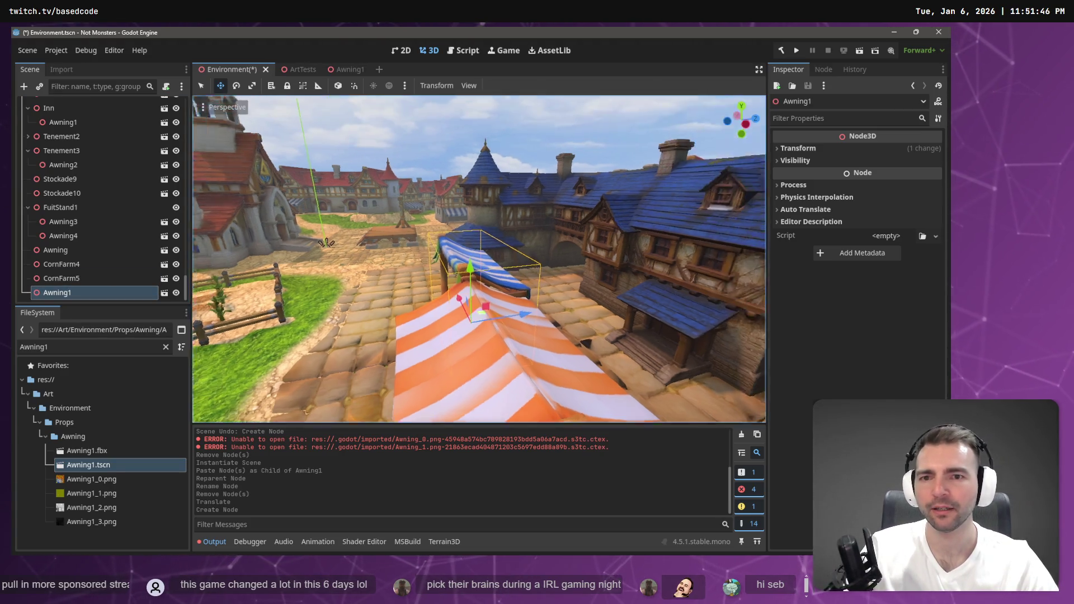
pyautogui.hotkey('ctrl', 'v')
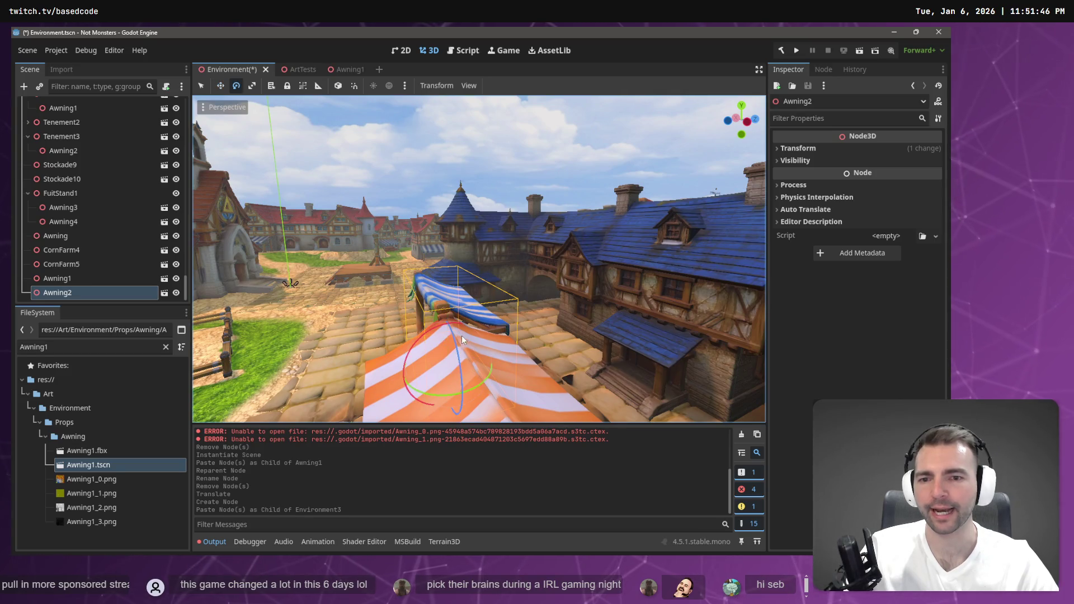
pyautogui.moveTo(439, 397)
pyautogui.mouseDown()
pyautogui.moveTo(559, 355)
pyautogui.moveTo(520, 235)
pyautogui.moveTo(435, 92)
pyautogui.moveTo(508, 181)
pyautogui.mouseUp()
pyautogui.press('w')
pyautogui.moveTo(508, 354)
pyautogui.mouseDown()
pyautogui.moveTo(461, 358)
pyautogui.moveTo(477, 360)
pyautogui.mouseUp()
pyautogui.scroll(-6, 478, 360)
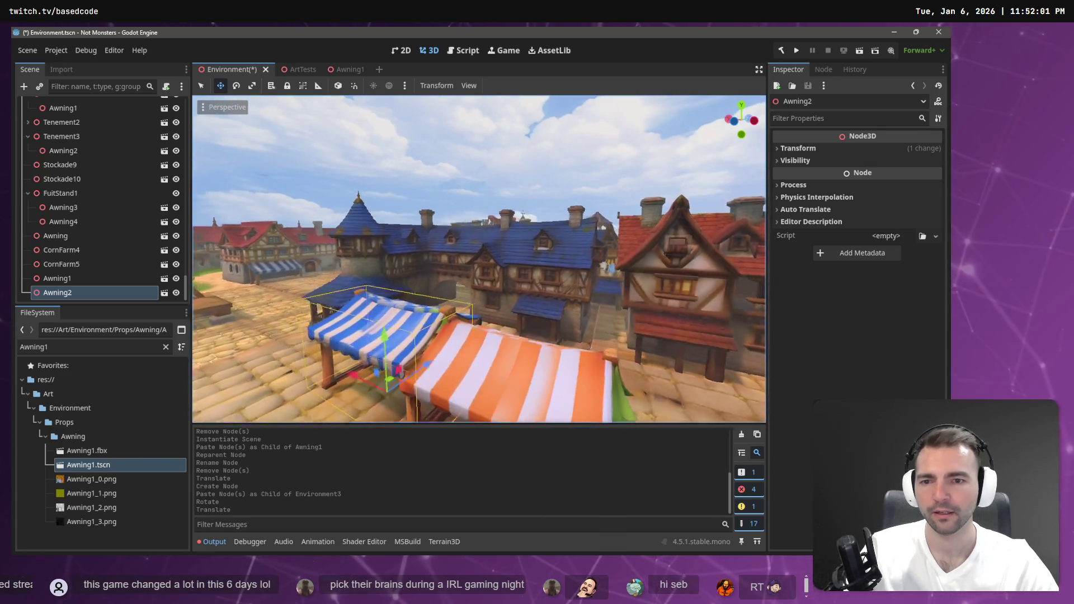
# Save the town scene and group Awning1 and Awning2 under FuitStand1
pyautogui.hotkey('ctrl', 's')
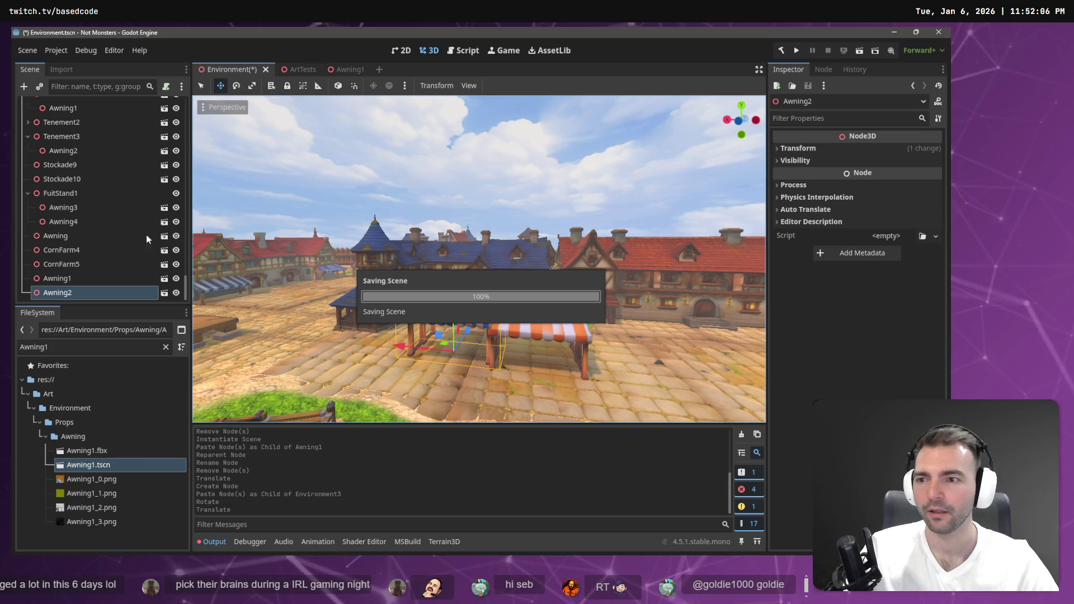
pyautogui.click(69, 281)
pyautogui.keyDown('shift'); pyautogui.click(70, 288); pyautogui.keyUp('shift')
pyautogui.moveTo(69, 289); pyautogui.dragTo(69, 194)
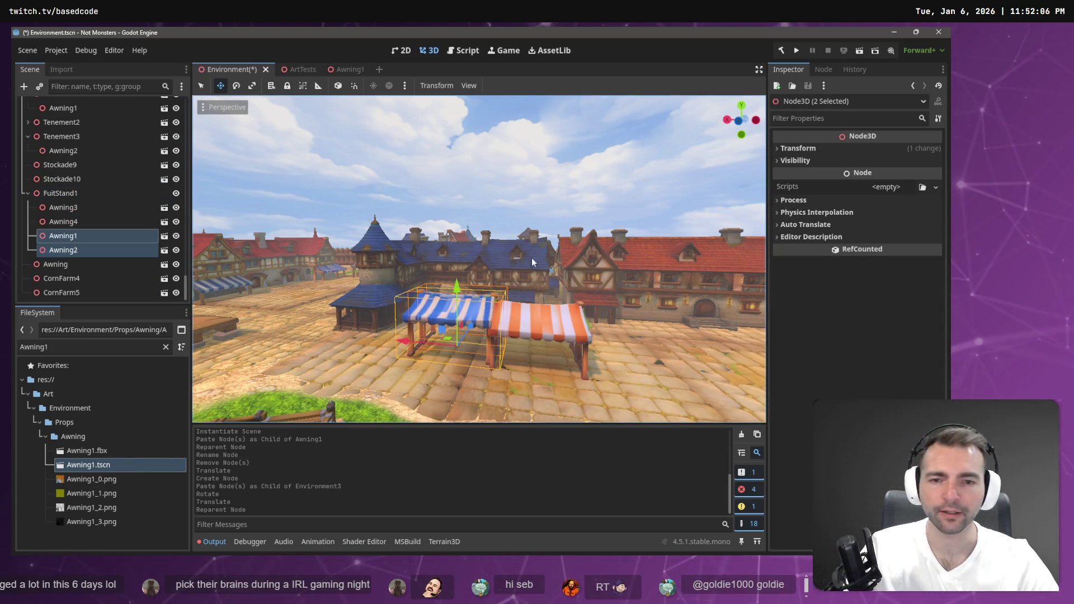
pyautogui.hotkey('alt', 'Tab')
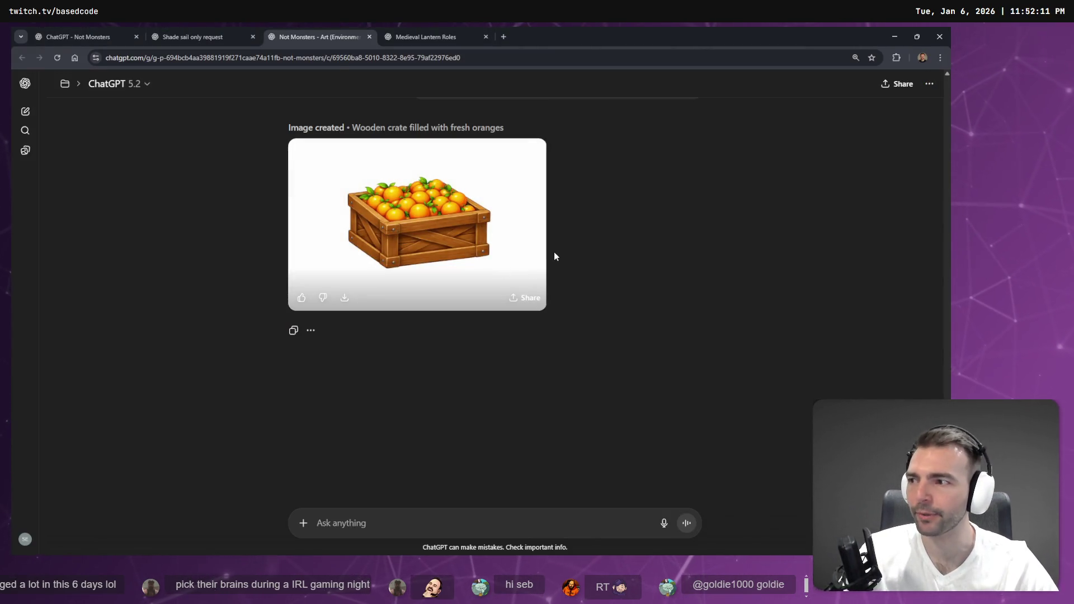
# View the generated orange-filled wooden crate image at full size, then fly Godot's camera toward the awning
pyautogui.click(472, 206)
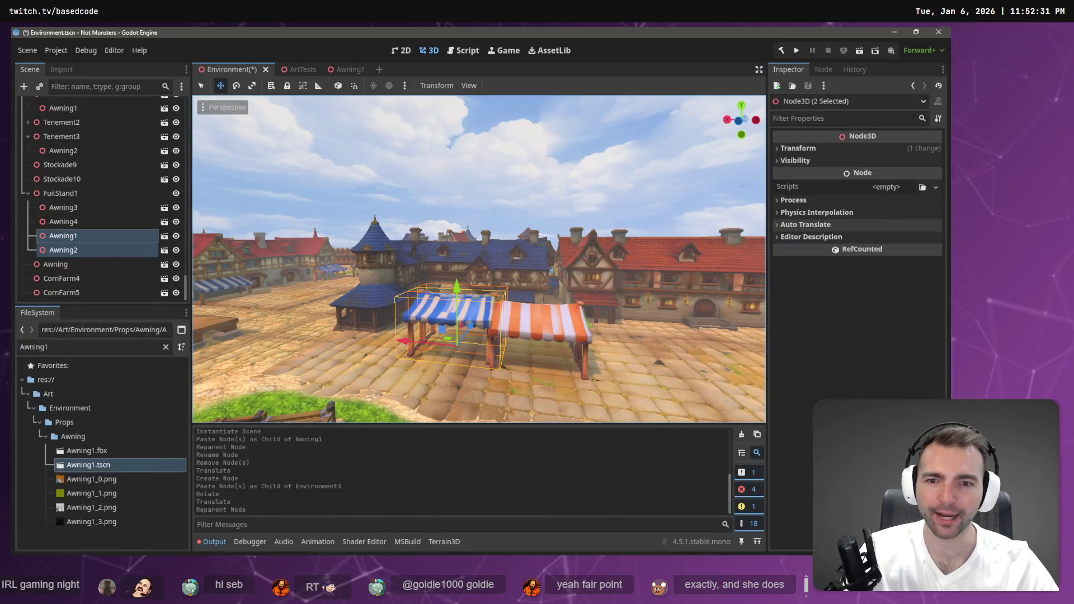
pyautogui.press('w')
pyautogui.press('w')
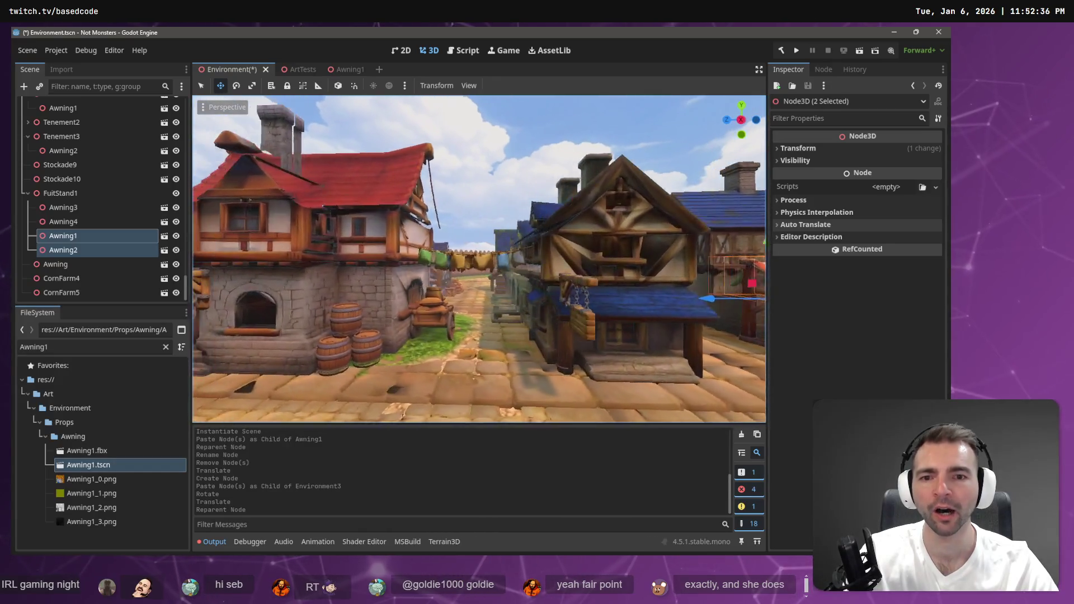
# Fly around the town past the castle, windmills and crop field to review the striped awning stall
pyautogui.press('w')
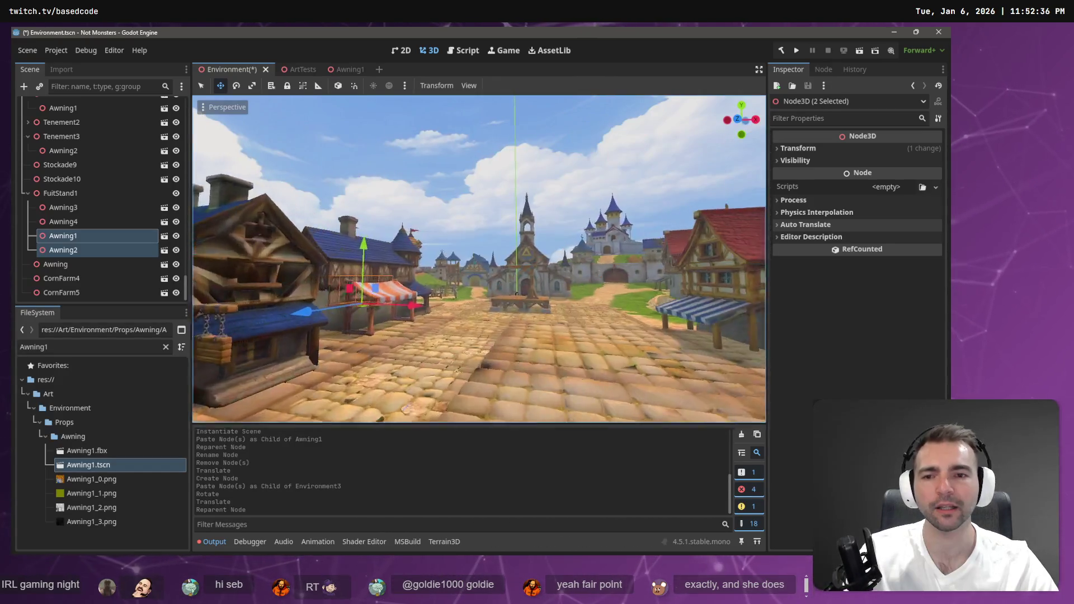
pyautogui.press('w')
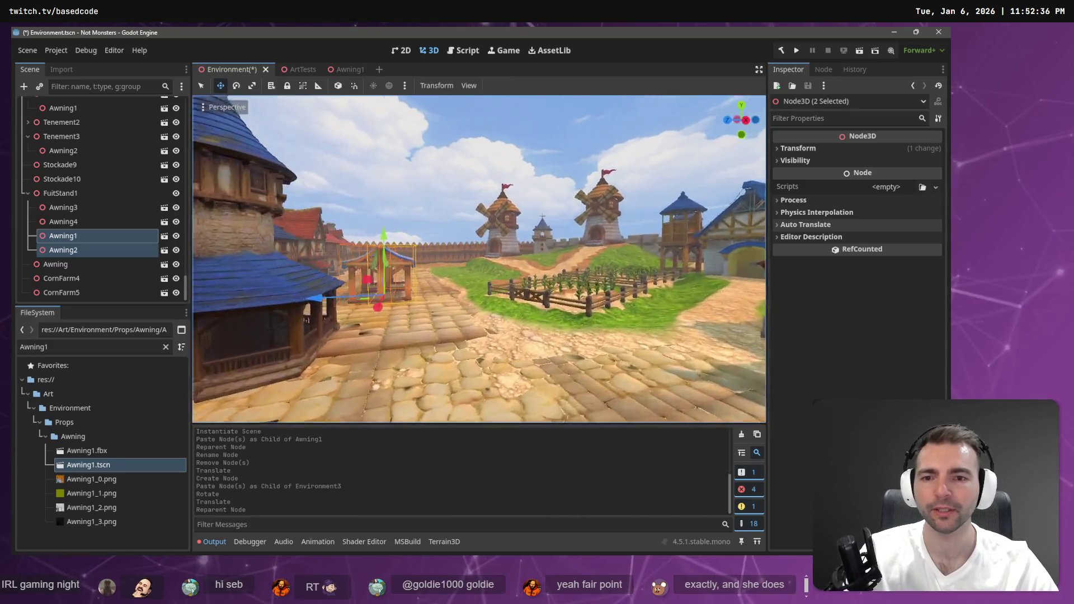
pyautogui.press('w')
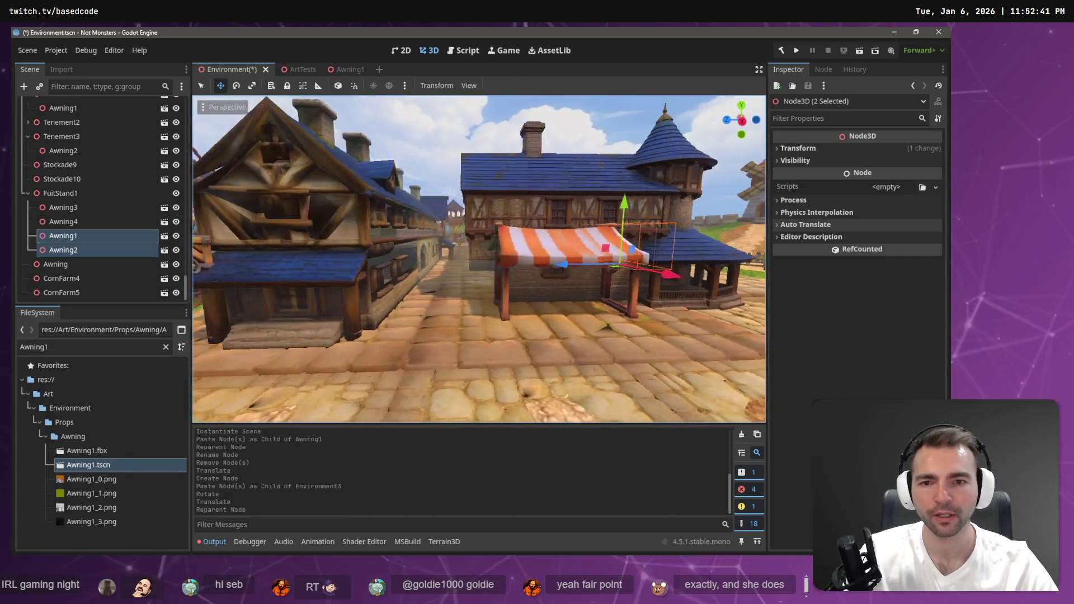
pyautogui.press('w')
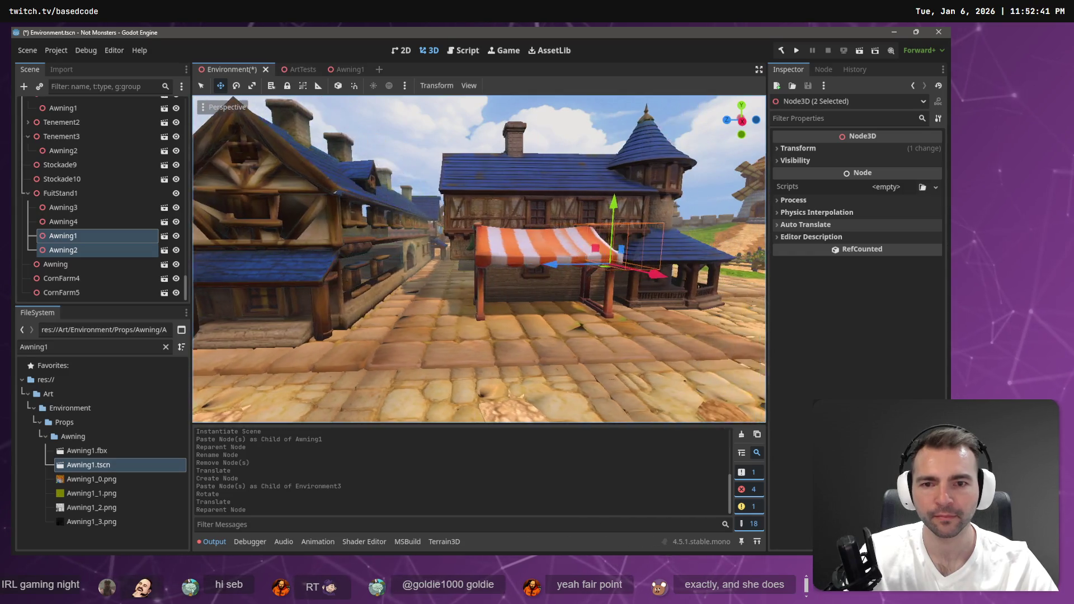
pyautogui.press('d')
pyautogui.press('a')
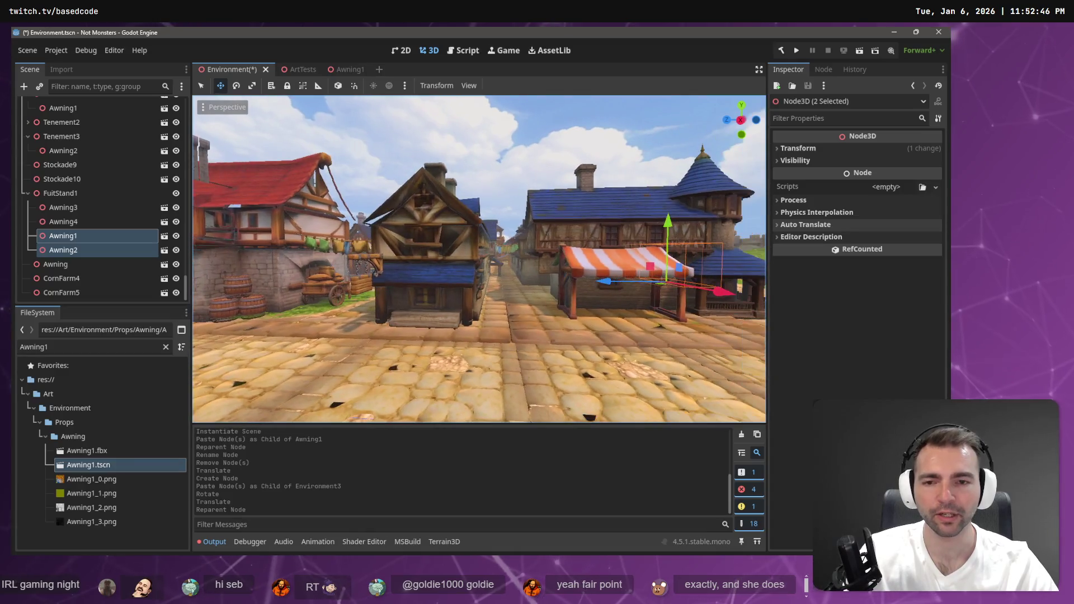
pyautogui.press('d')
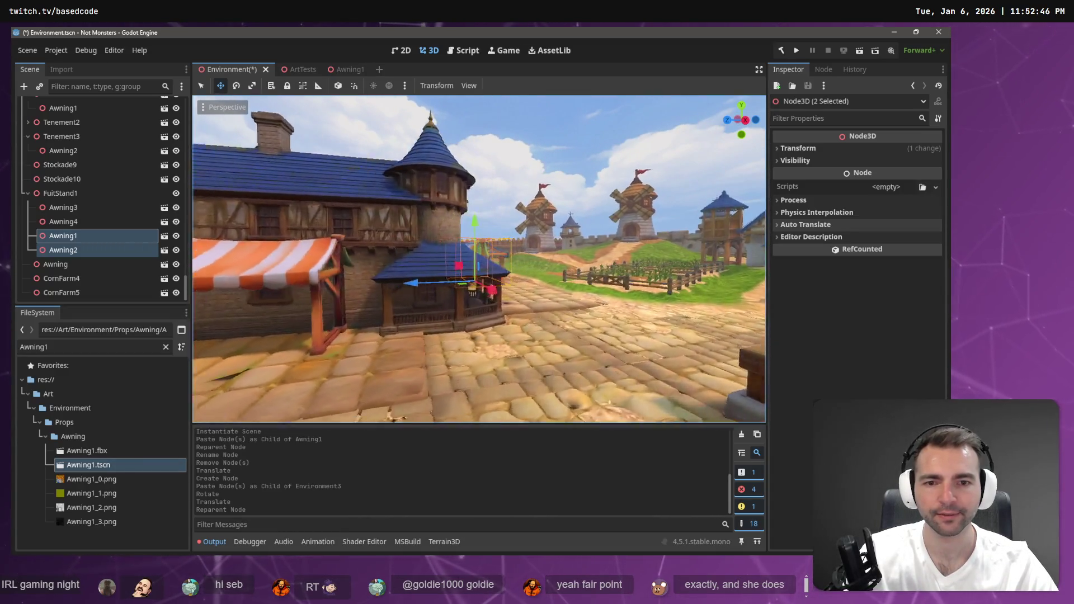
pyautogui.press('a')
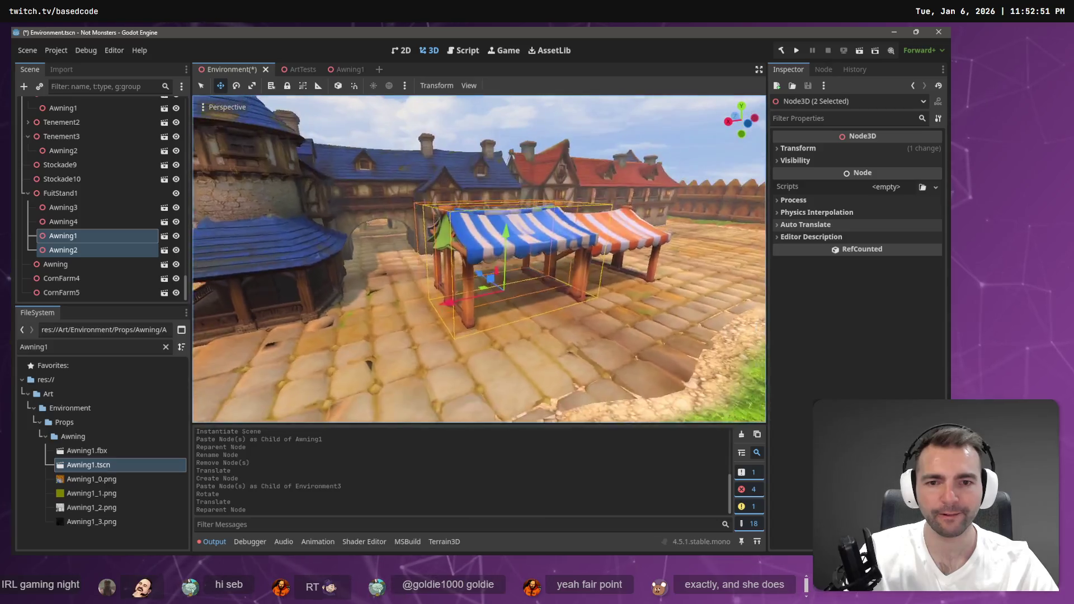
pyautogui.press('s')
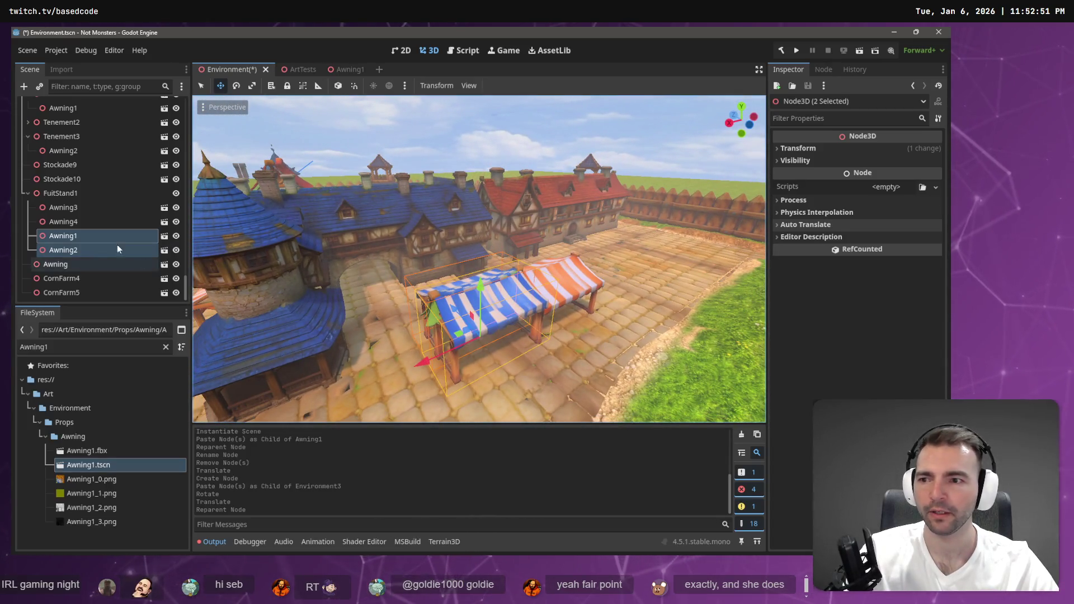
# Select FuitStand1's four awnings (Awning3, Awning4, Awning1, Awning2), then clear the selection
pyautogui.click(89, 195)
pyautogui.click(86, 209)
pyautogui.keyDown('shift'); pyautogui.click(82, 252); pyautogui.keyUp('shift')
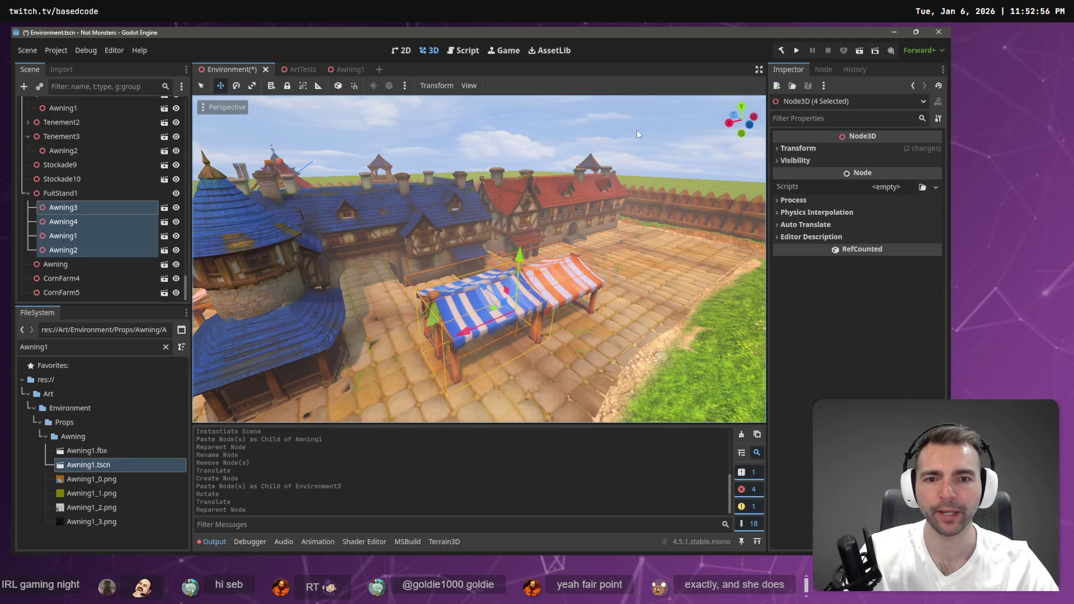
pyautogui.moveTo(637, 130)
pyautogui.mouseDown()
pyautogui.moveTo(699, 134)
pyautogui.moveTo(631, 141)
pyautogui.moveTo(641, 143)
pyautogui.mouseUp()
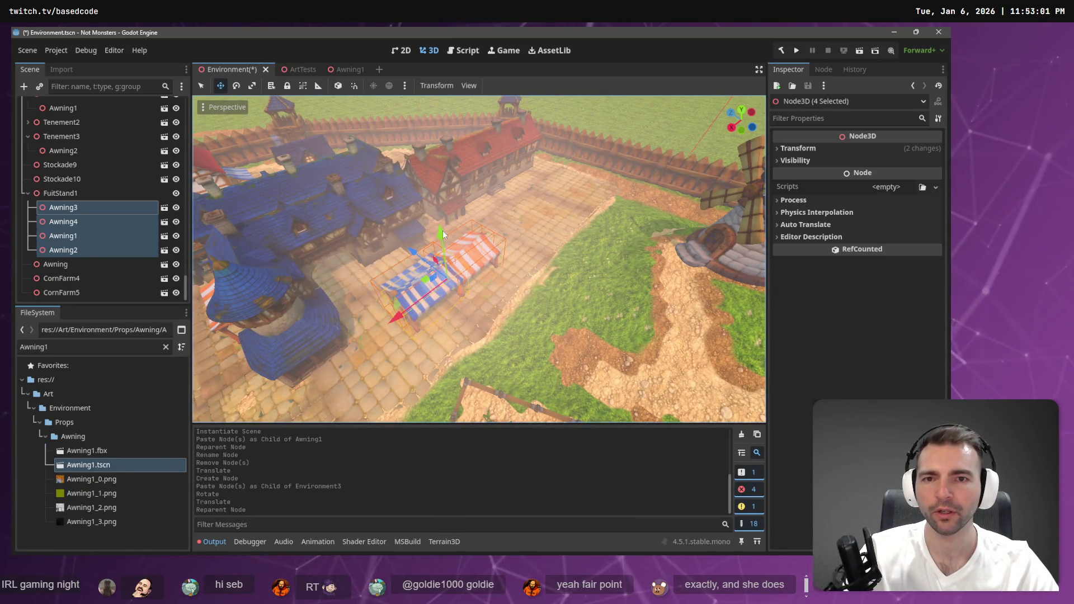
pyautogui.click(517, 160)
# Paste the copied awnings under FuitStand1 and move them further along the market row
pyautogui.click(60, 193)
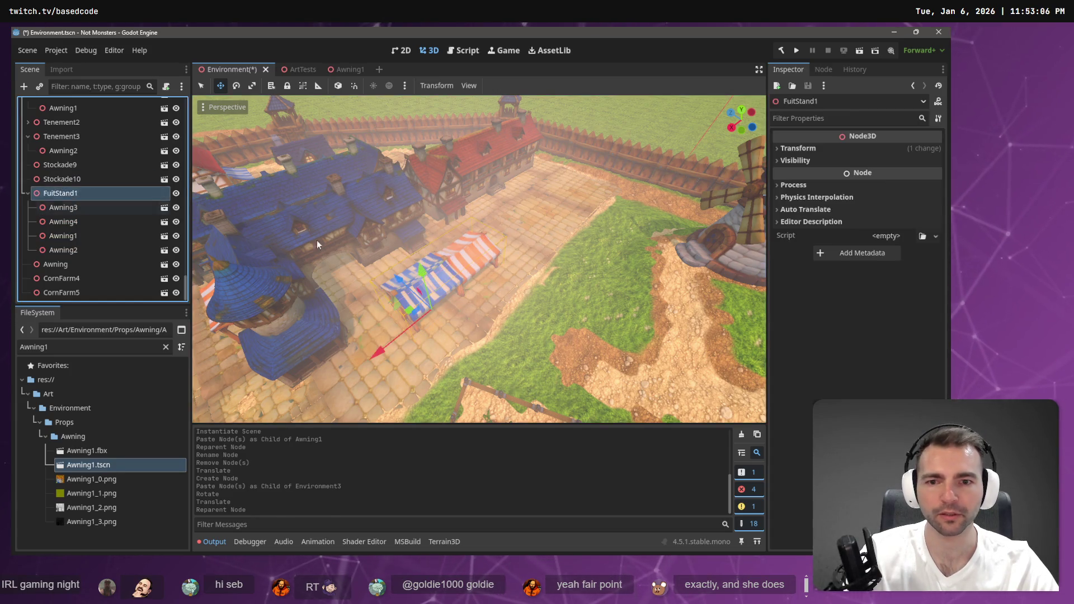
pyautogui.hotkey('ctrl', 'v')
pyautogui.press('g')
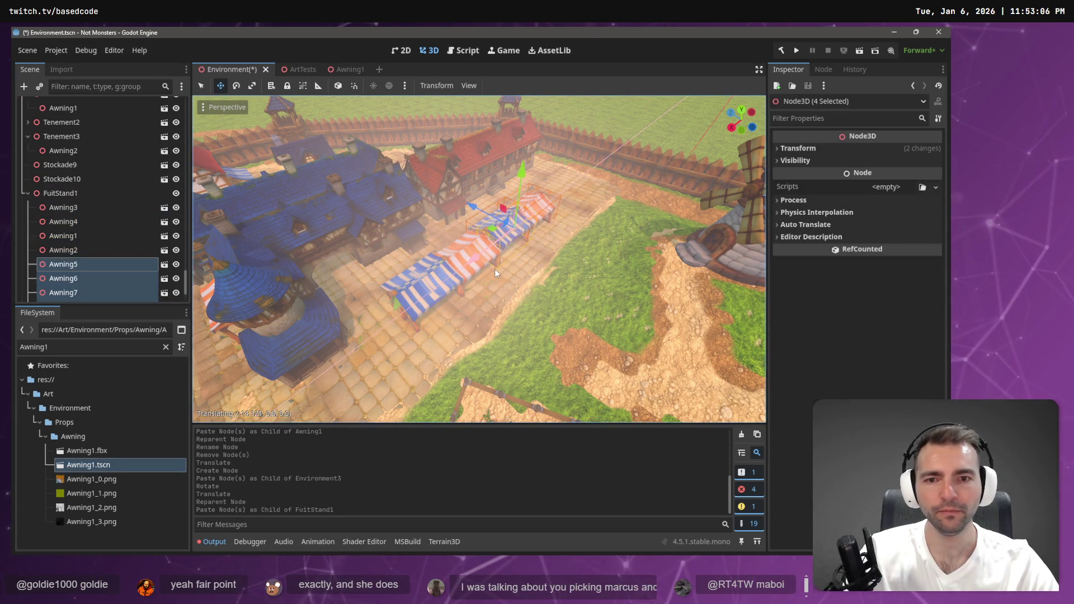
pyautogui.click(495, 273)
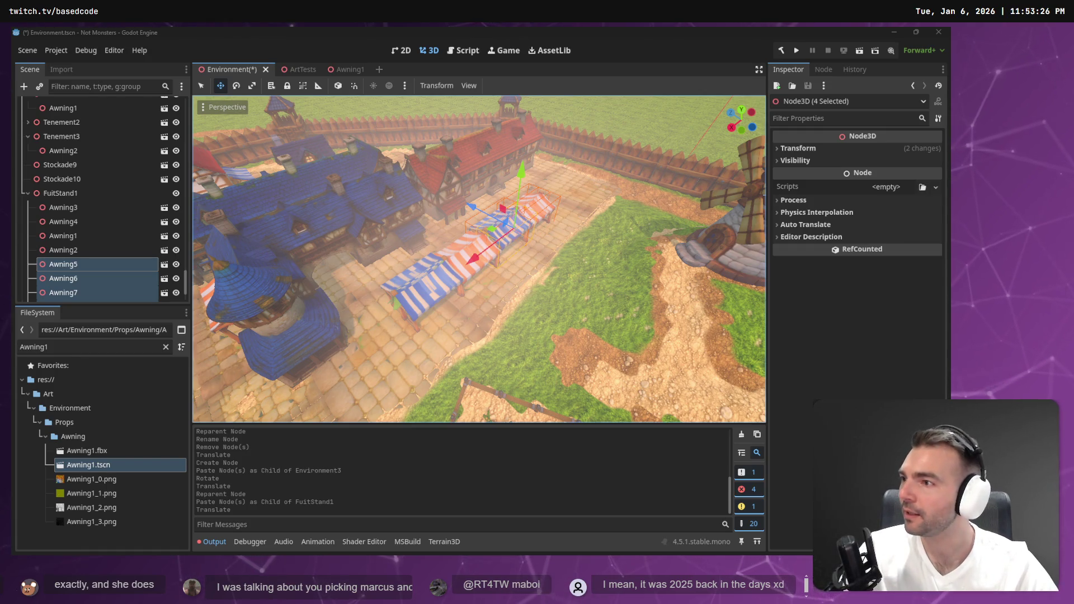
# Save the Environment scene and run the game with F5
pyautogui.moveTo(475, 177); pyautogui.dragTo(469, 168)
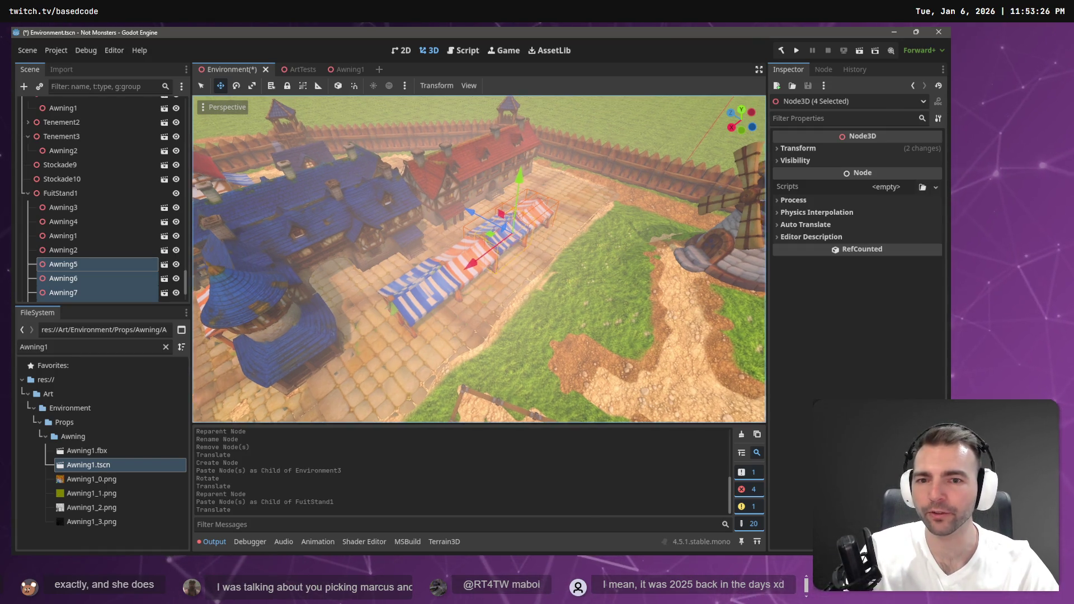
pyautogui.scroll(5, 480, 258)
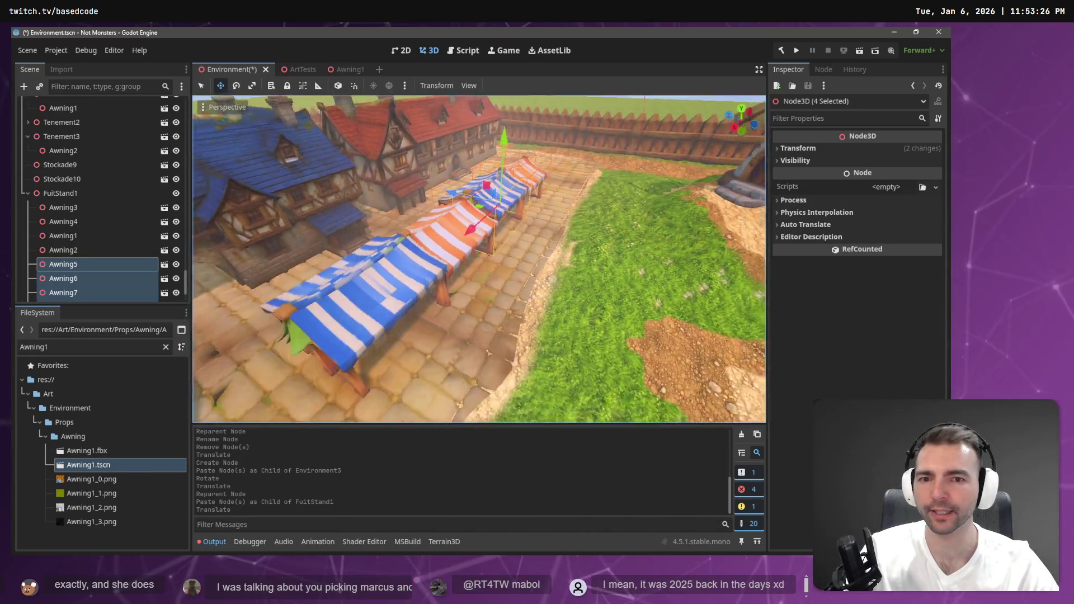
pyautogui.scroll(-5, 573, 186)
pyautogui.hotkey('ctrl', 's')
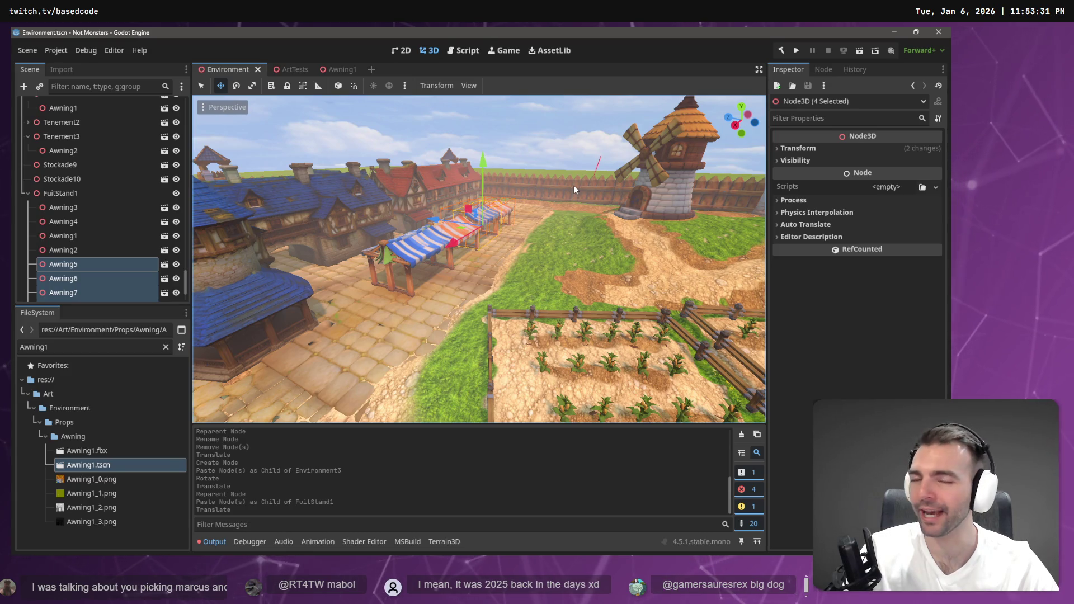
pyautogui.moveTo(572, 185)
pyautogui.mouseDown()
pyautogui.moveTo(526, 190)
pyautogui.moveTo(575, 188)
pyautogui.mouseUp()
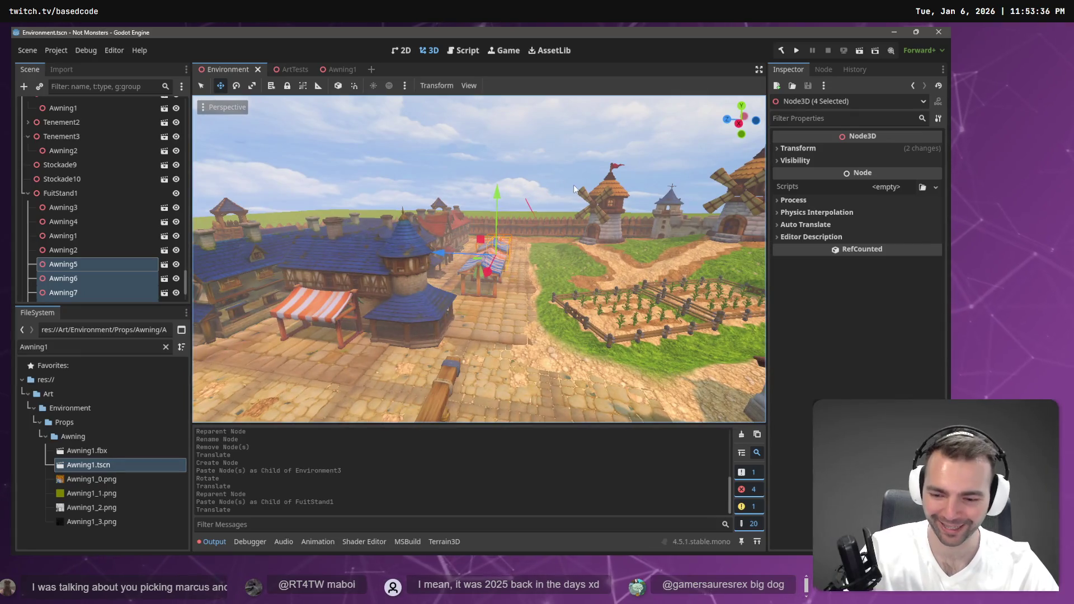
pyautogui.press('F5')
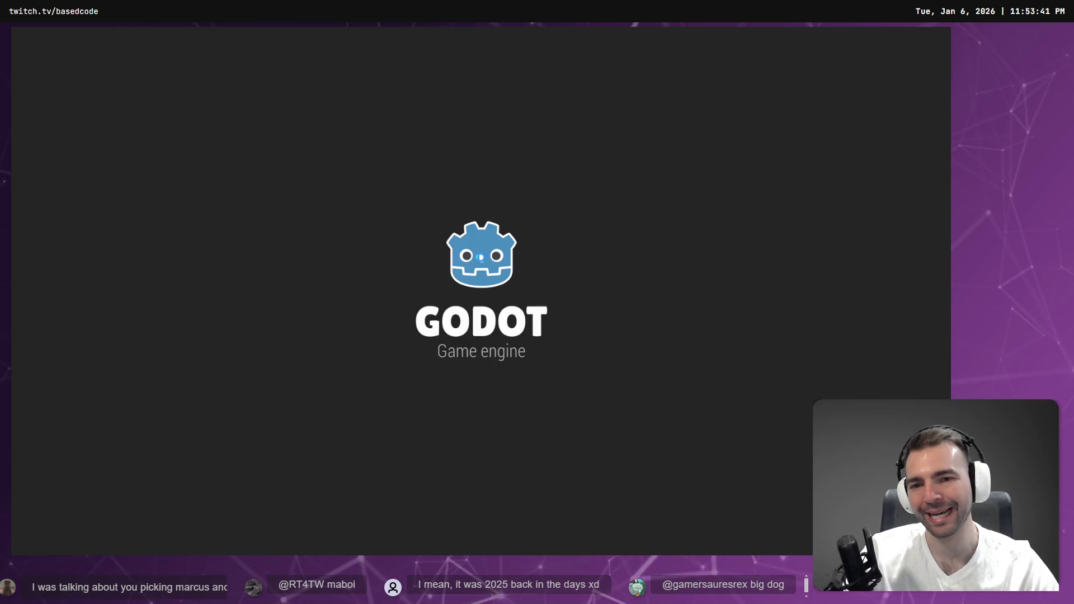
# Run the mummy around the town in-game to check the awning row
pyautogui.press('w')
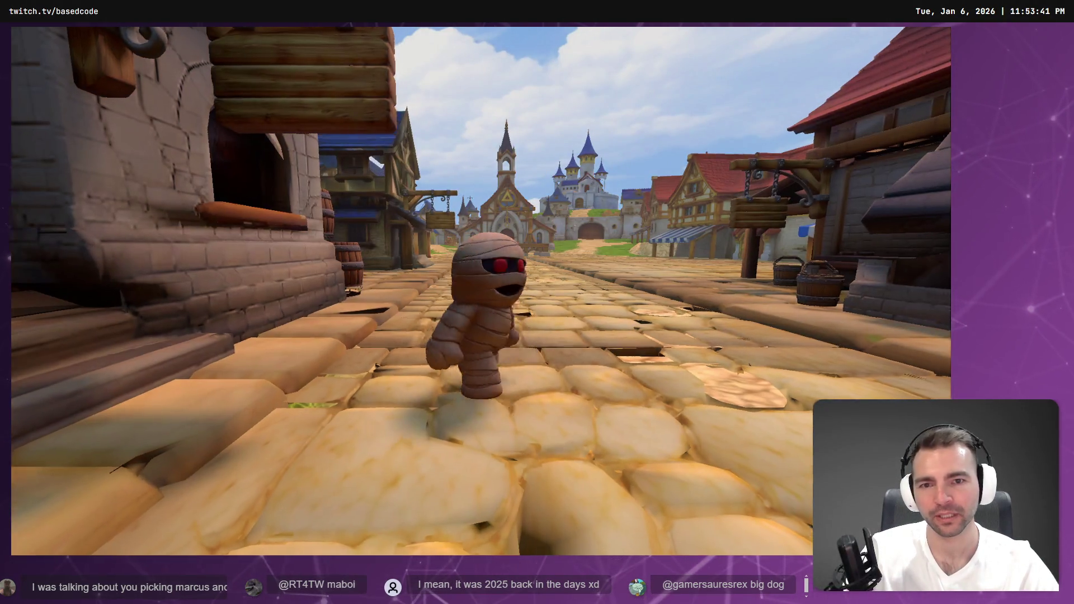
pyautogui.press('a')
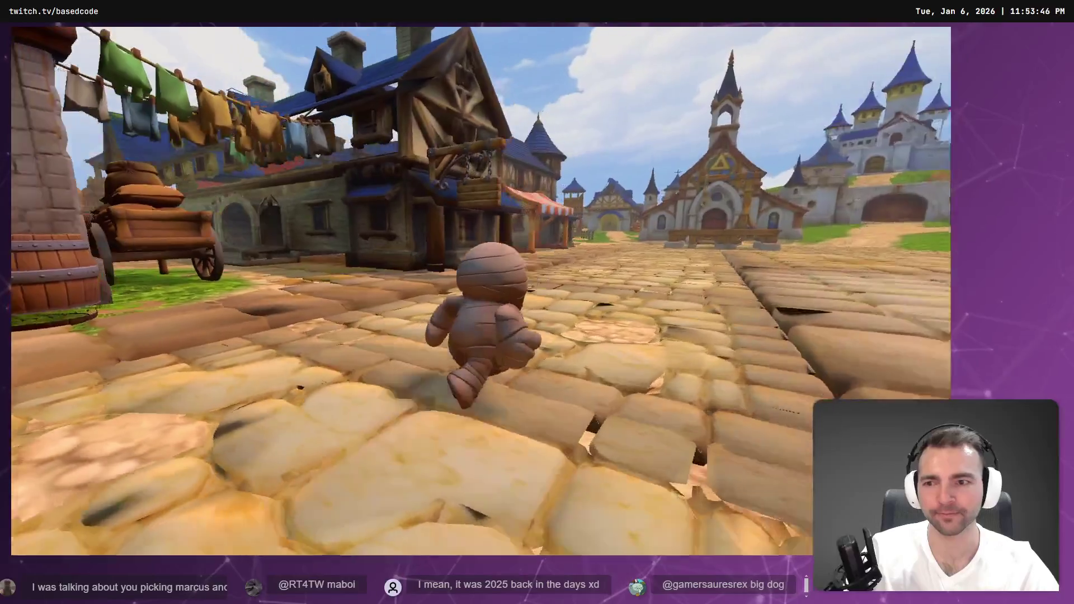
pyautogui.press('d')
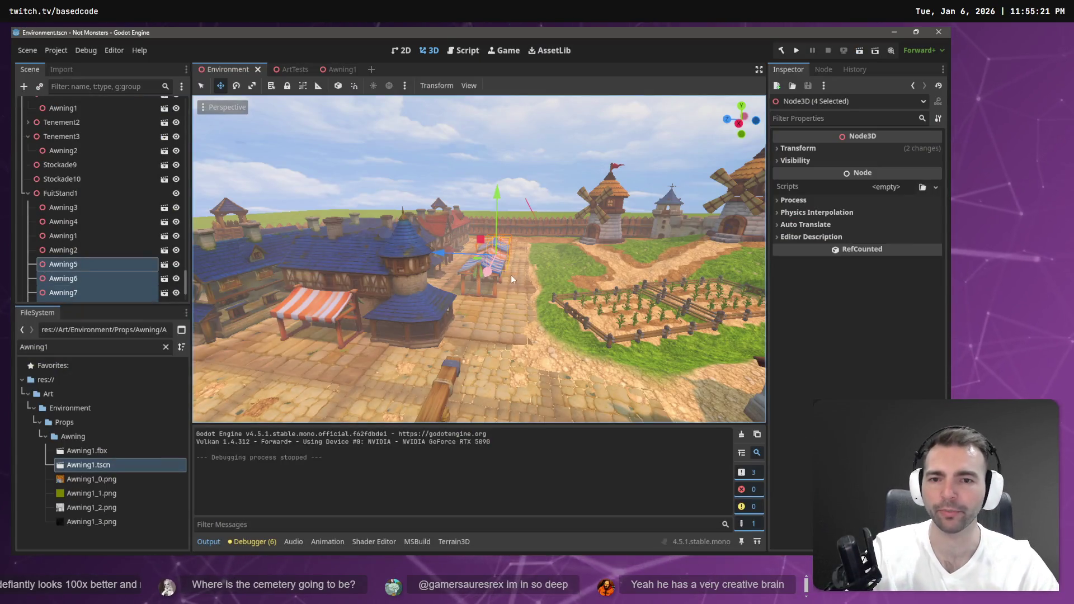
# Fly the editor camera past the awning stalls, then switch to ChatGPT's shade sail conversation
pyautogui.press('w')
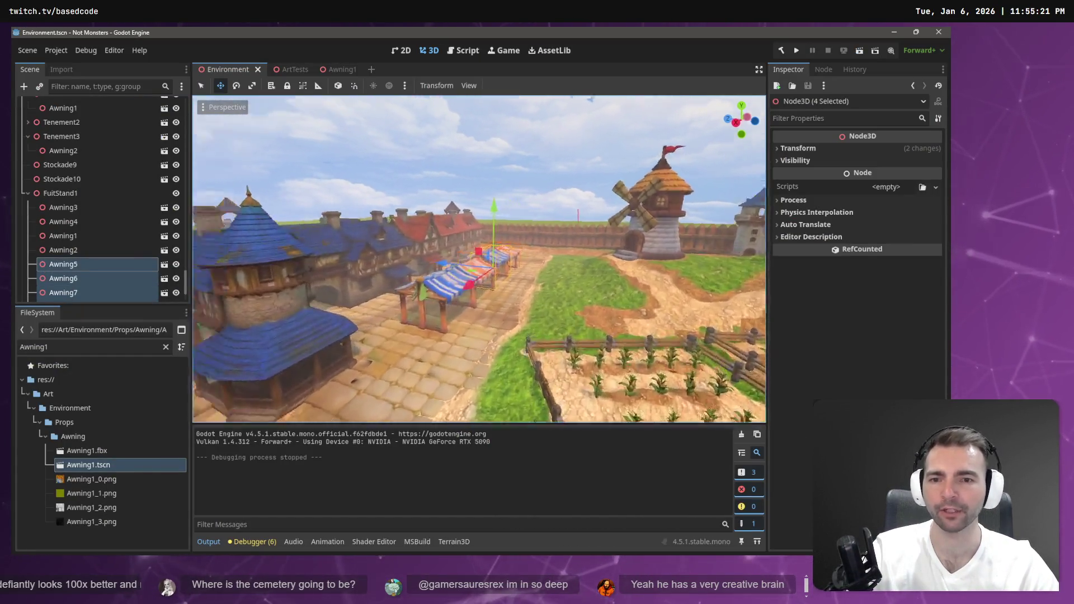
pyautogui.press('w')
pyautogui.press('w')
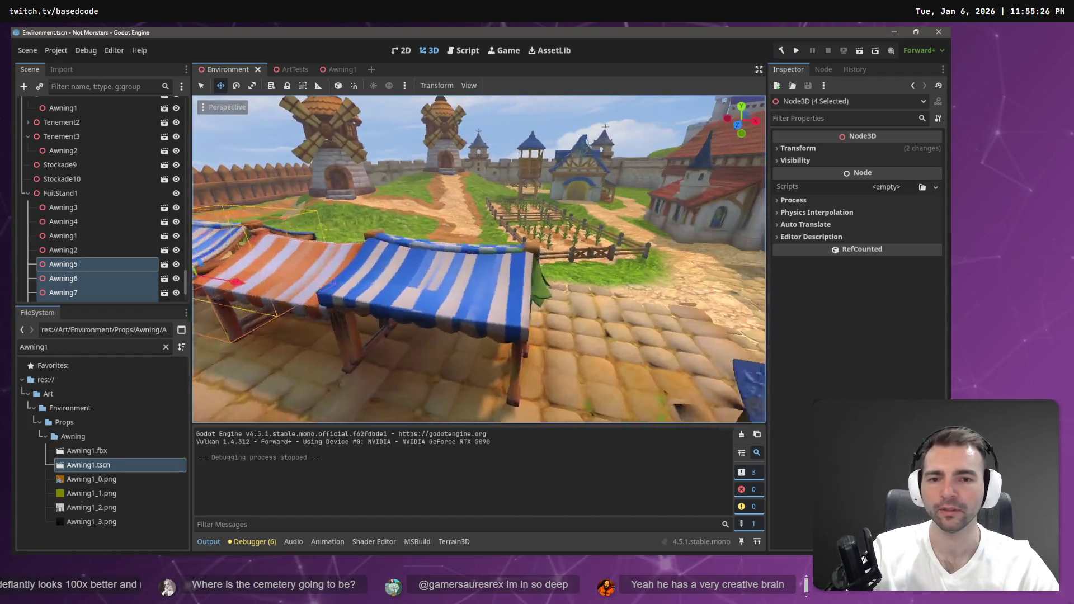
pyautogui.press('w')
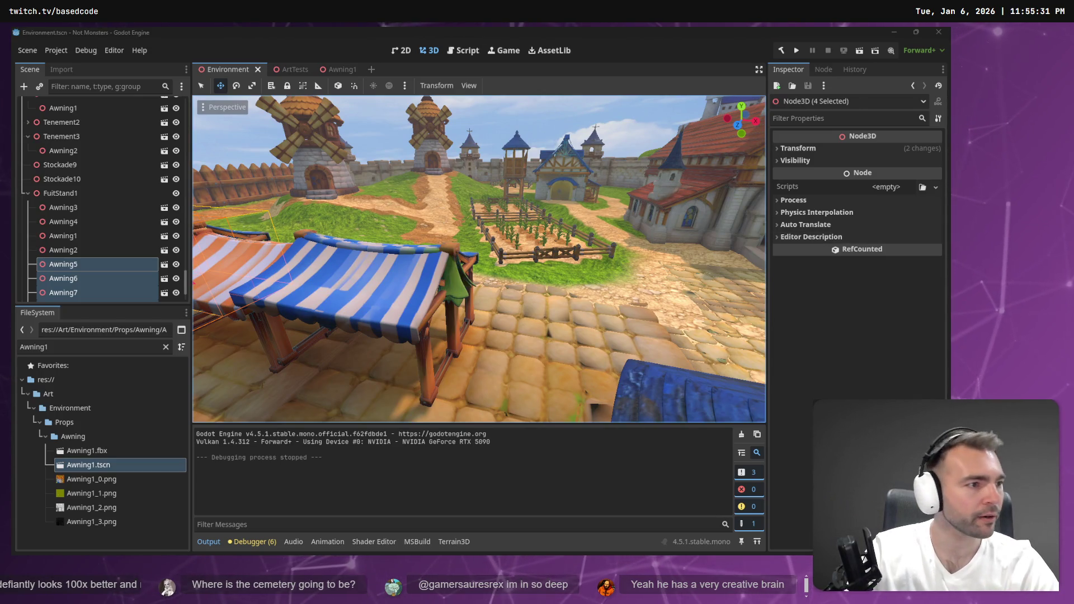
pyautogui.hotkey('alt', 'Tab')
pyautogui.click(416, 37)
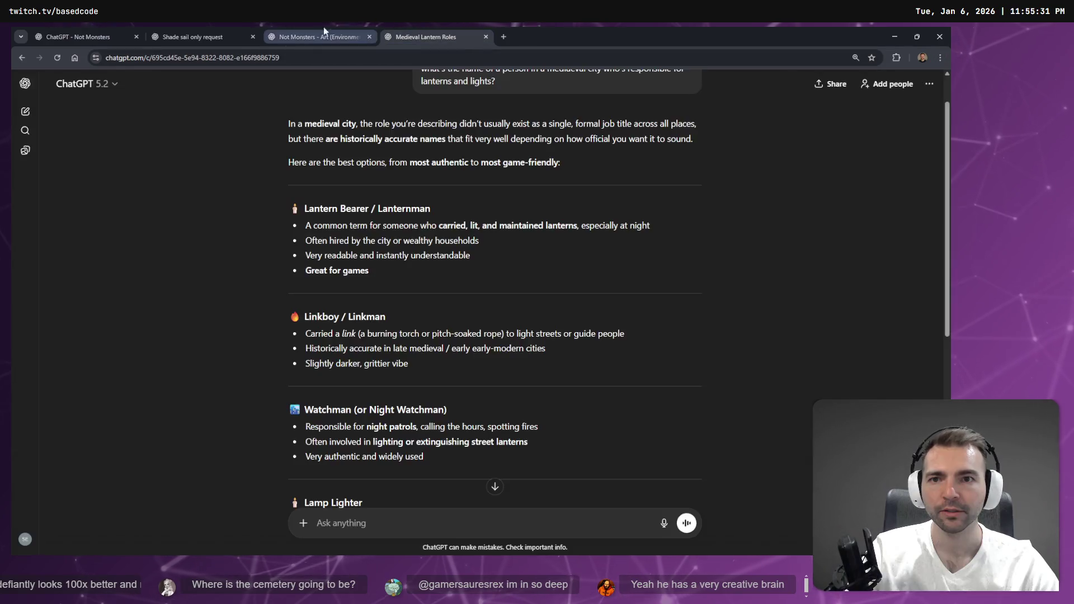
# Ask ChatGPT to remove the green stems and leaves from the oranges in the crate image
pyautogui.click(203, 33)
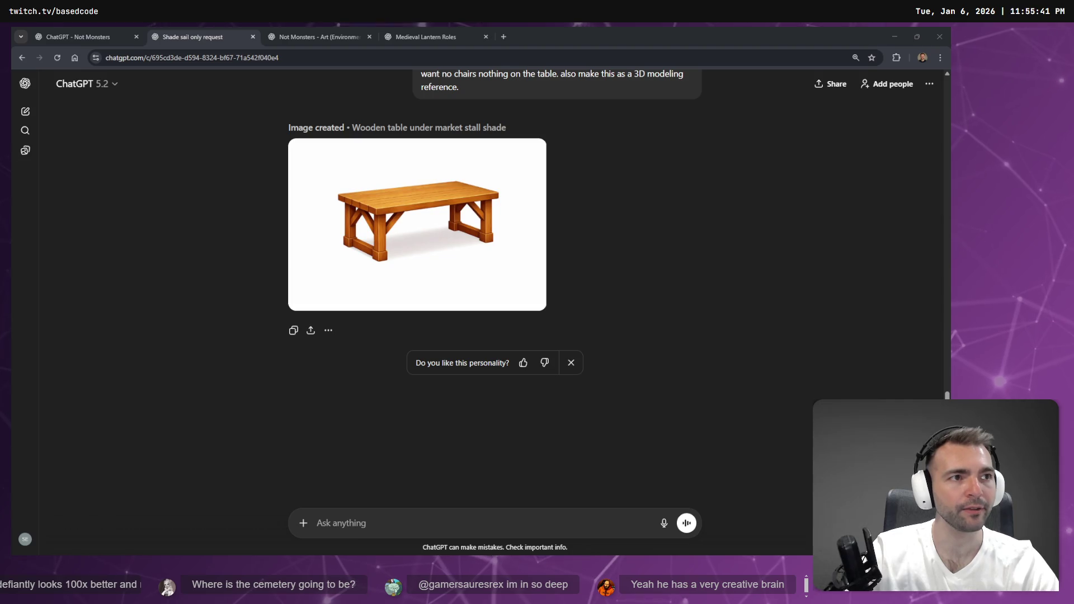
pyautogui.click(325, 29)
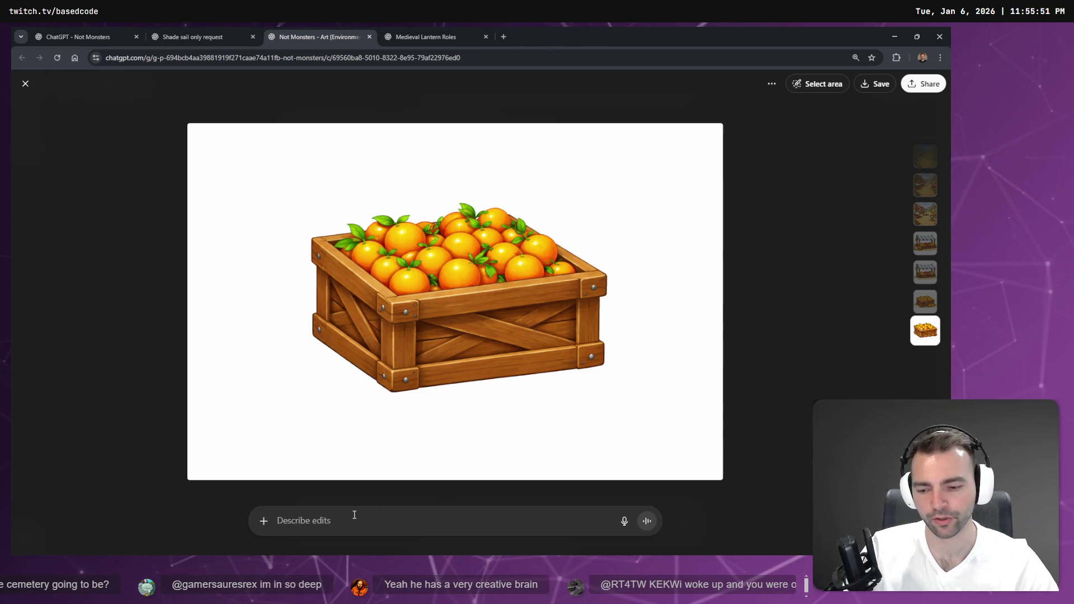
pyautogui.press('super+h')
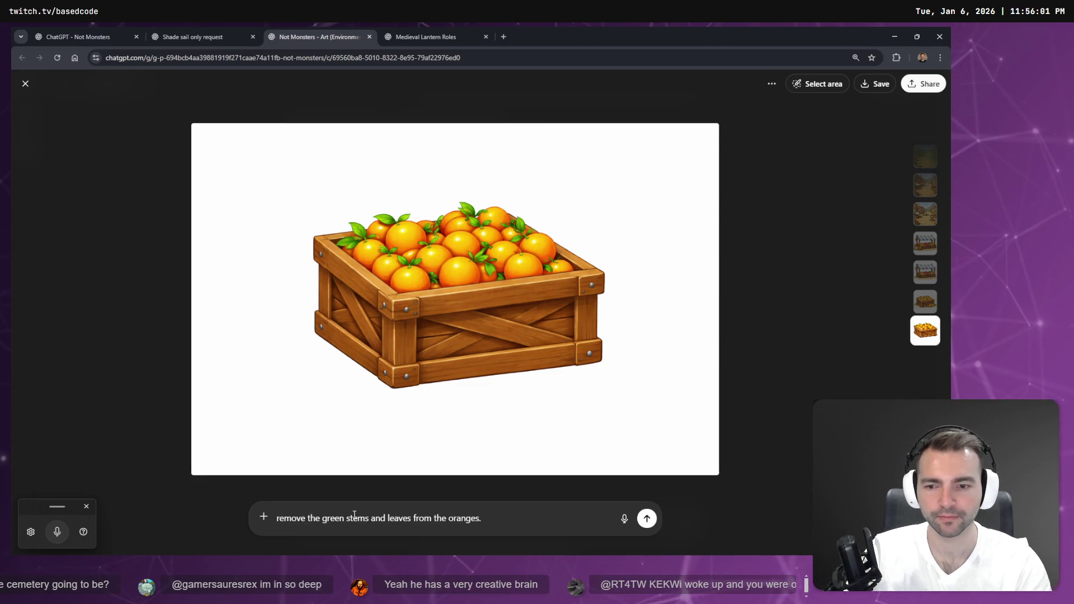
pyautogui.press('Return')
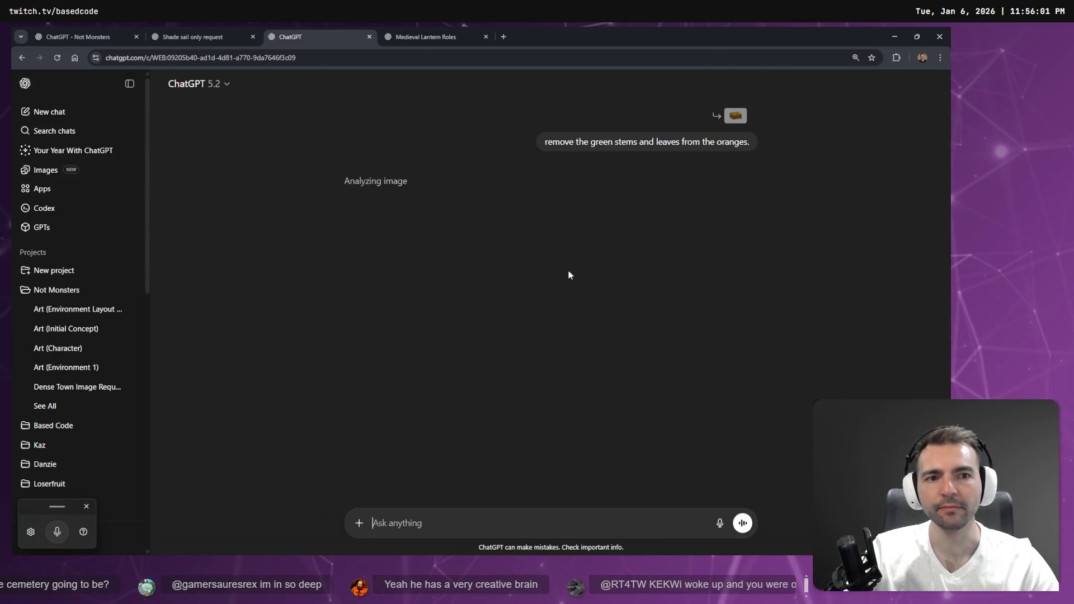
# Look through the lantern roles and shade sail chats, return to the orange crate chat, then go back to Godot
pyautogui.click(408, 33)
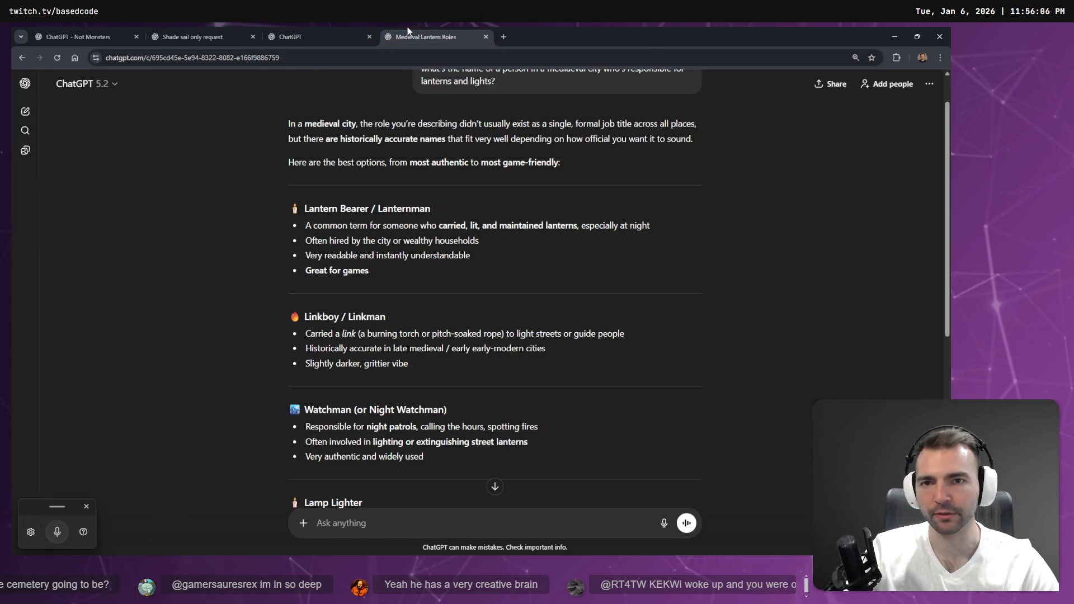
pyautogui.click(302, 36)
pyautogui.click(202, 32)
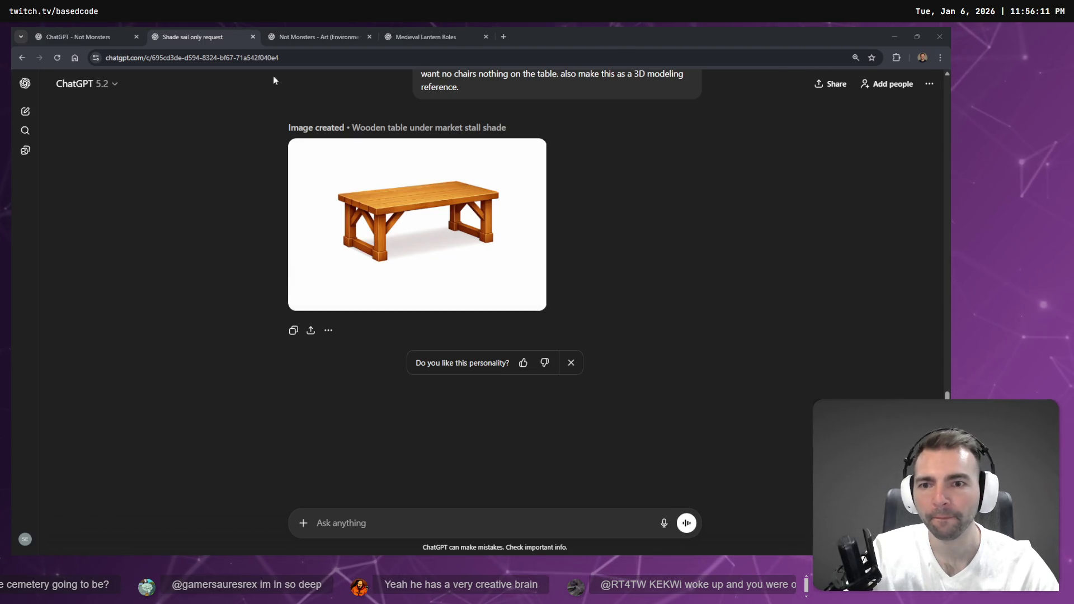
pyautogui.click(316, 36)
pyautogui.click(452, 33)
pyautogui.click(316, 36)
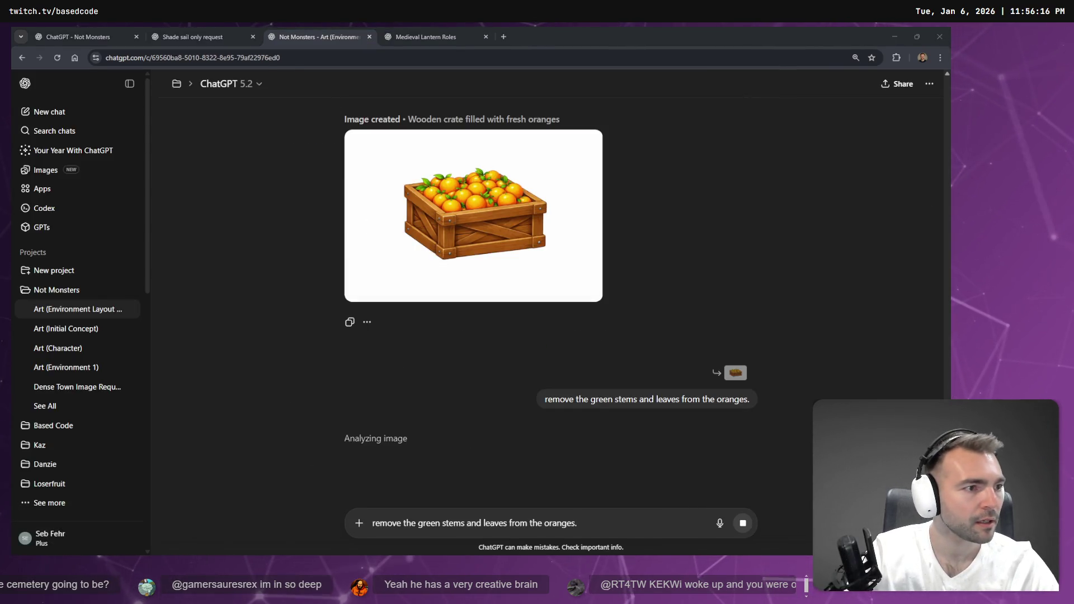
pyautogui.hotkey('alt', 'Tab')
# Select Awning5 through Awning8 and copy them
pyautogui.press('s')
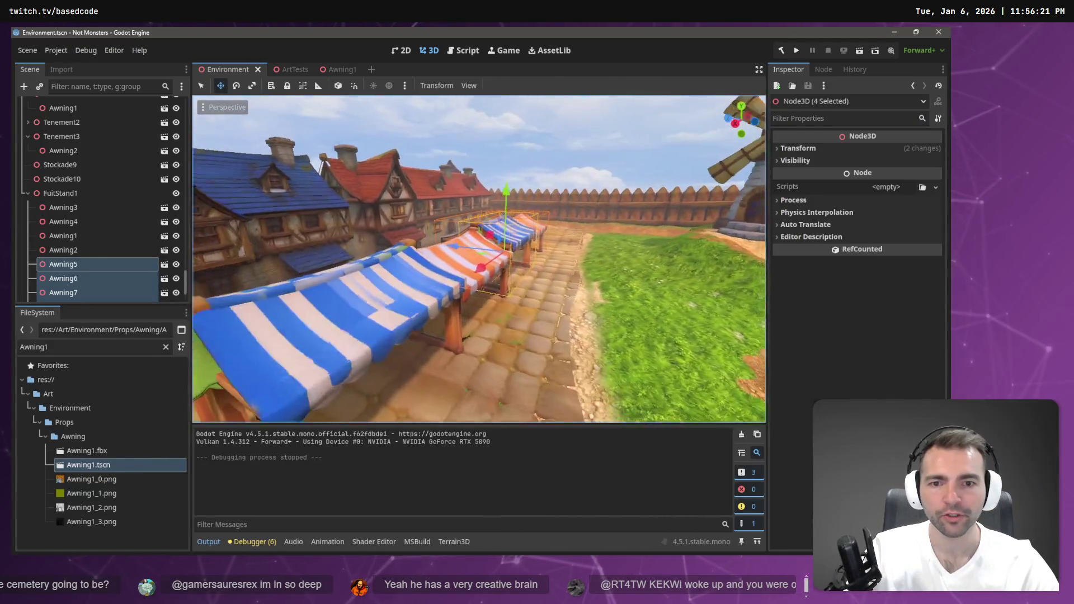
pyautogui.press('s')
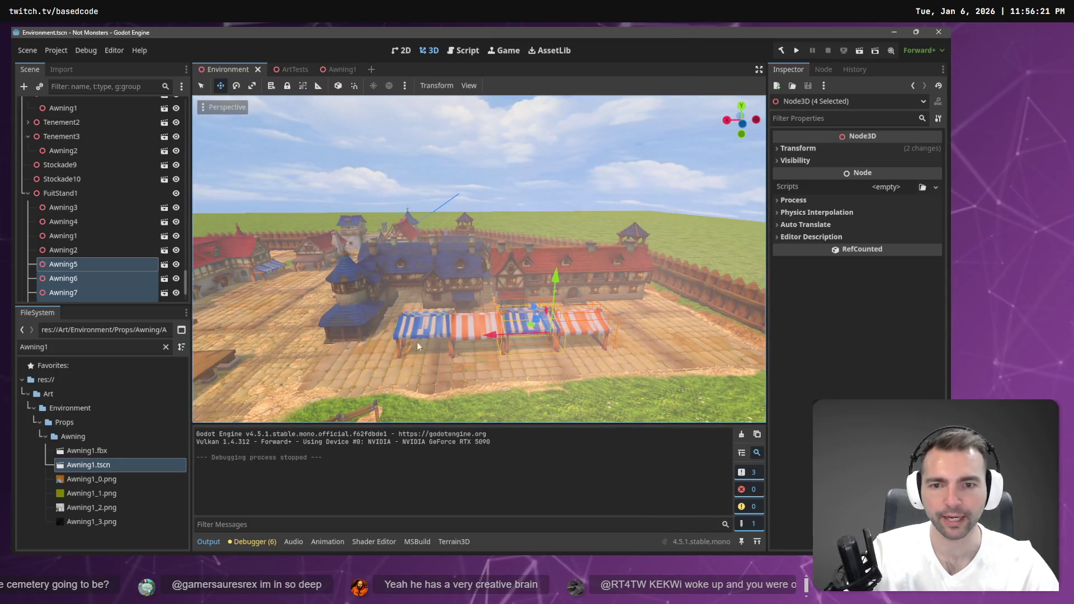
pyautogui.press('w')
pyautogui.press('s')
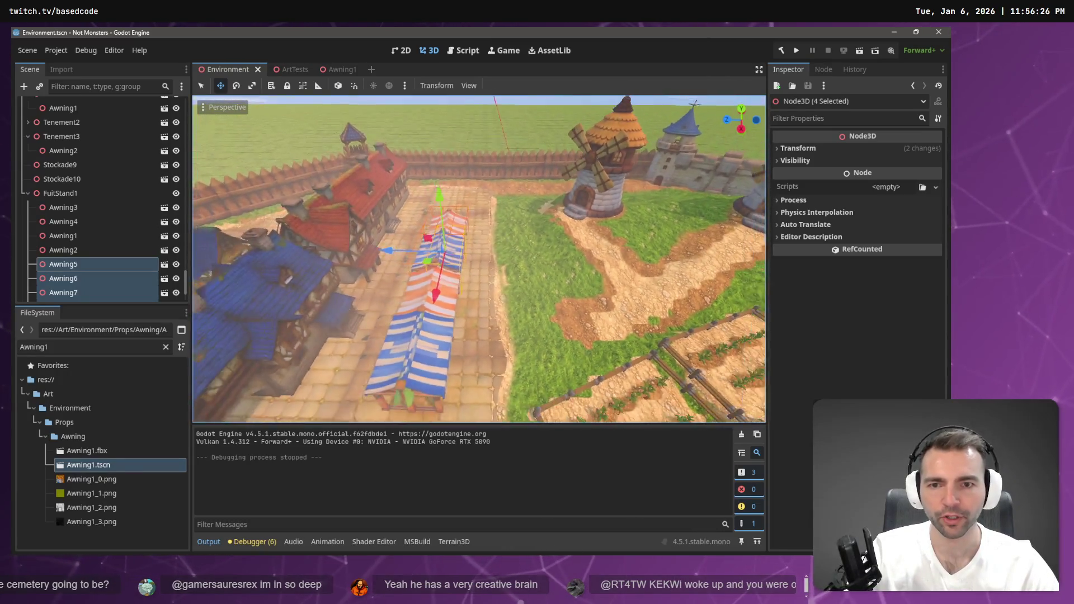
pyautogui.scroll(-2, 74, 270)
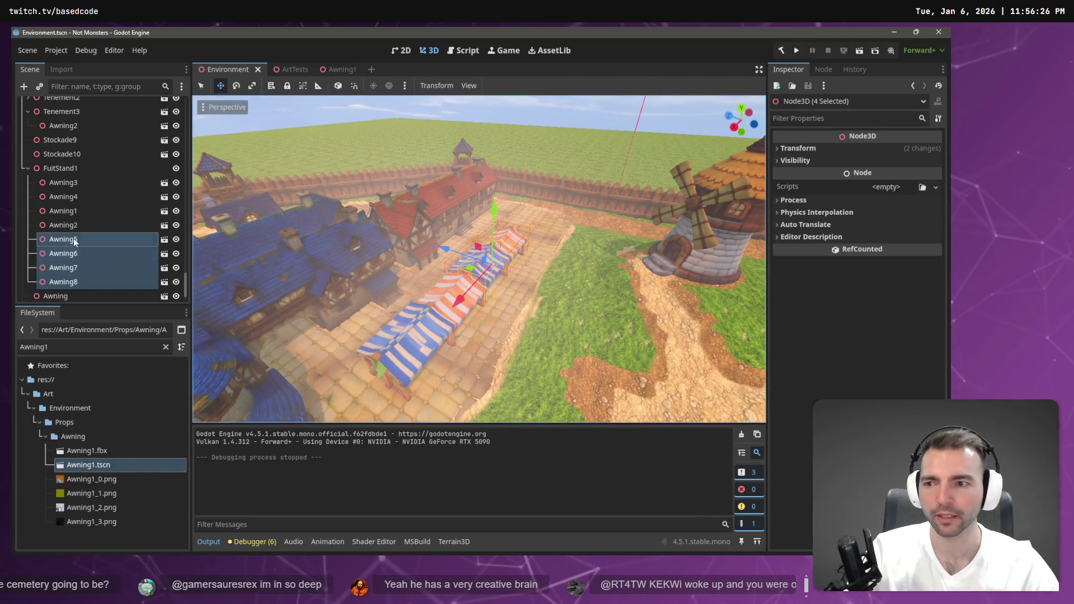
pyautogui.click(67, 238)
pyautogui.keyDown('shift'); pyautogui.click(78, 281); pyautogui.keyUp('shift')
pyautogui.hotkey('ctrl', 'c')
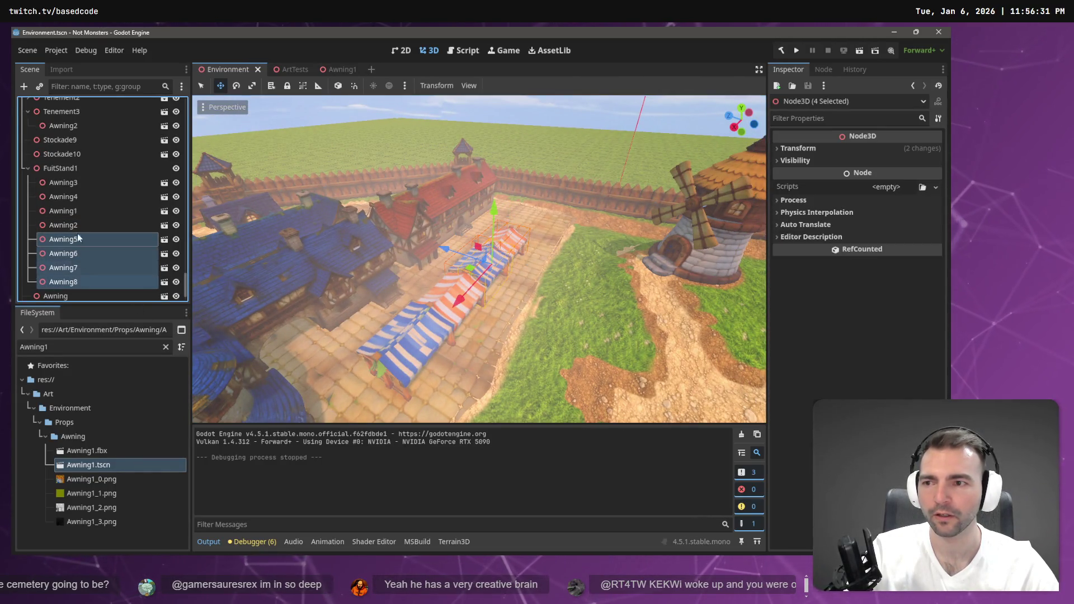
# Paste the copies under FuitStand1 as Awning9–12 and shift them about -13.2 m along X
pyautogui.click(60, 168)
pyautogui.hotkey('ctrl', 'v')
pyautogui.press('g')
pyautogui.press('x')
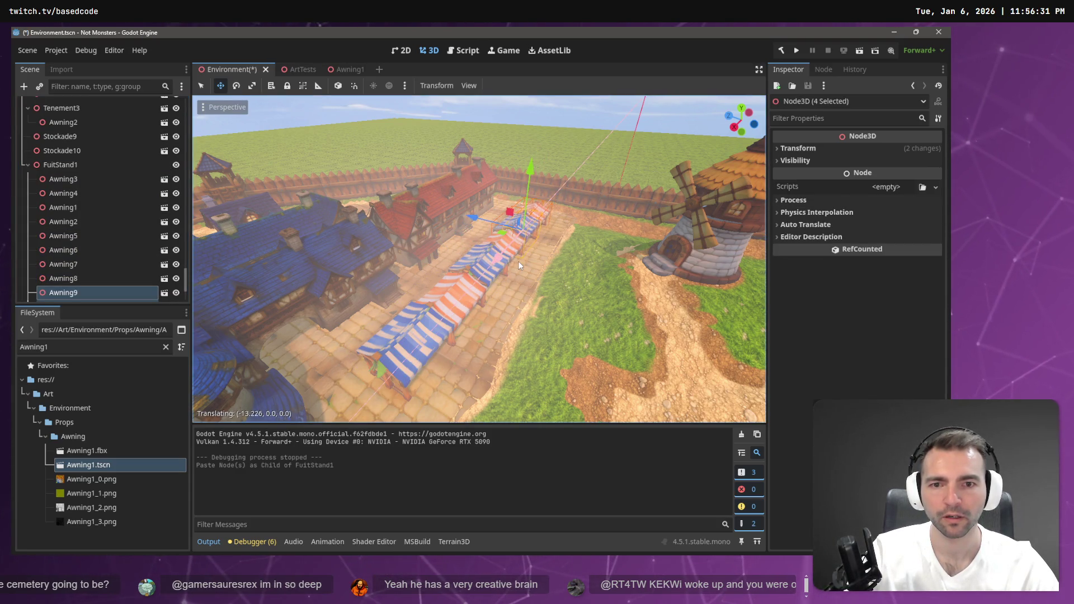
pyautogui.click(519, 262)
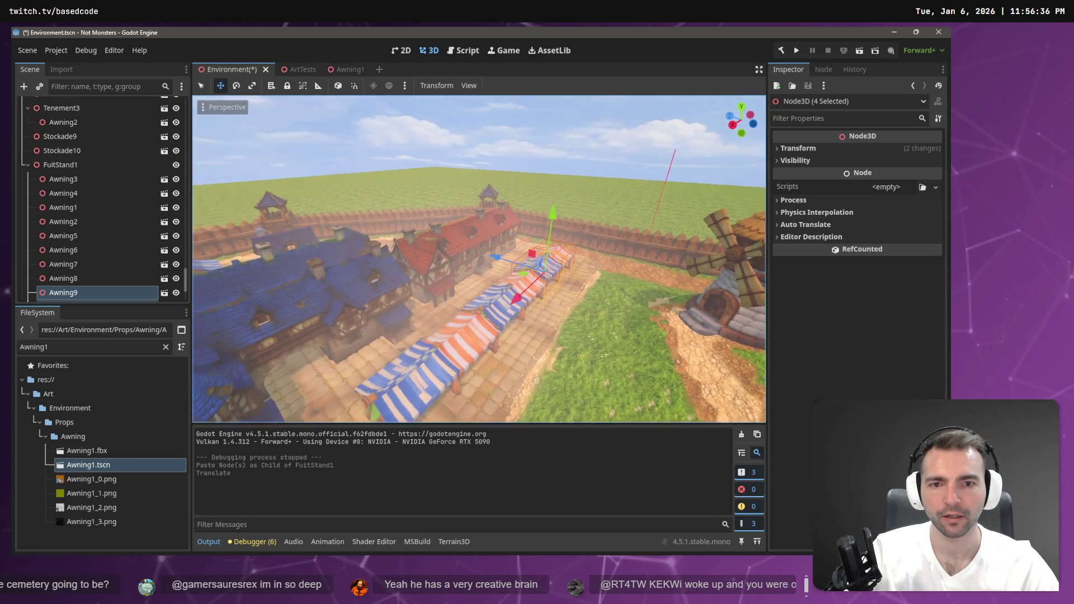
# Check the row's placement by selecting Awning2, Awning3 and then Awning9
pyautogui.press('w')
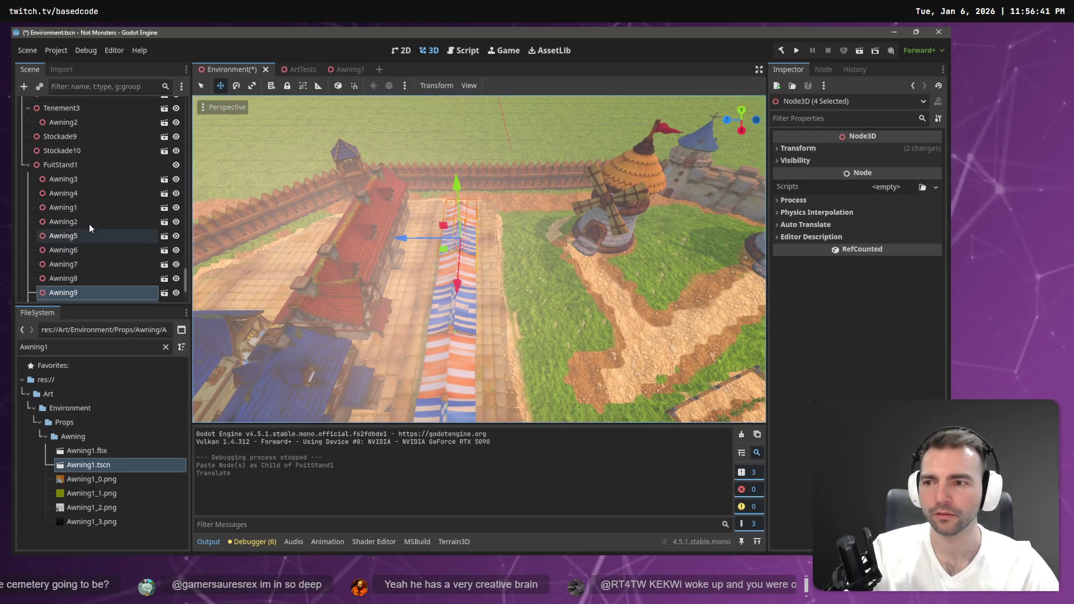
pyautogui.click(89, 223)
pyautogui.scroll(-2, 89, 224)
pyautogui.scroll(-5, 448, 305)
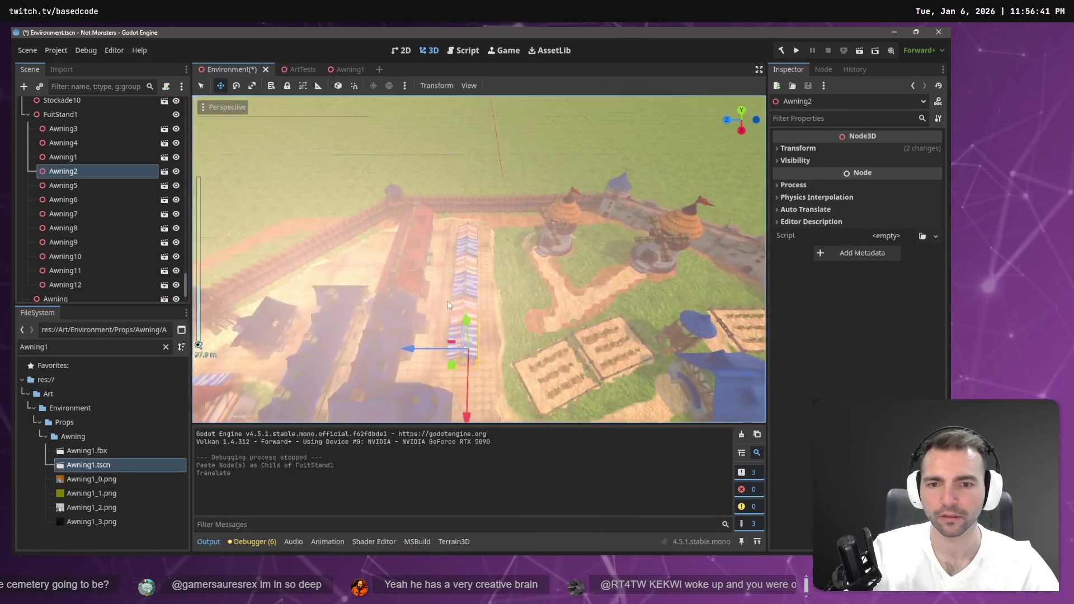
pyautogui.scroll(2, 447, 305)
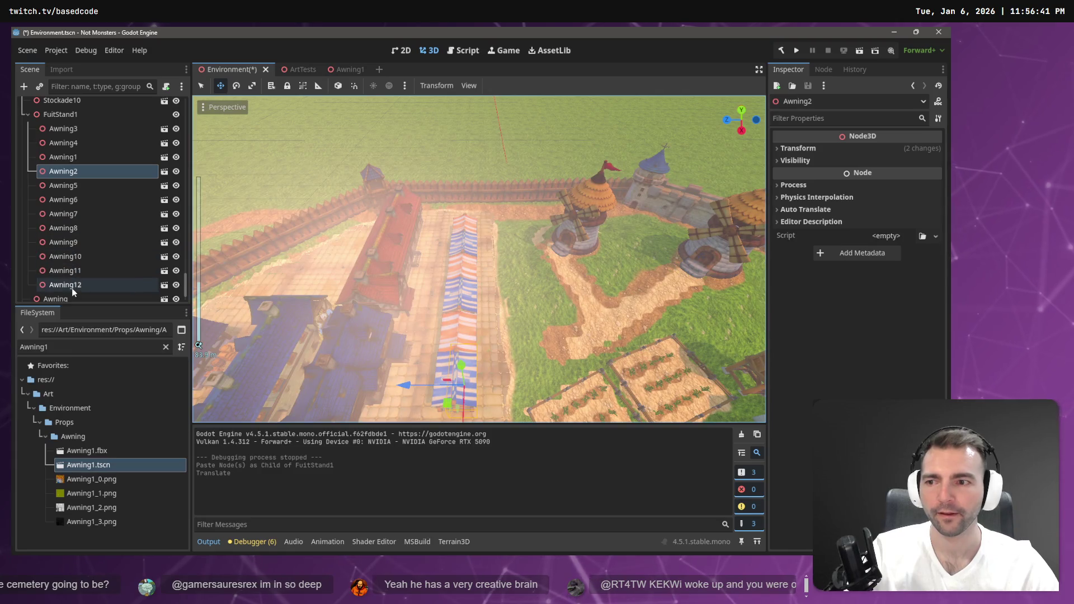
pyautogui.click(82, 170)
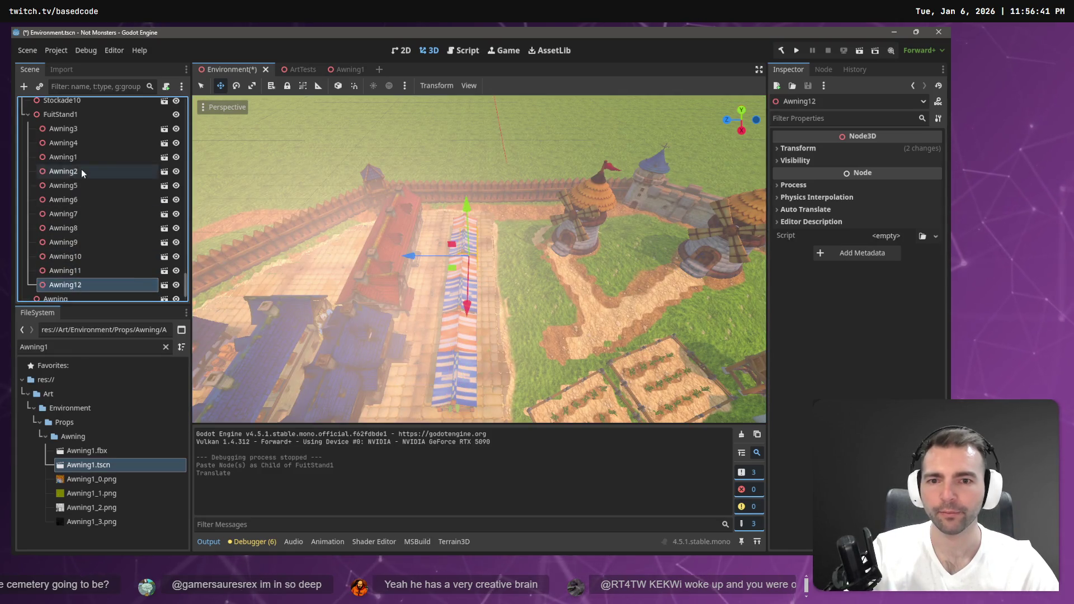
pyautogui.click(85, 133)
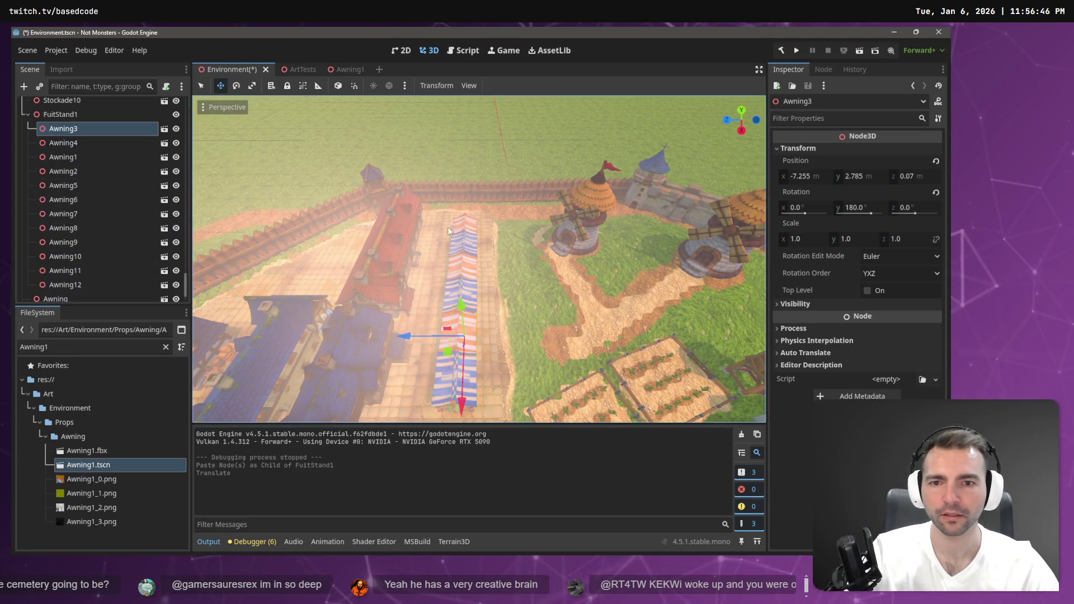
pyautogui.click(481, 221)
pyautogui.click(468, 225)
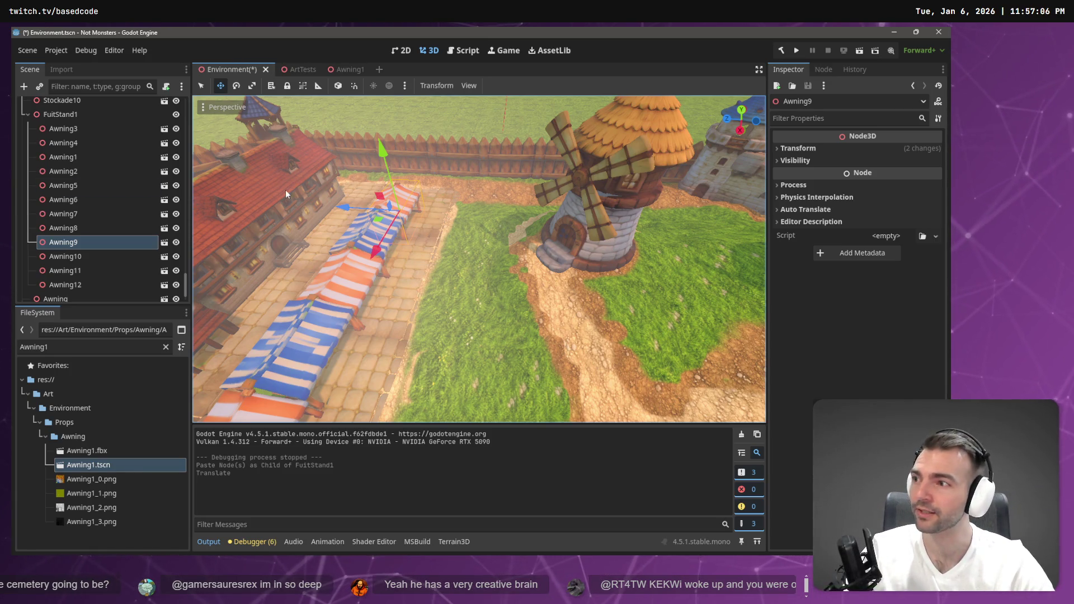
# Fly down past the windmills to ground level at the striped awning stalls and select Awning12
pyautogui.scroll(-10, 479, 259)
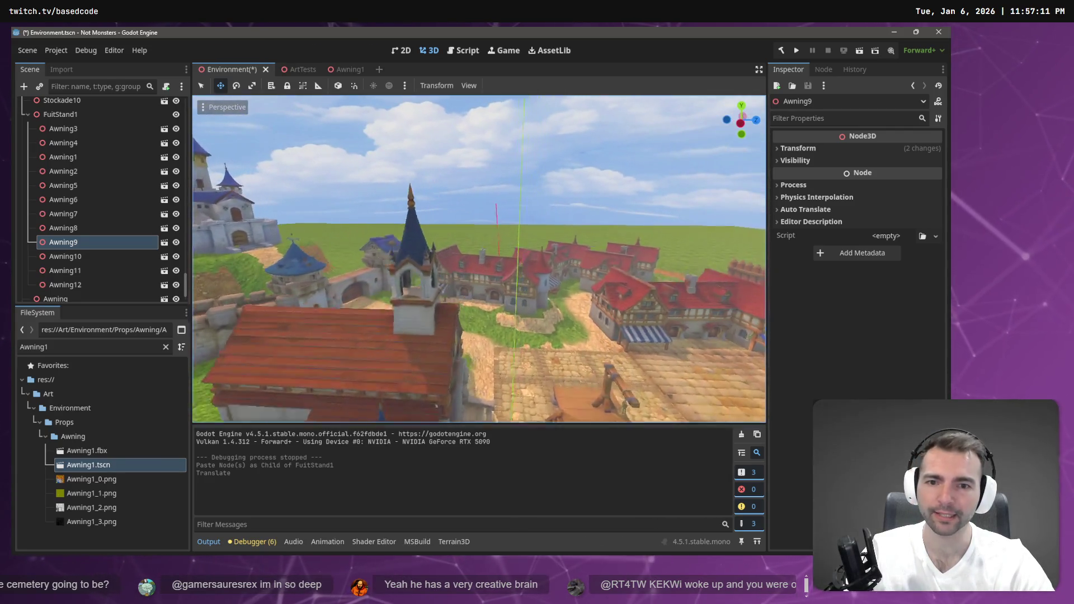
pyautogui.press('w')
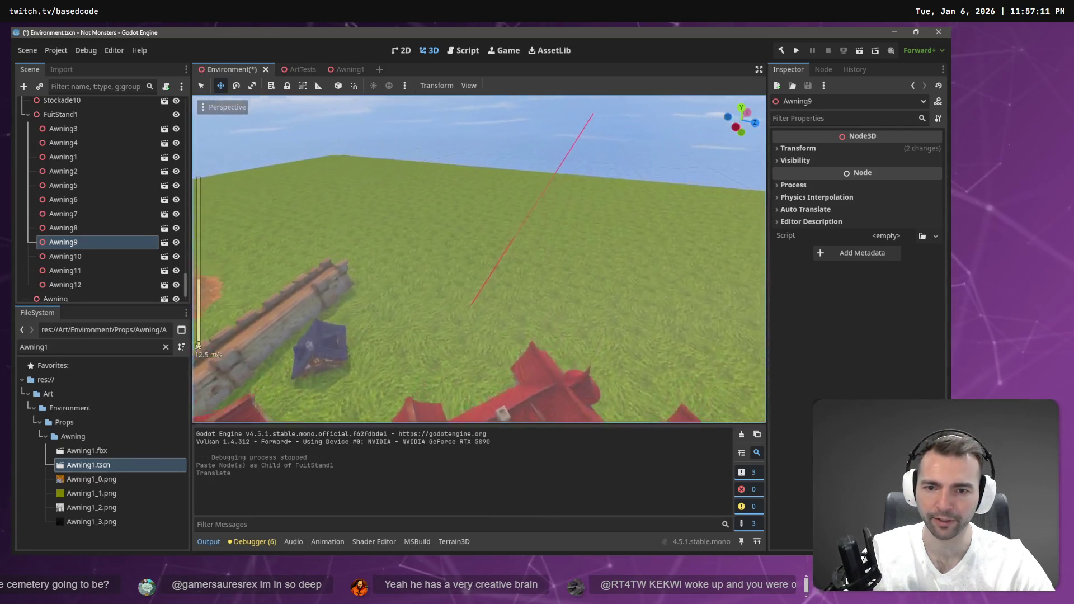
pyautogui.press('s')
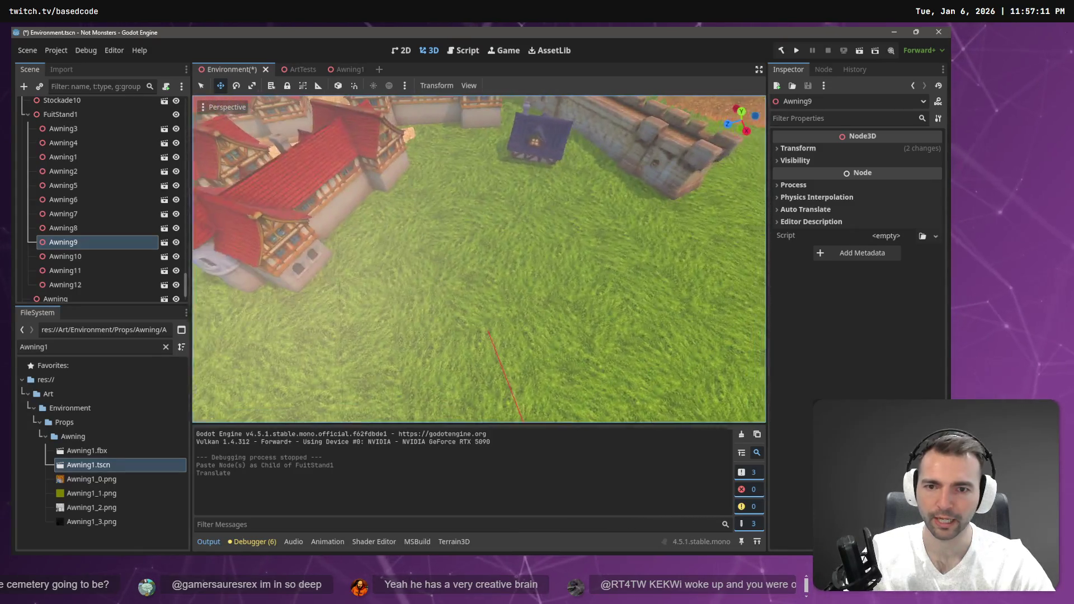
pyautogui.scroll(-5, 483, 232)
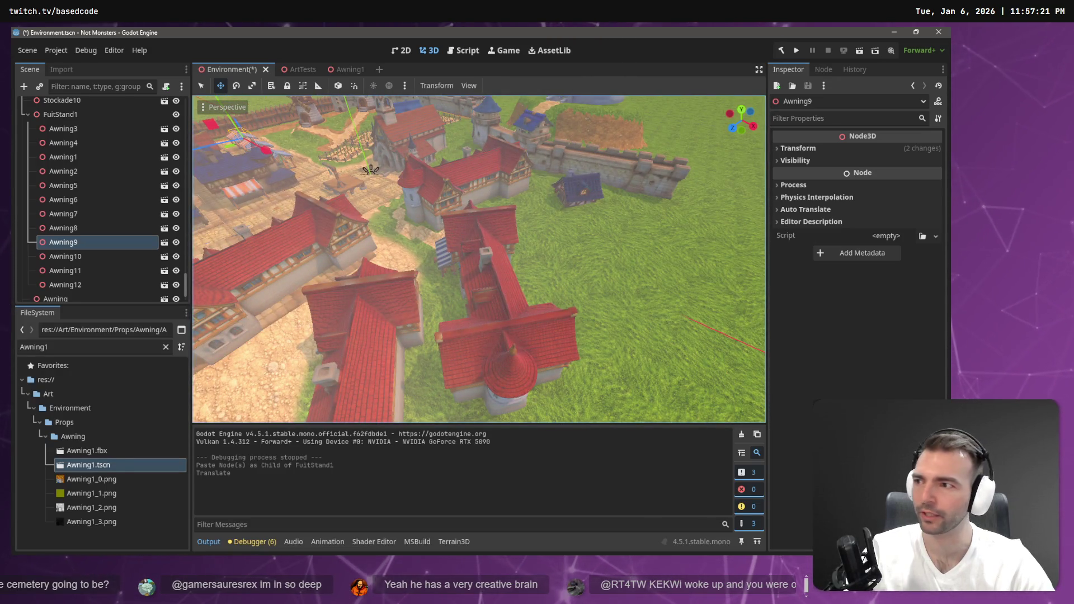
pyautogui.press('w')
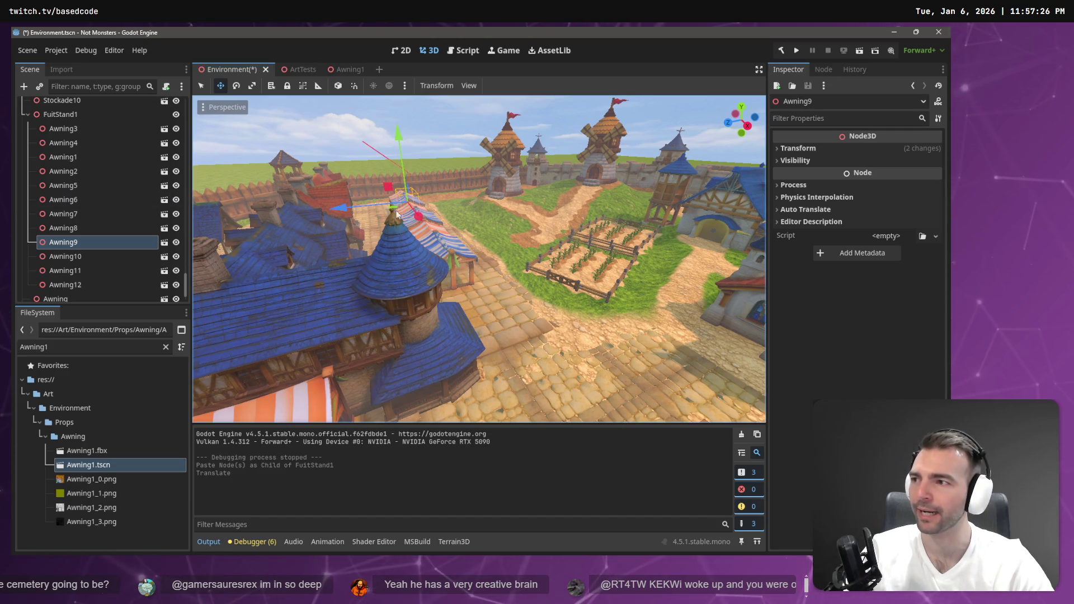
pyautogui.press('w')
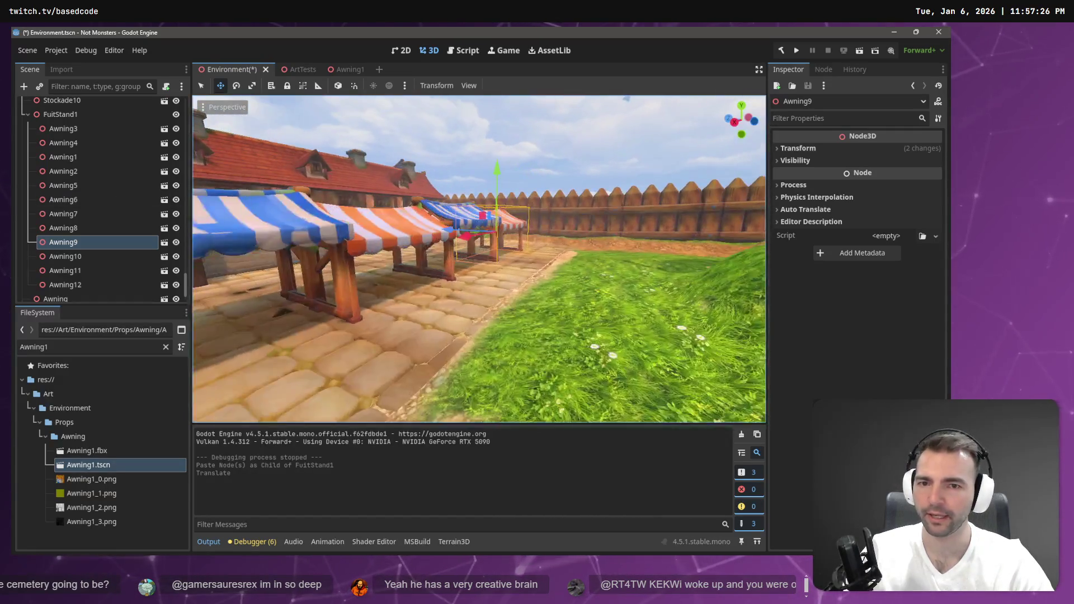
pyautogui.press('w')
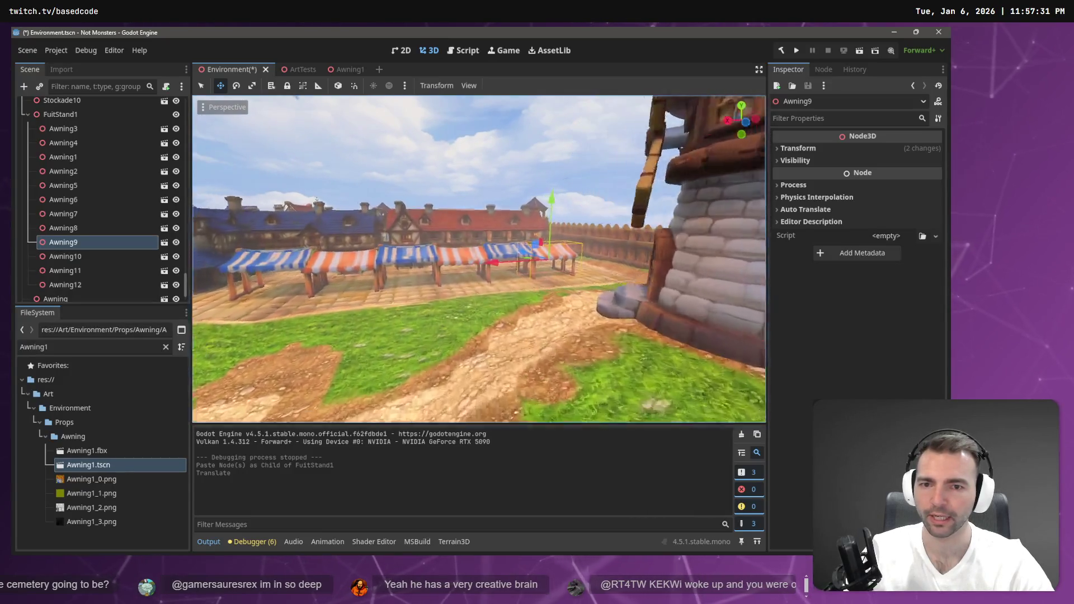
pyautogui.press('s')
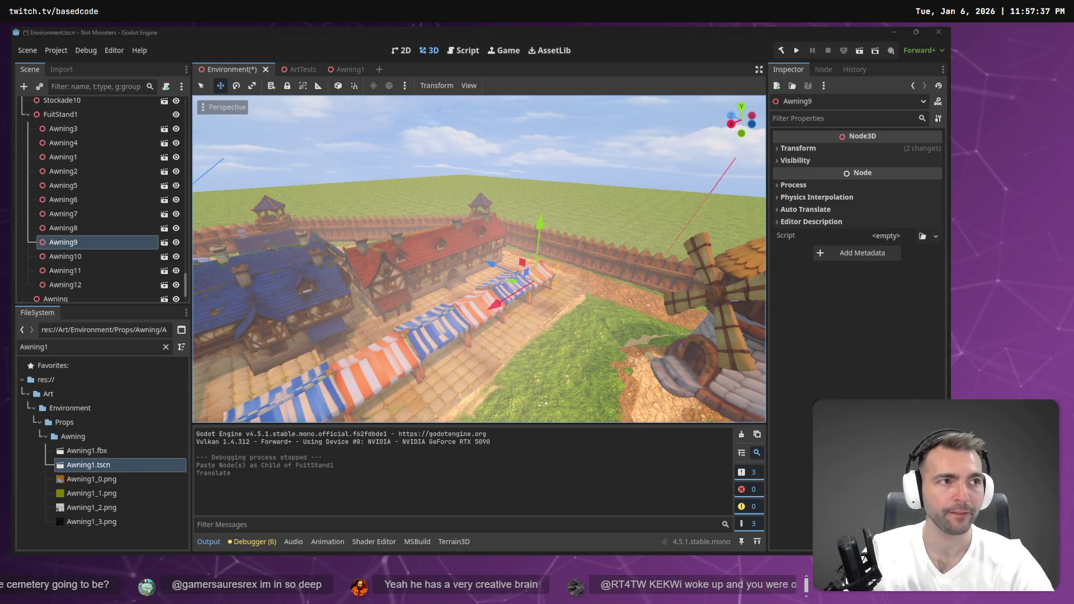
pyautogui.press('w')
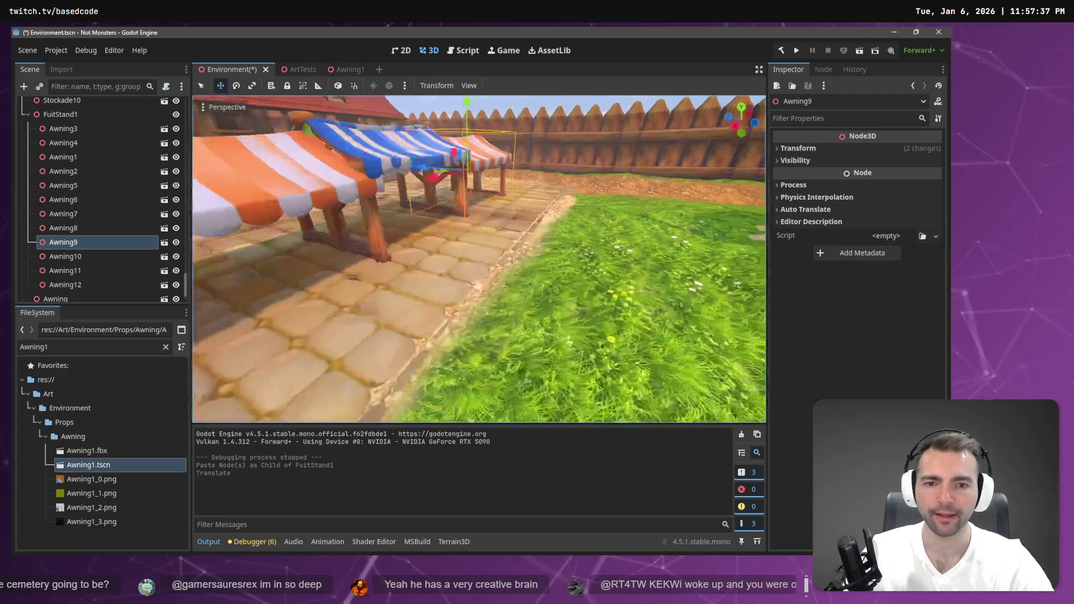
pyautogui.press('a')
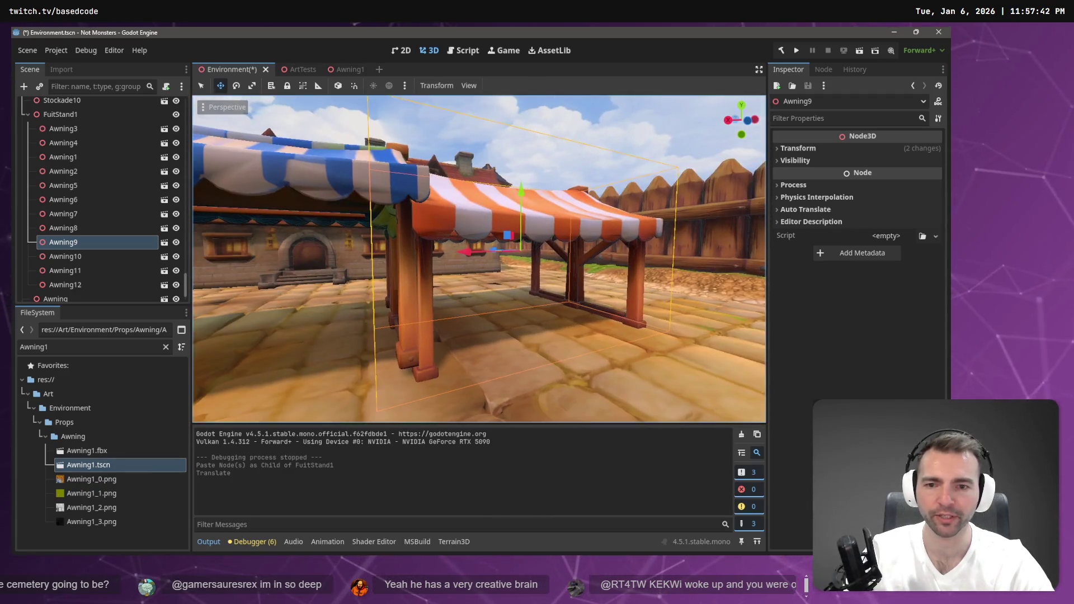
pyautogui.click(502, 245)
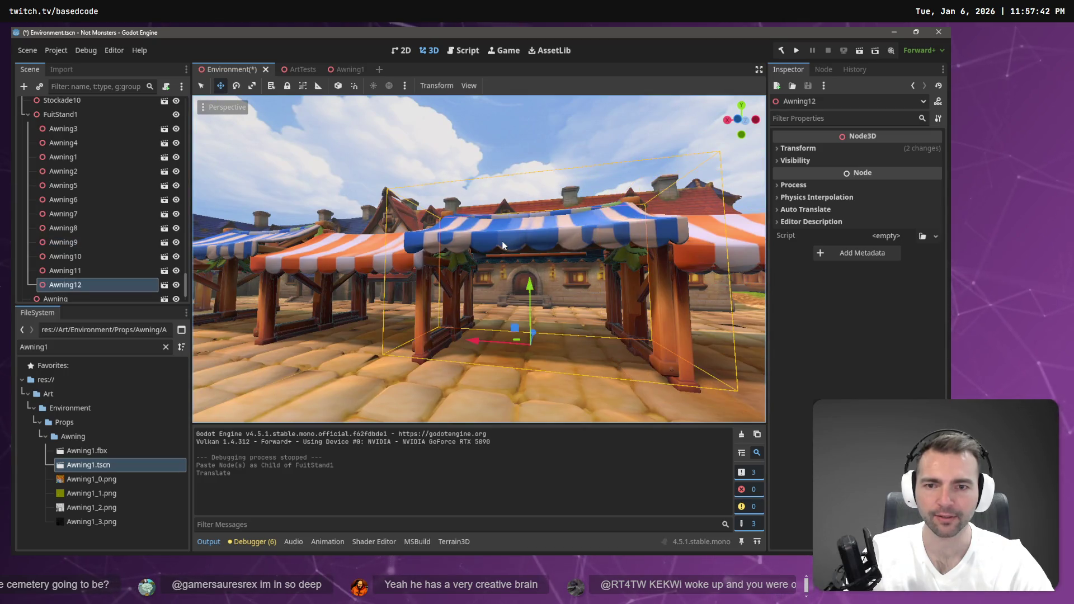
# Undo a trial lift, then lower Awning11 and Awning12 together by about 0.38 on Y
pyautogui.moveTo(529, 286); pyautogui.dragTo(530, 255)
pyautogui.hotkey('ctrl', 'z')
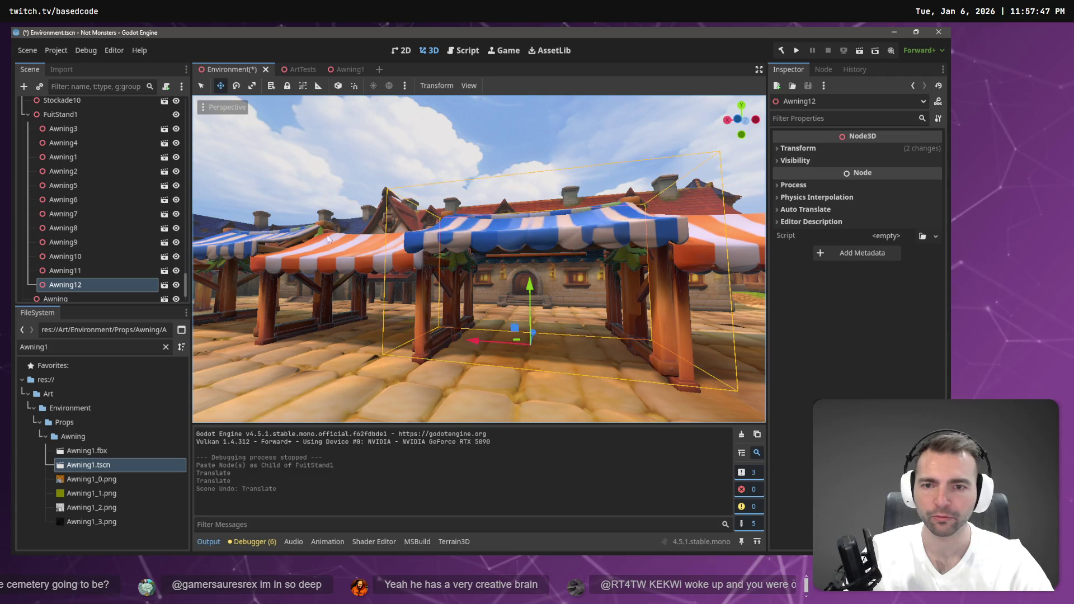
pyautogui.keyDown('ctrl'); pyautogui.click(117, 257); pyautogui.keyUp('ctrl')
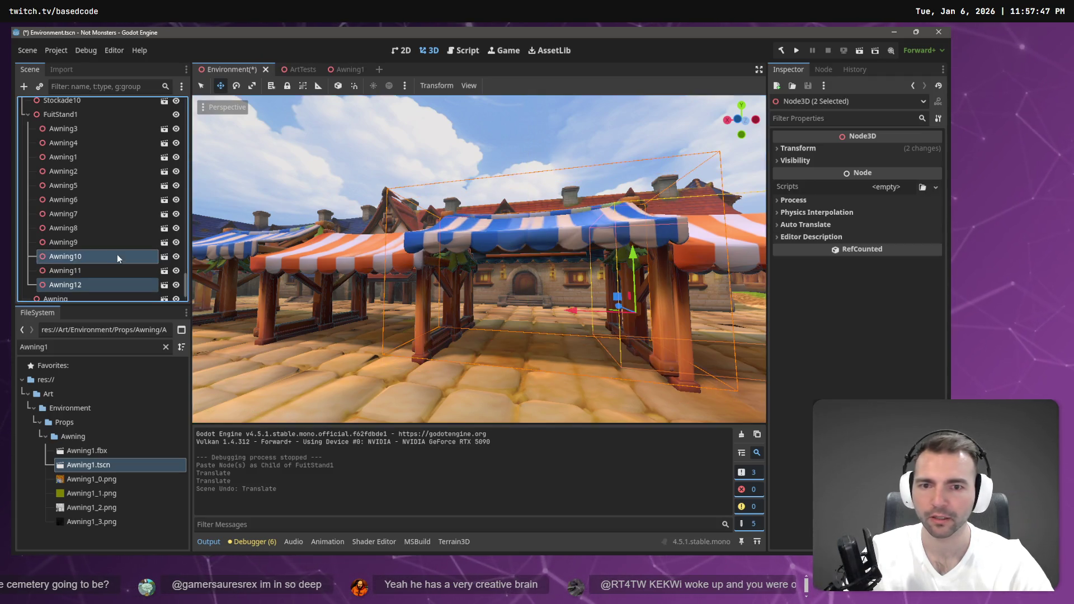
pyautogui.moveTo(646, 234)
pyautogui.mouseDown()
pyautogui.moveTo(403, 331)
pyautogui.moveTo(397, 308)
pyautogui.mouseUp()
pyautogui.click(398, 307)
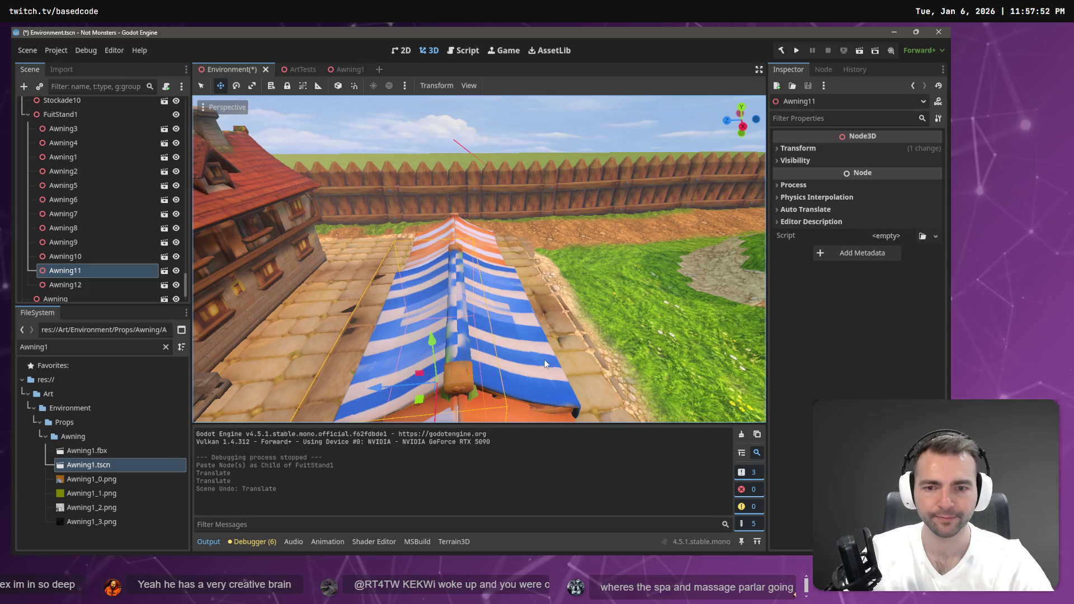
pyautogui.keyDown('shift'); pyautogui.click(546, 364); pyautogui.keyUp('shift')
pyautogui.moveTo(458, 340); pyautogui.dragTo(469, 353)
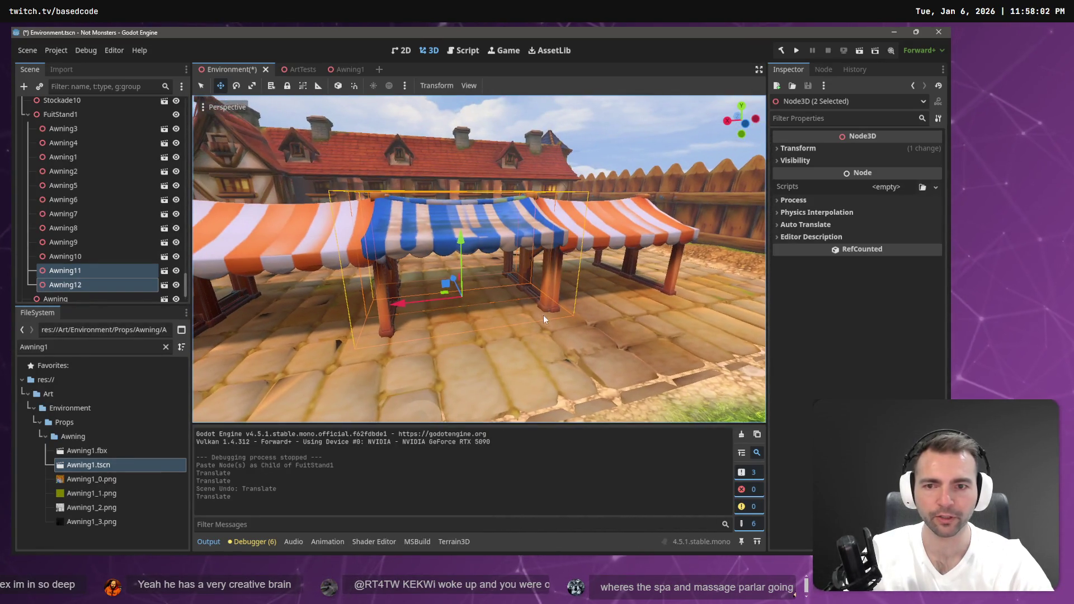
# Select Awning9, Awning2 and Awning3 in turn, then clear the selection
pyautogui.click(613, 236)
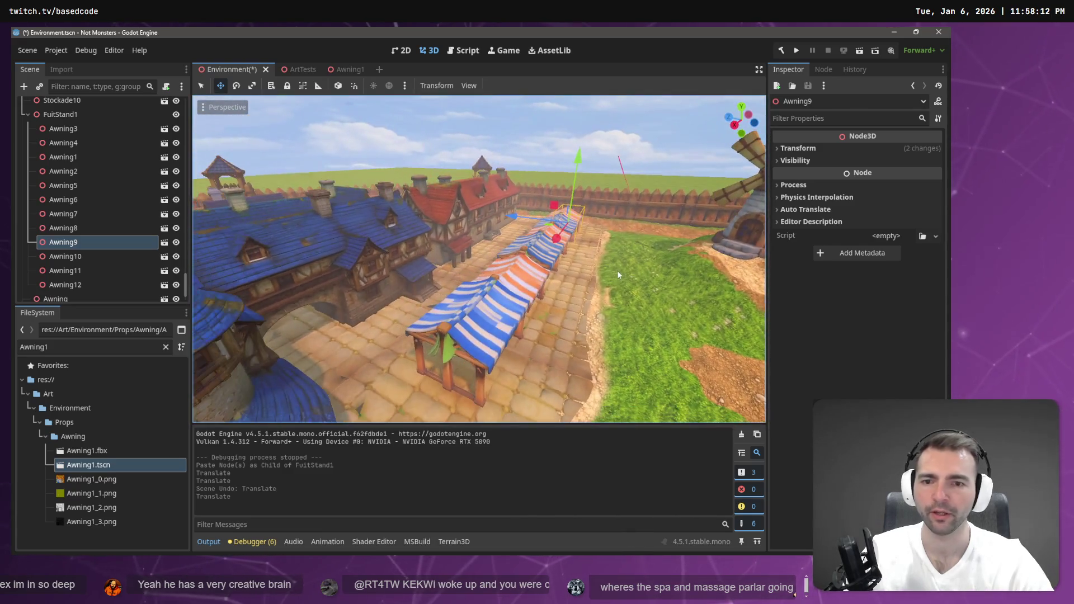
pyautogui.click(496, 340)
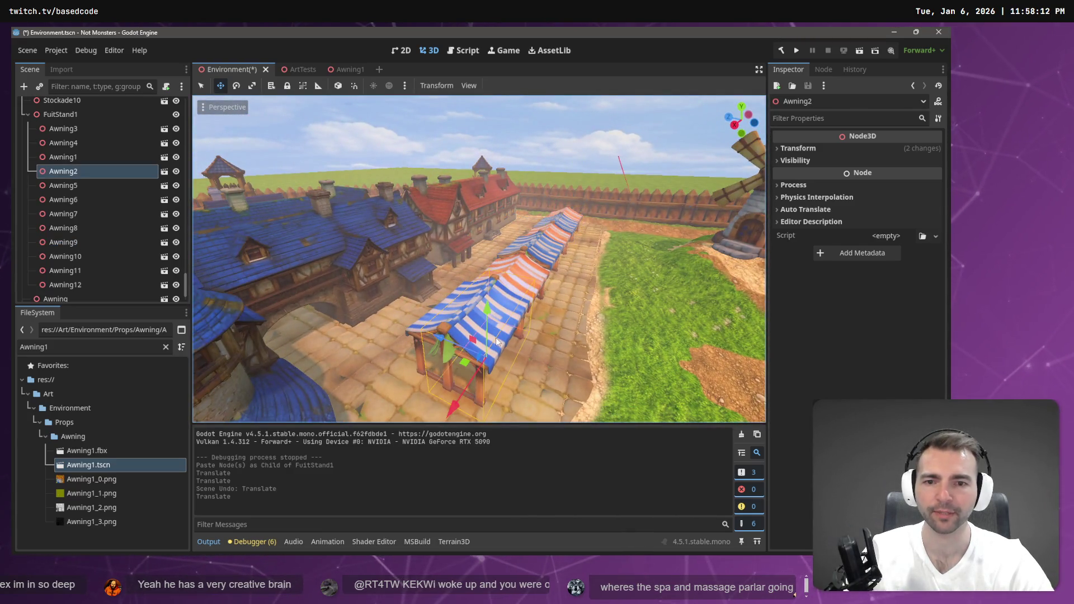
pyautogui.click(546, 278)
pyautogui.click(594, 161)
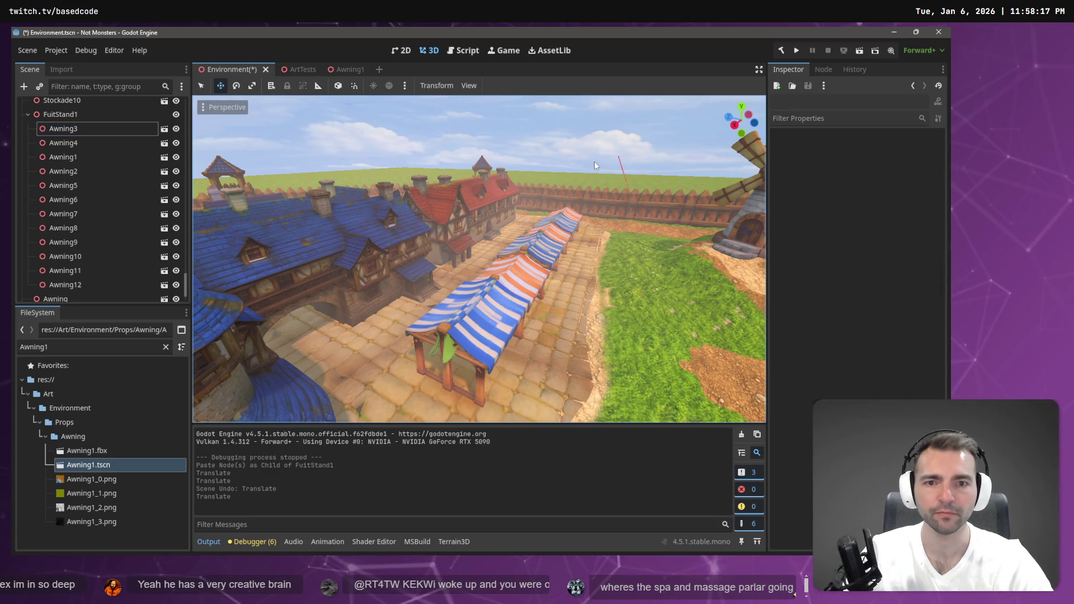
# Paste an Awning3 copy at the scene root and move it beside the striped stall near the crop fields
pyautogui.hotkey('ctrl', 'v')
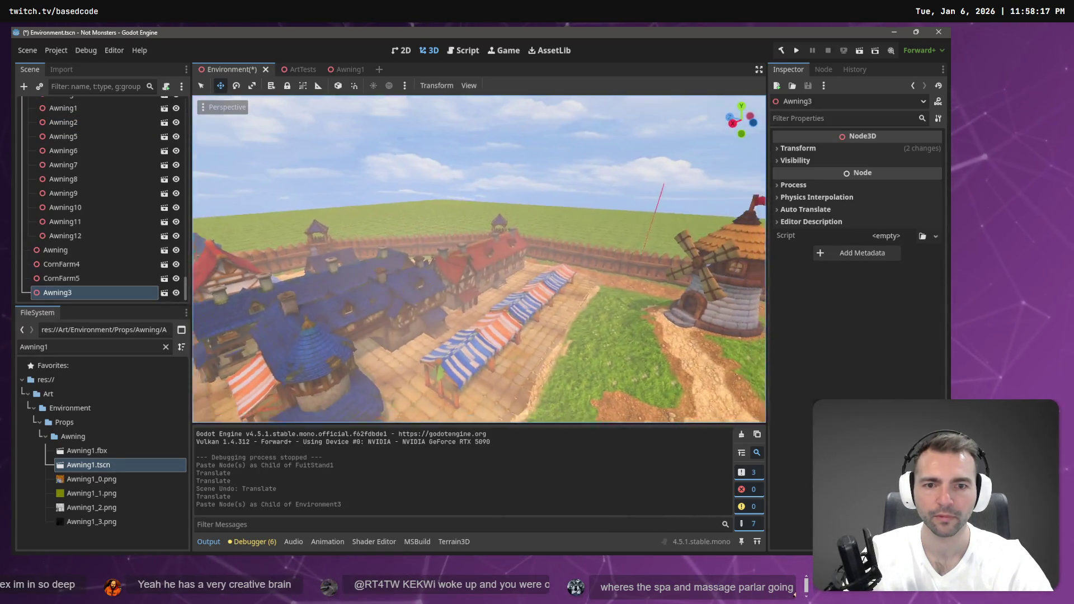
pyautogui.press('w')
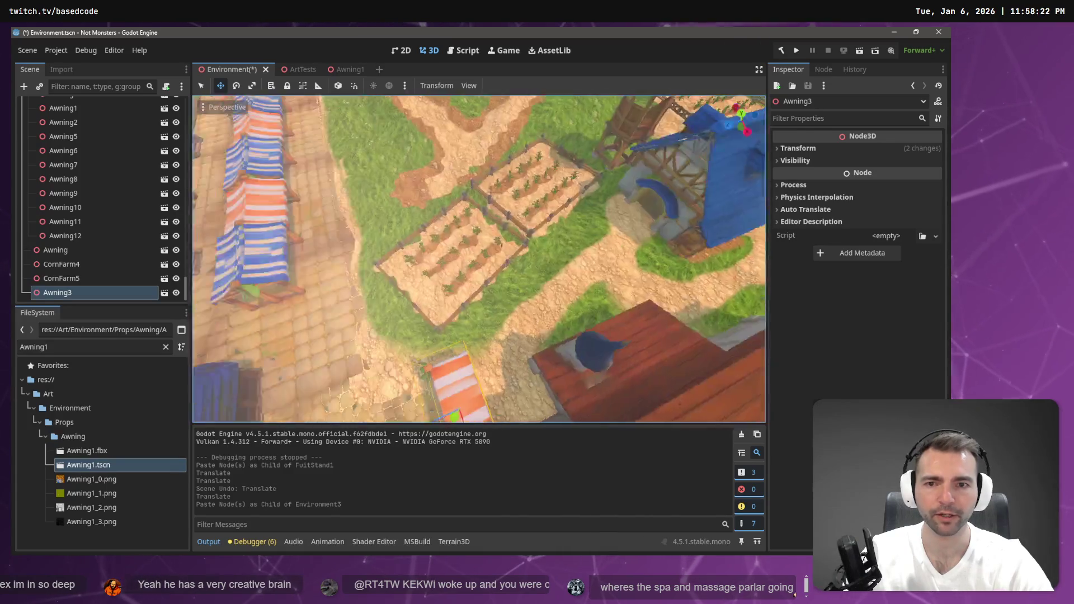
pyautogui.press('w')
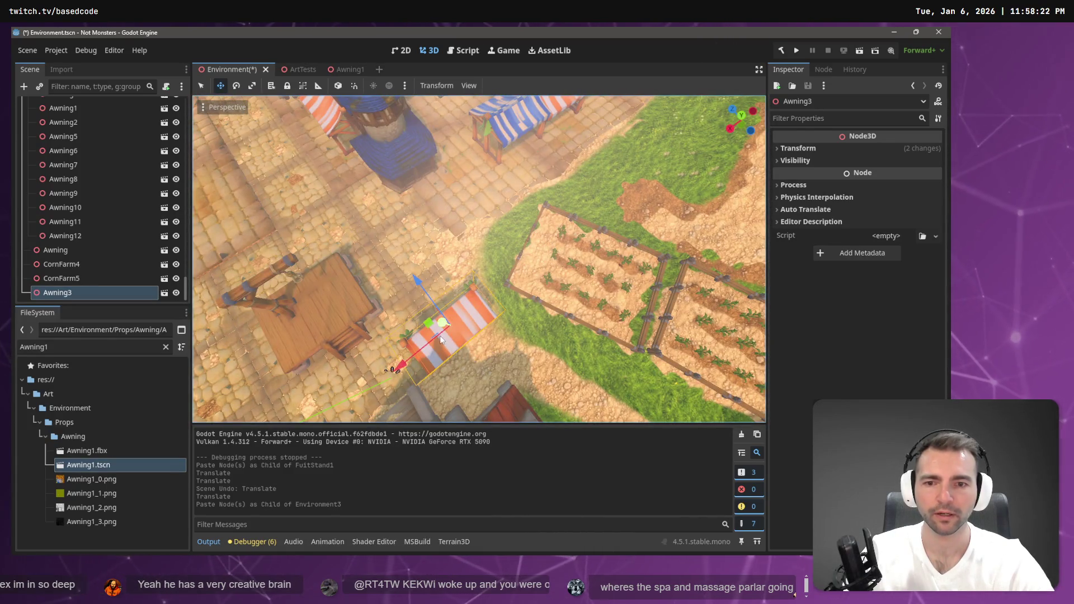
pyautogui.press('w')
pyautogui.moveTo(500, 327)
pyautogui.mouseDown()
pyautogui.moveTo(569, 85)
pyautogui.moveTo(476, 168)
pyautogui.mouseUp()
# Rotate the pasted awning, push it about 1 unit along Z, resize it, and slide it 0.27 along X
pyautogui.press('e')
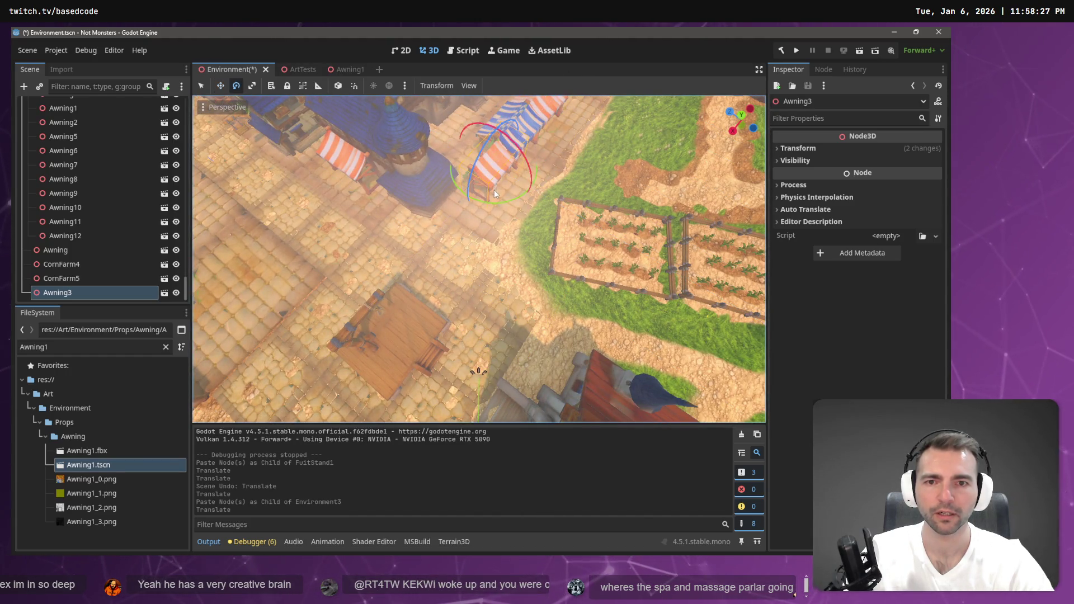
pyautogui.moveTo(502, 203)
pyautogui.mouseDown()
pyautogui.moveTo(432, 183)
pyautogui.moveTo(429, 171)
pyautogui.mouseUp()
pyautogui.hotkey('ctrl', 'z')
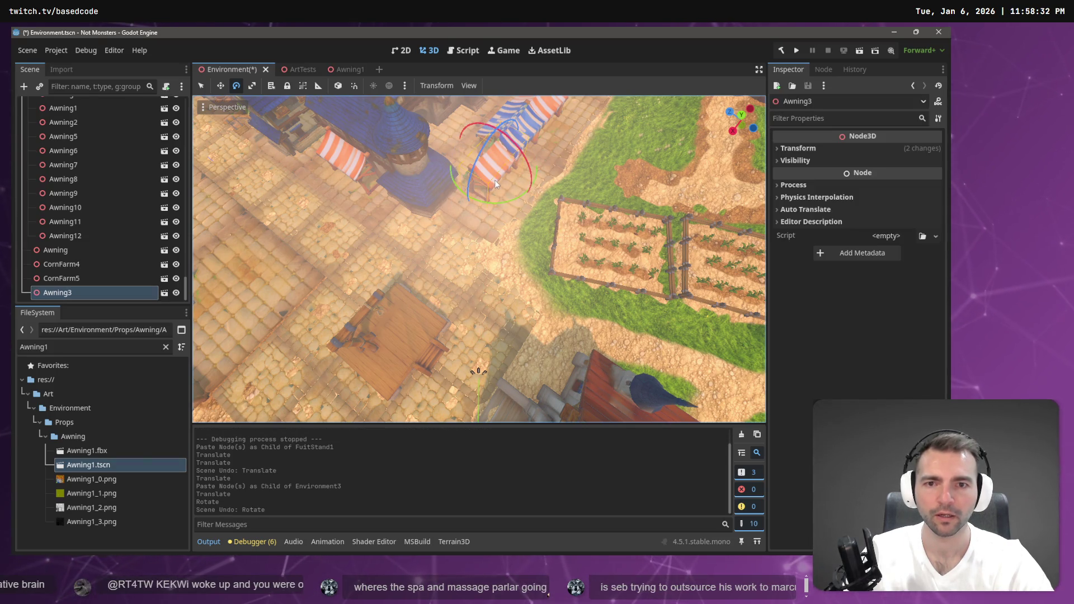
pyautogui.moveTo(501, 209); pyautogui.dragTo(444, 179)
pyautogui.press('f')
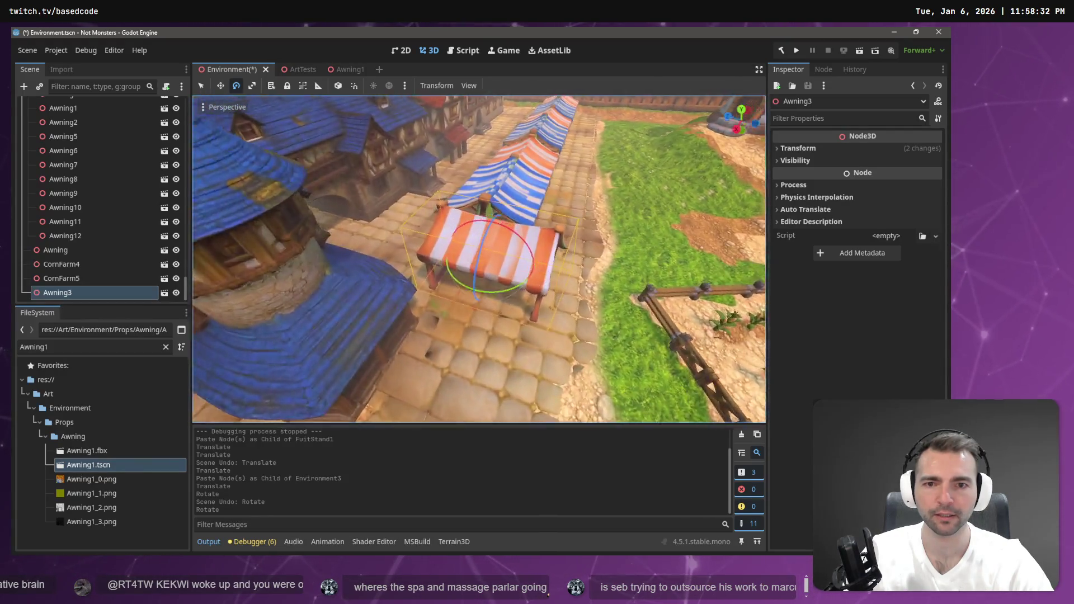
pyautogui.moveTo(437, 255)
pyautogui.mouseDown()
pyautogui.moveTo(401, 257)
pyautogui.moveTo(414, 253)
pyautogui.mouseUp()
pyautogui.press('r')
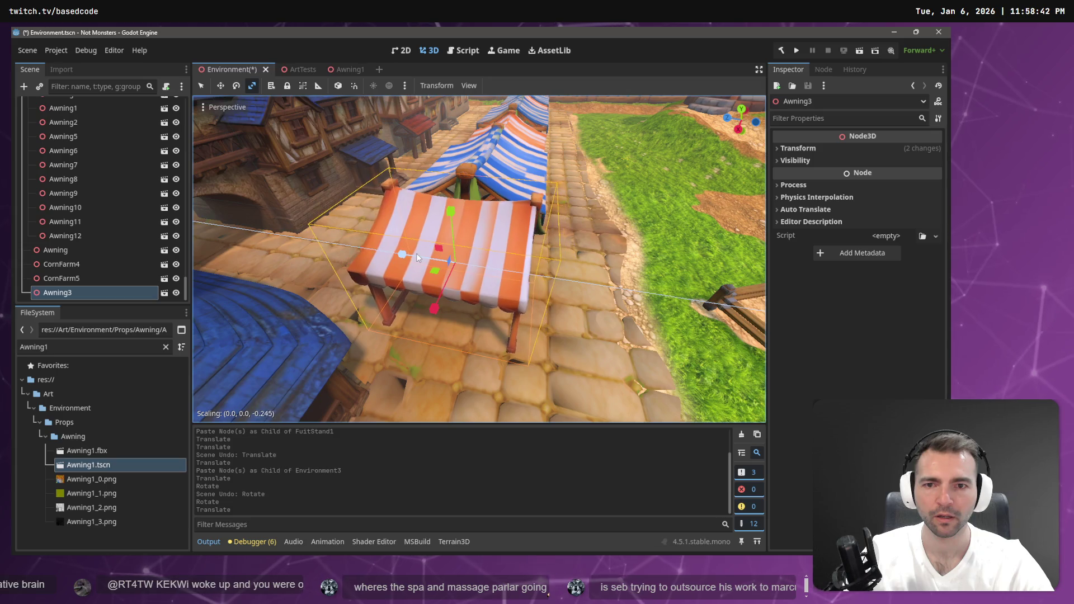
pyautogui.press('w')
pyautogui.moveTo(575, 216); pyautogui.dragTo(563, 217)
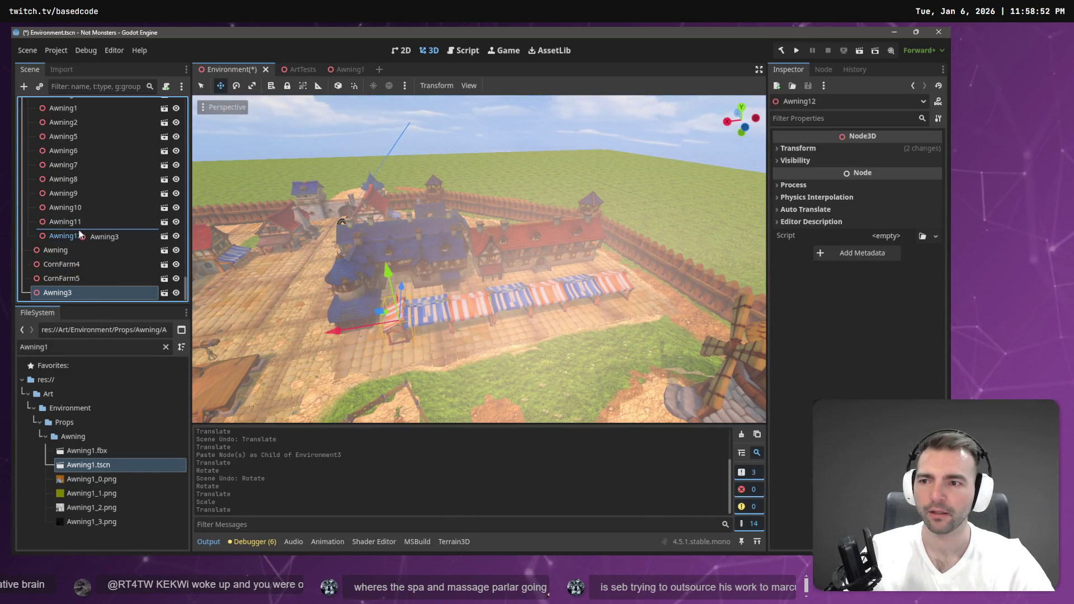
# Parent the new awning under FuitStand1 and shift the whole stall row about 2.9 units along X
pyautogui.moveTo(79, 234); pyautogui.dragTo(80, 234)
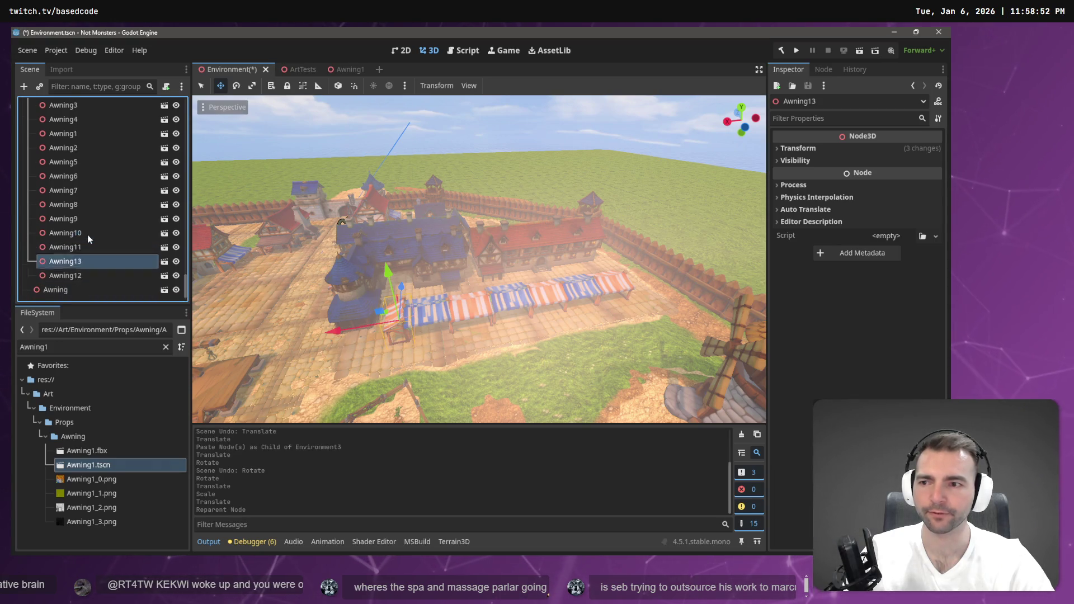
pyautogui.scroll(3, 81, 240)
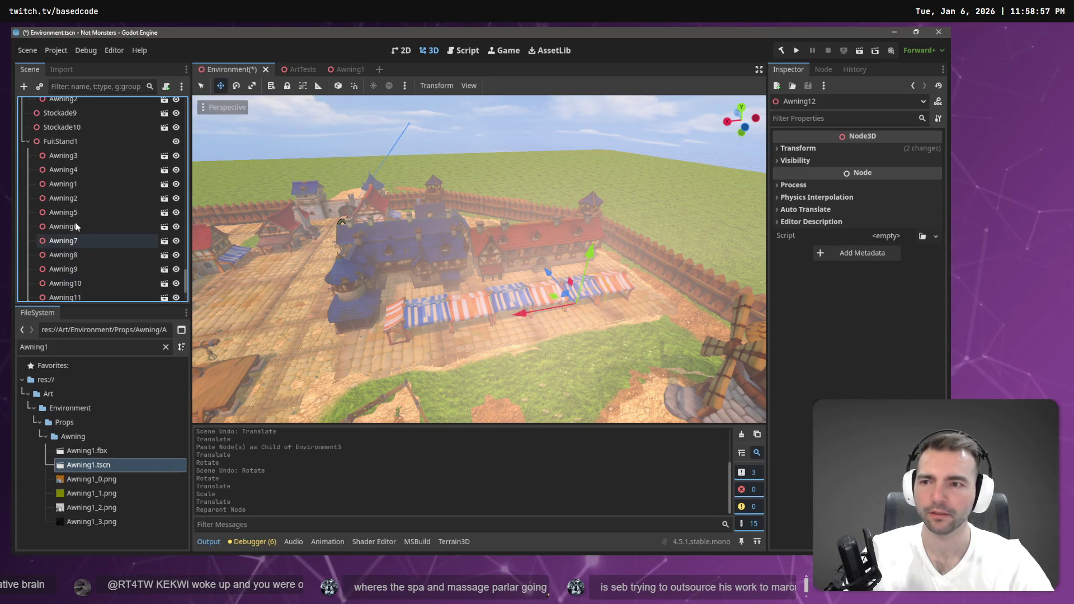
pyautogui.keyDown('shift'); pyautogui.click(69, 159); pyautogui.keyUp('shift')
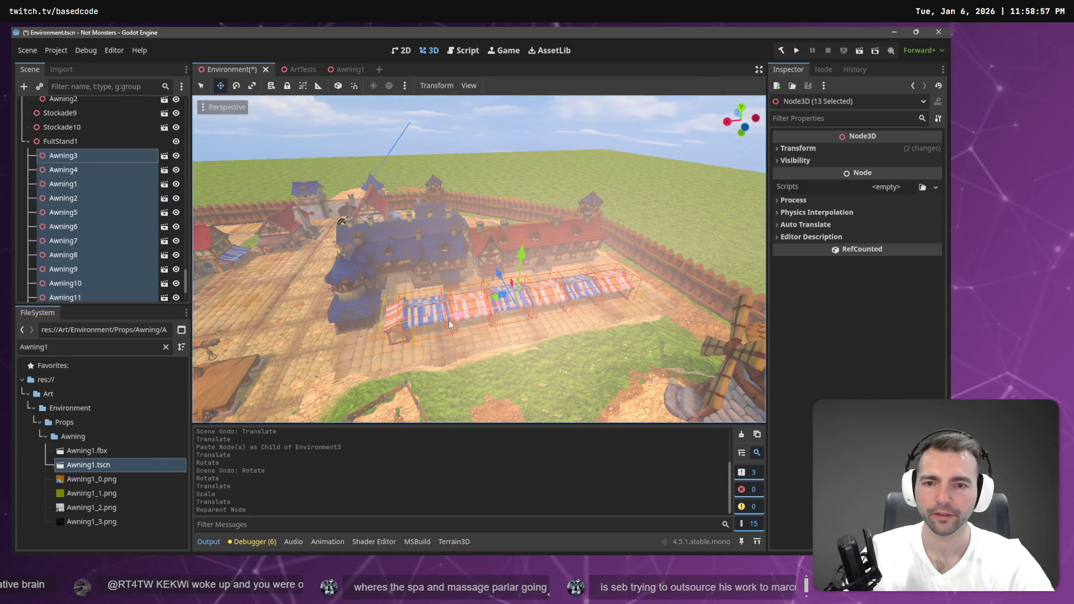
pyautogui.click(88, 140)
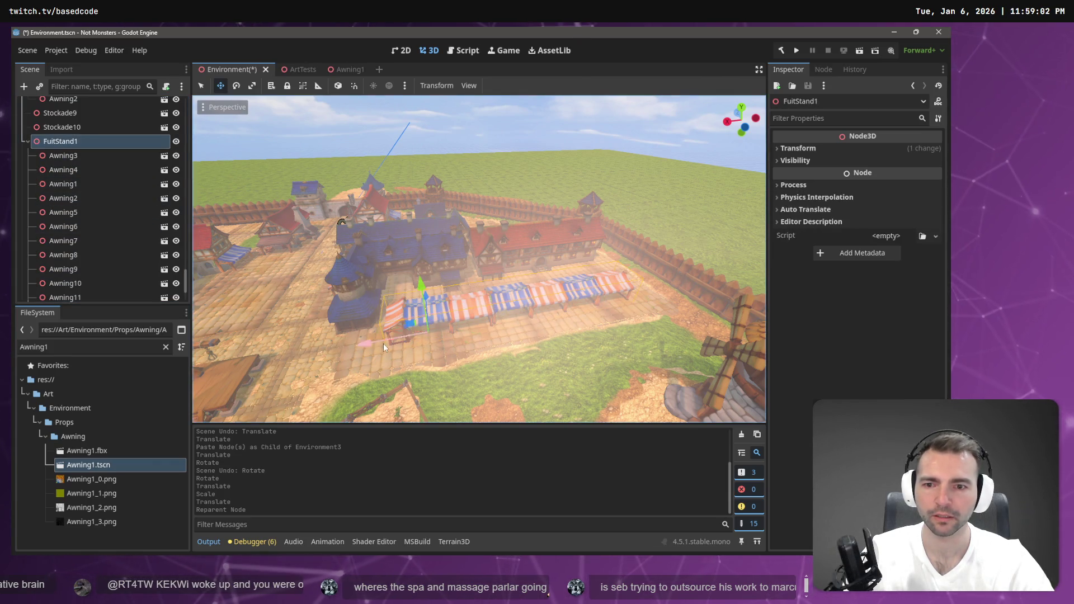
pyautogui.moveTo(373, 341); pyautogui.dragTo(395, 343)
# Save the scene and launch the game with F5
pyautogui.hotkey('ctrl', 's')
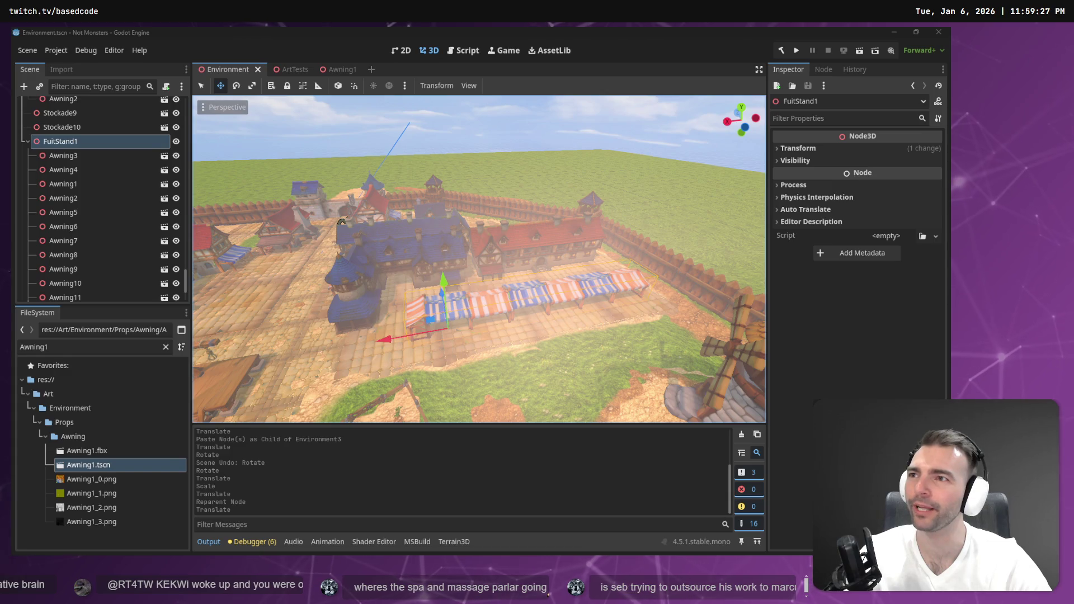
pyautogui.click(626, 62)
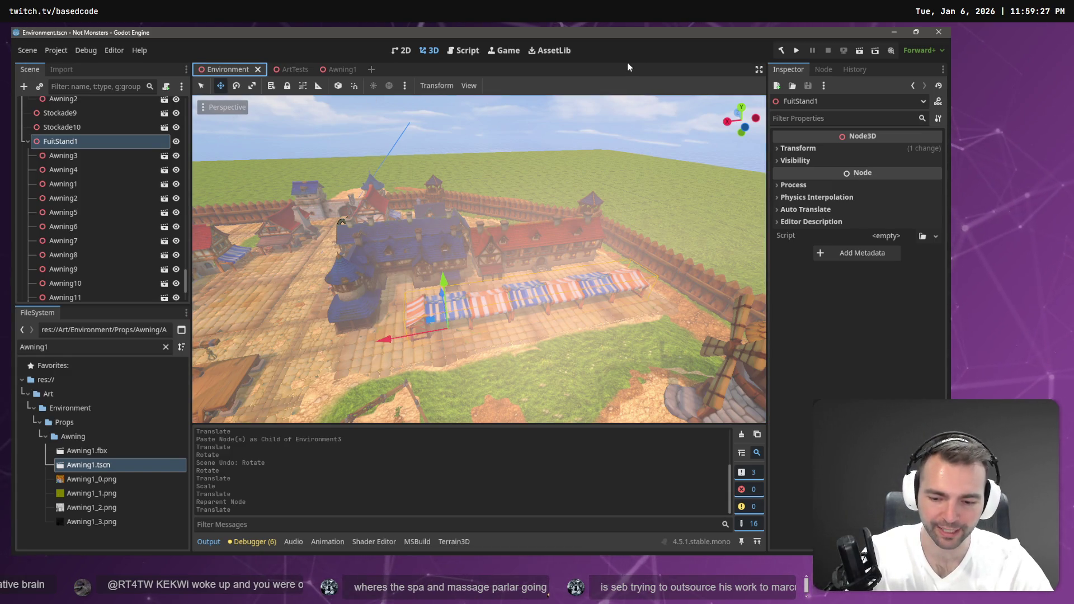
pyautogui.press('F5')
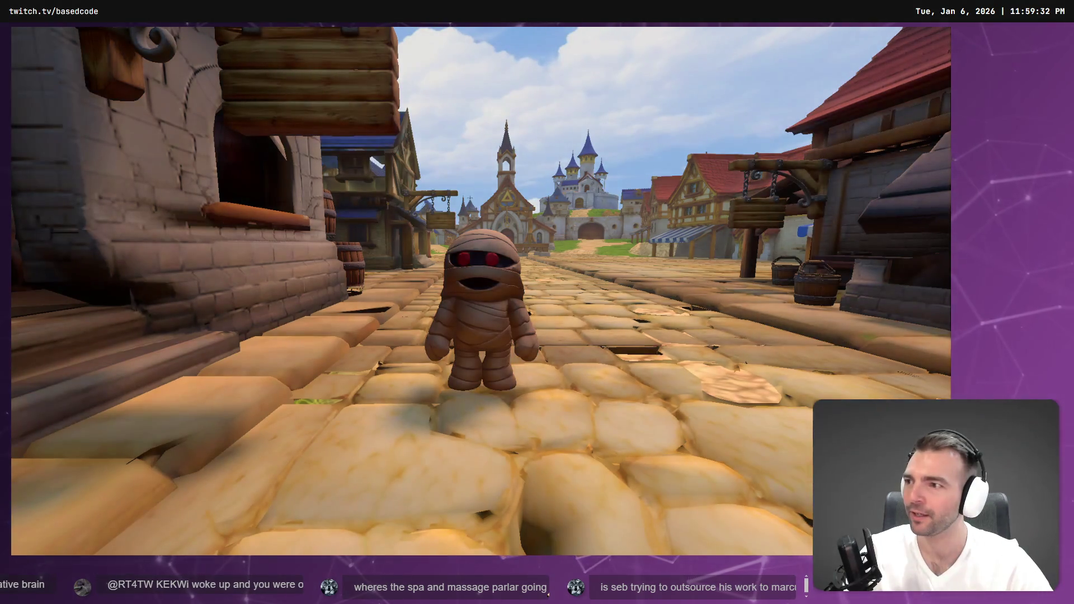
pyautogui.press('w')
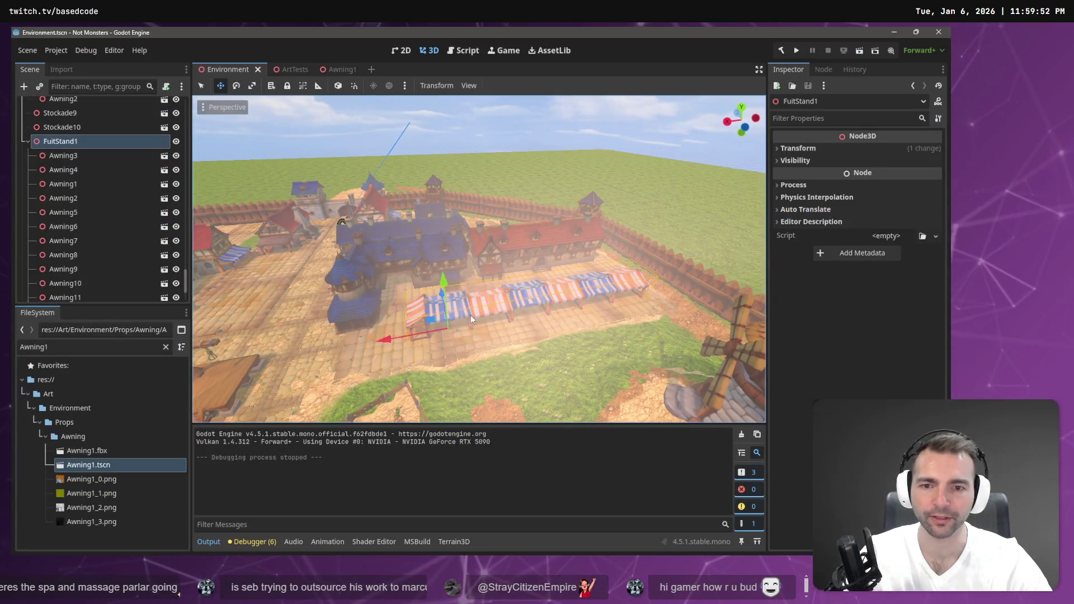
# Lower the awnings Awning2, Awning1 and Awning7 by about 0.3 each
pyautogui.click(471, 315)
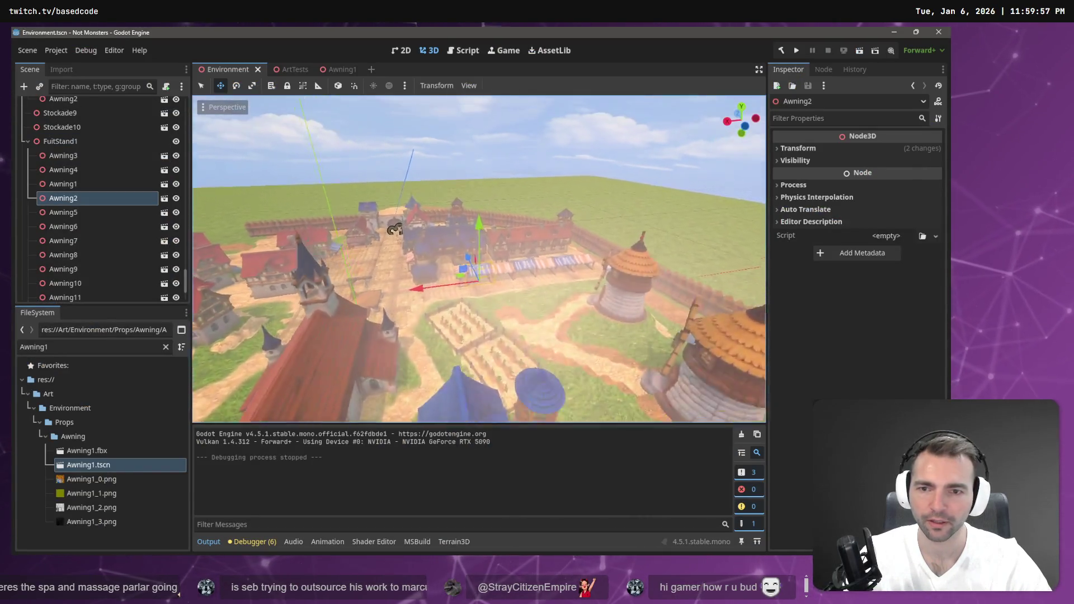
pyautogui.press('f')
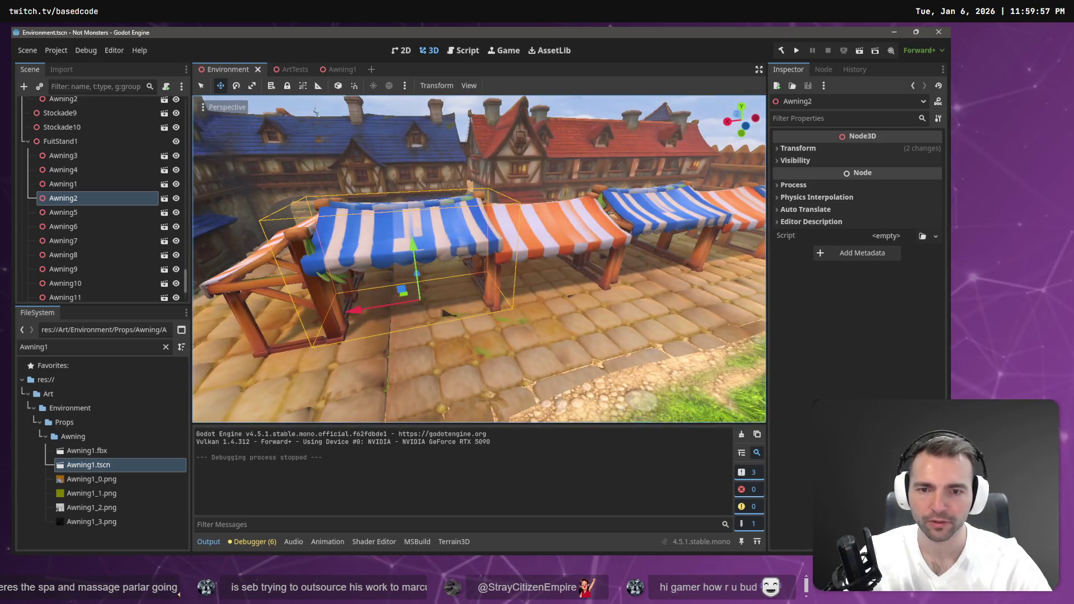
pyautogui.moveTo(409, 253); pyautogui.dragTo(414, 249)
pyautogui.press('r')
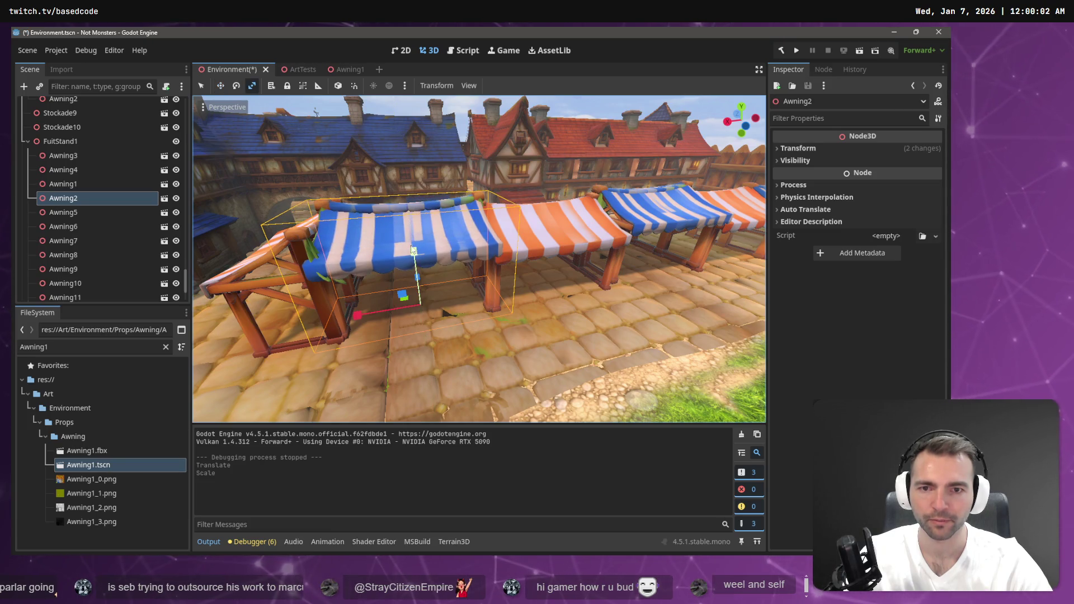
pyautogui.scroll(3, 479, 258)
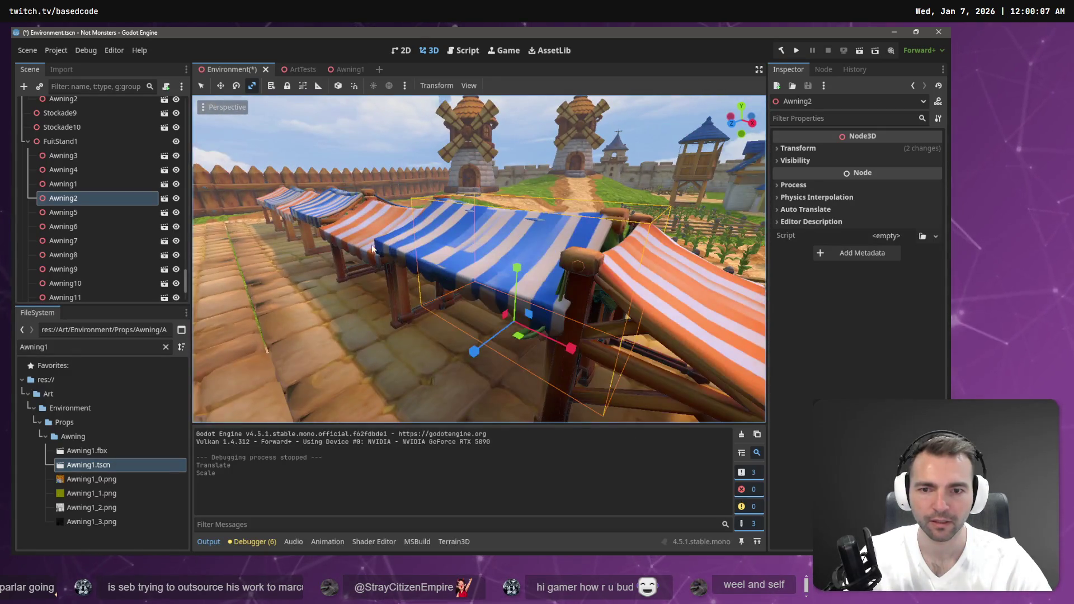
pyautogui.click(402, 252)
pyautogui.press('w')
pyautogui.moveTo(483, 295); pyautogui.dragTo(484, 294)
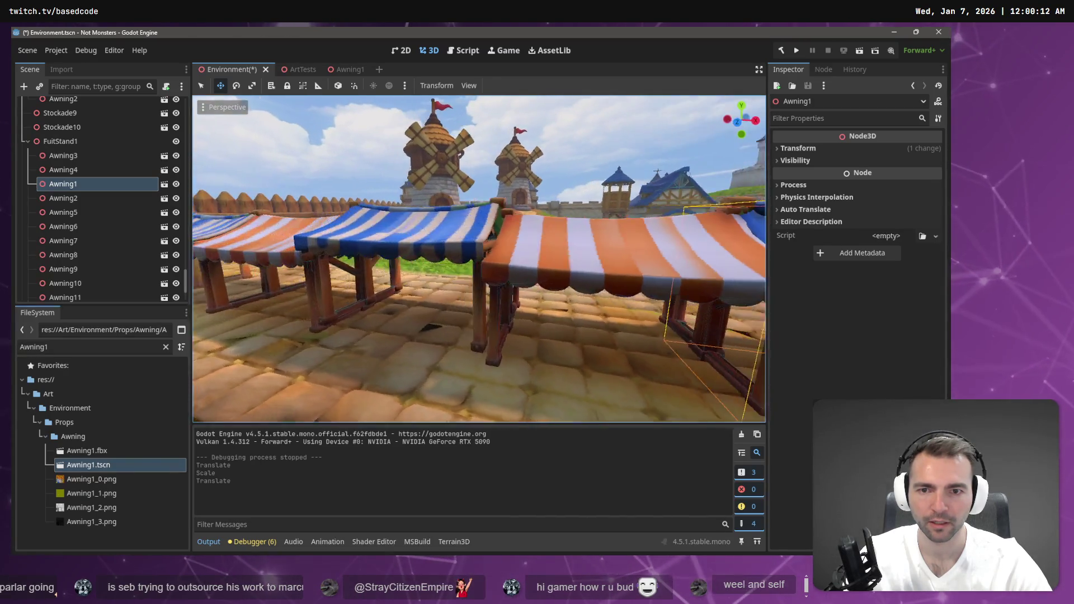
pyautogui.click(475, 274)
pyautogui.moveTo(505, 286); pyautogui.dragTo(508, 301)
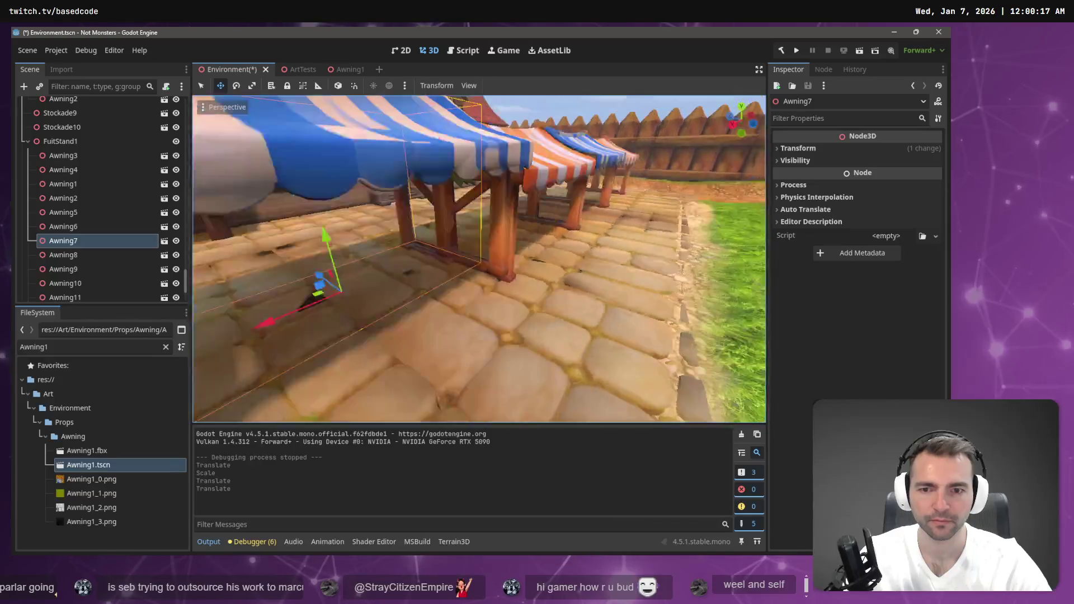
# Lower the blue striped Awning8 slightly, save the scene, and look down the street
pyautogui.rightClick(510, 244)
pyautogui.click(544, 252)
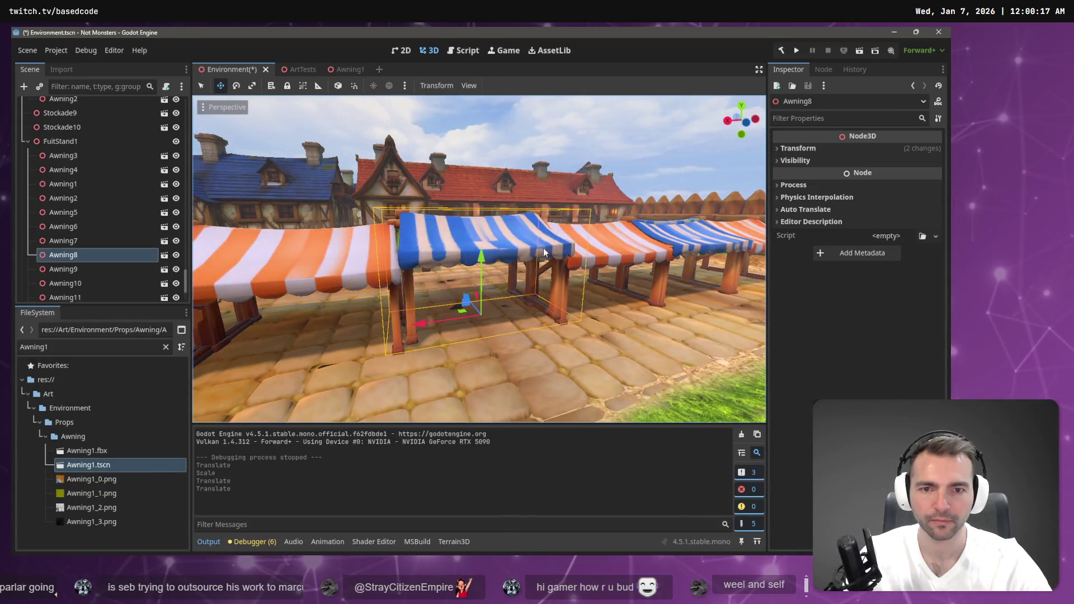
pyautogui.moveTo(482, 262); pyautogui.dragTo(484, 273)
pyautogui.rightClick(483, 272)
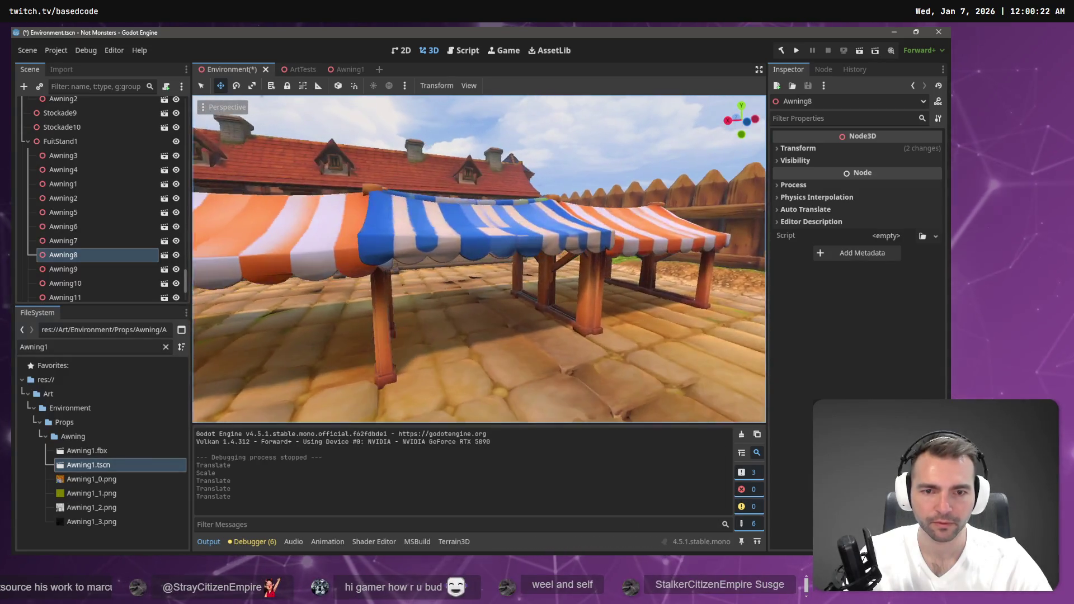
pyautogui.press('e')
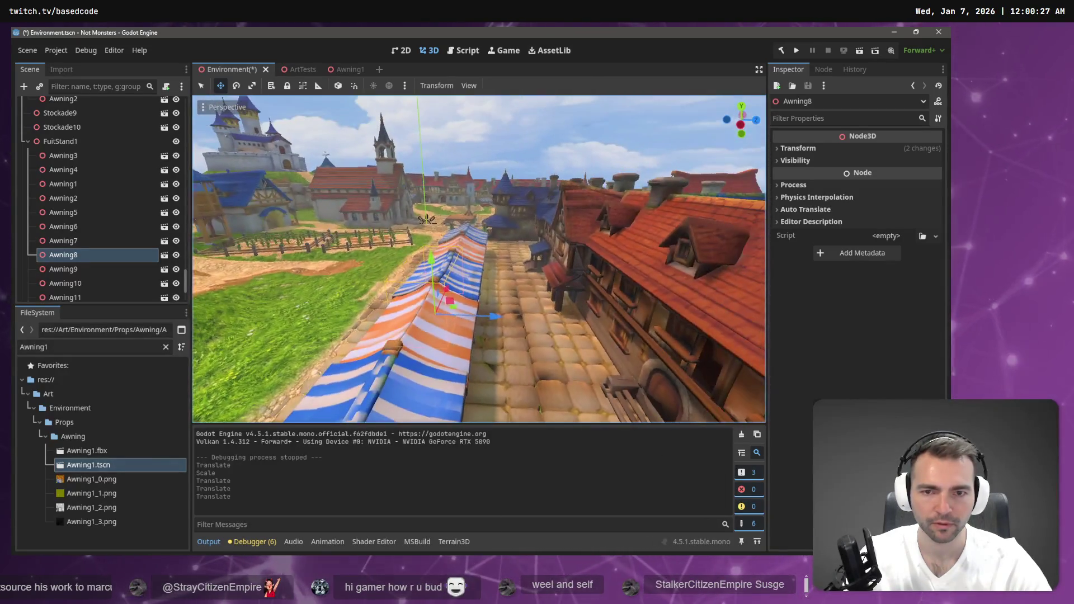
pyautogui.hotkey('ctrl', 's')
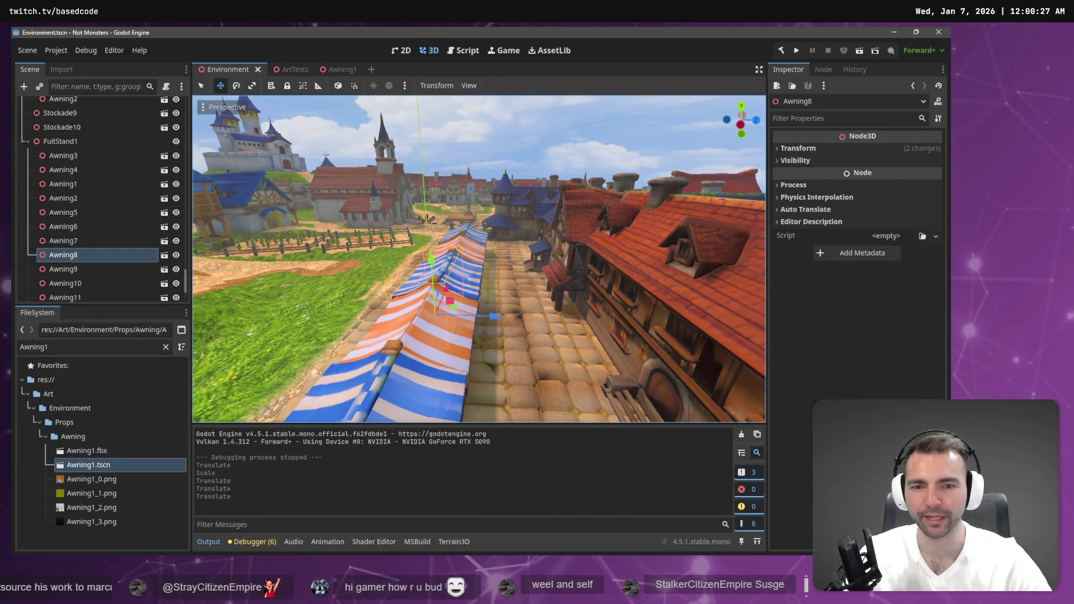
pyautogui.press('s')
pyautogui.press('w')
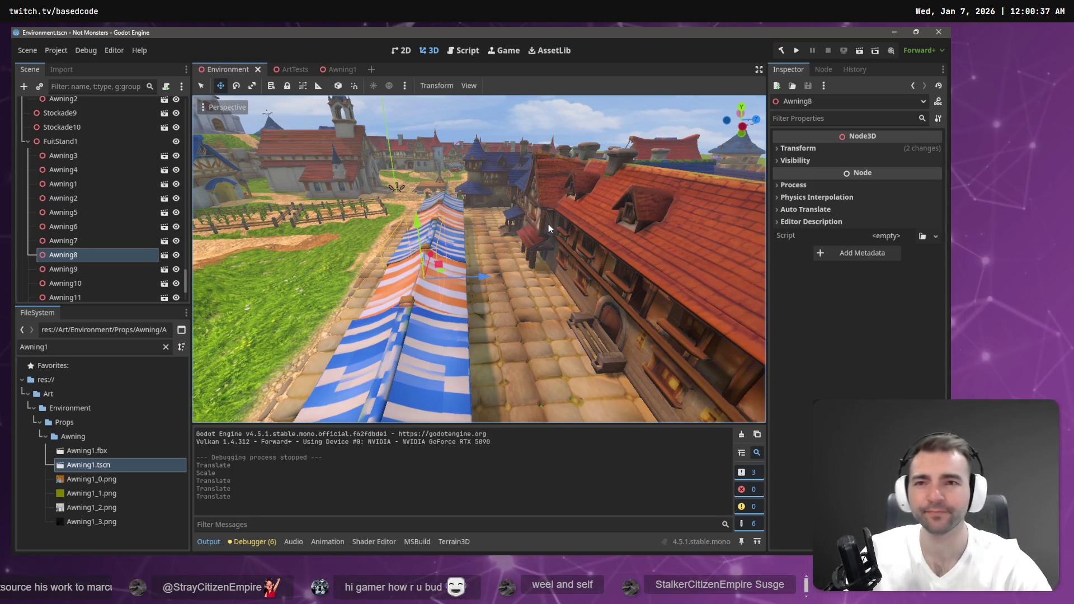
pyautogui.hotkey('alt', 'Tab')
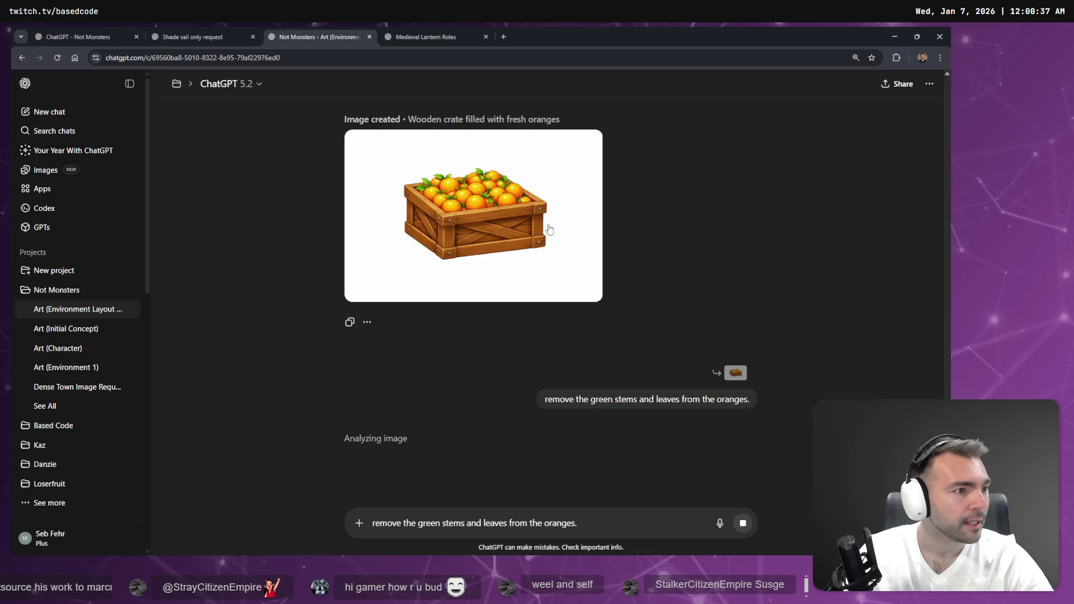
# Look through the ChatGPT chats, viewing the orange crate image full size
pyautogui.click(433, 30)
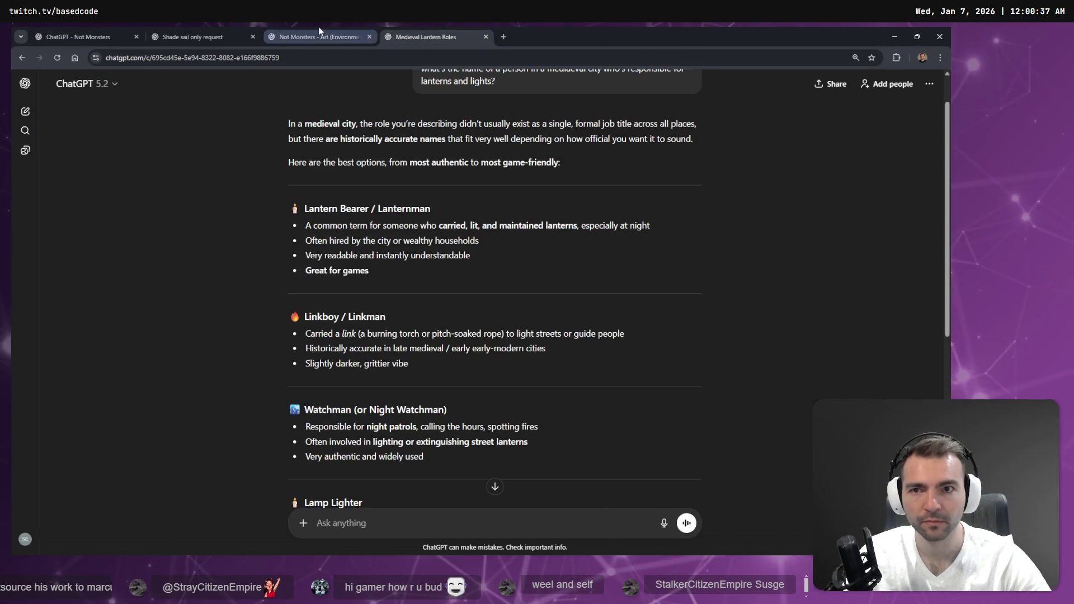
pyautogui.click(243, 33)
pyautogui.scroll(-3, 425, 238)
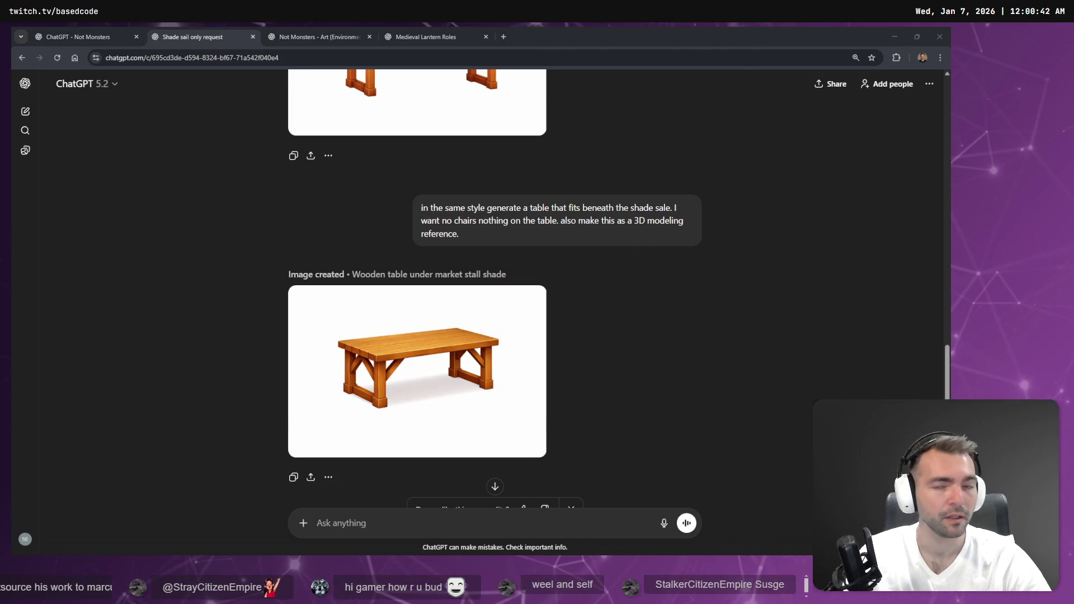
pyautogui.click(464, 35)
pyautogui.click(315, 34)
pyautogui.scroll(-4, 538, 259)
pyautogui.click(487, 332)
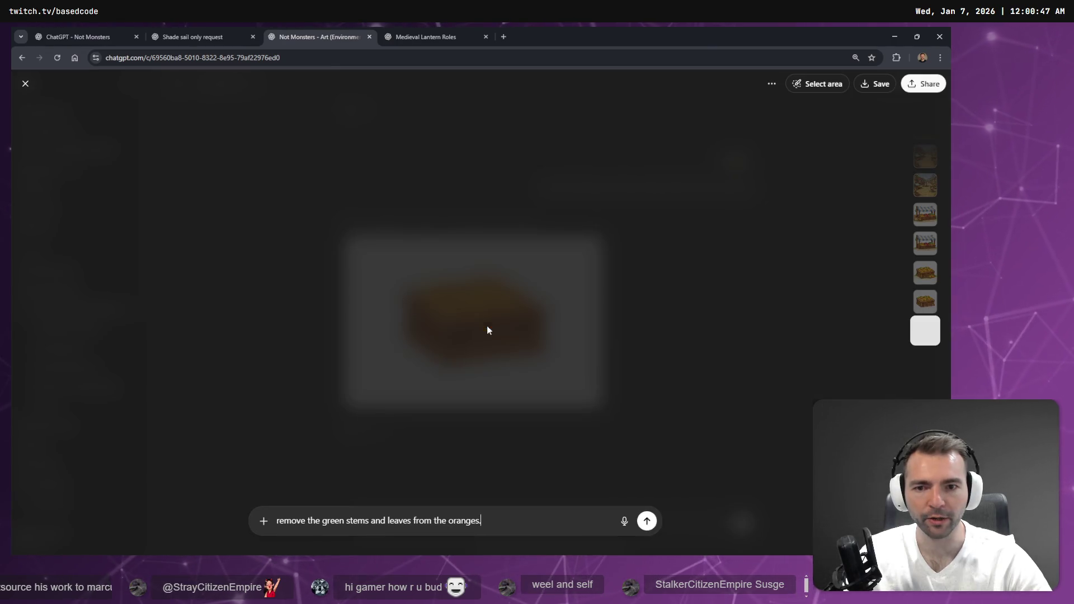
pyautogui.moveTo(448, 338)
pyautogui.mouseDown()
pyautogui.moveTo(606, 302)
pyautogui.moveTo(1073, 302)
pyautogui.mouseUp()
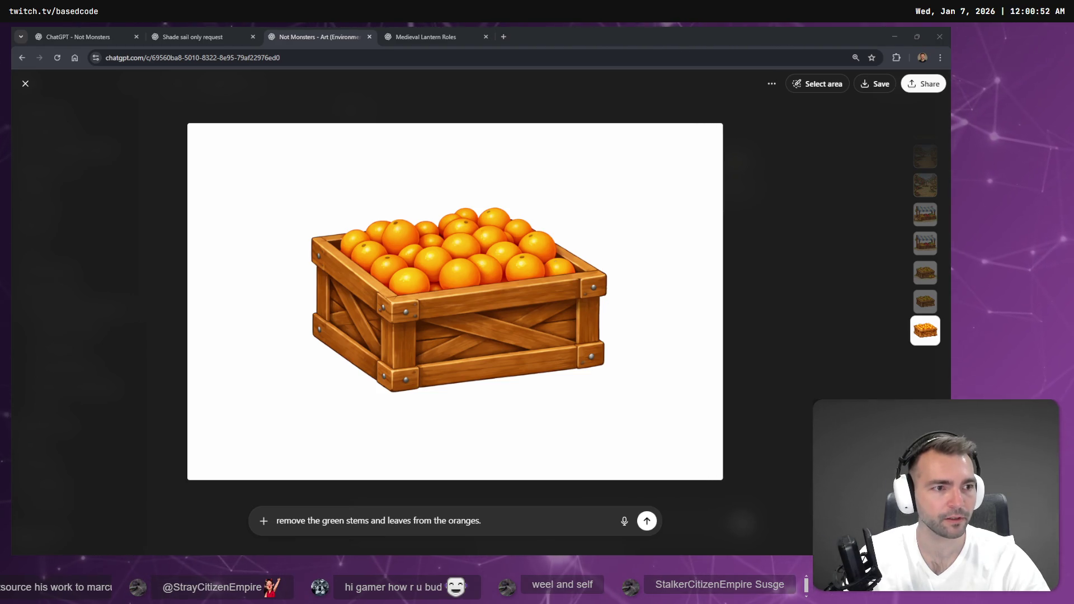
pyautogui.click(210, 27)
pyautogui.scroll(5, 535, 333)
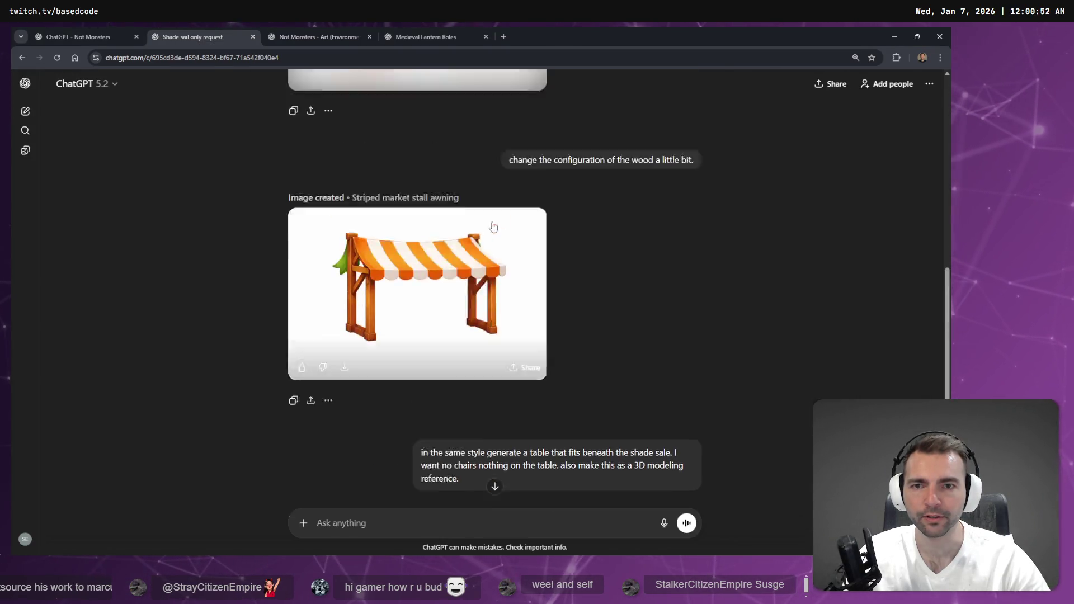
pyautogui.scroll(-3, 536, 333)
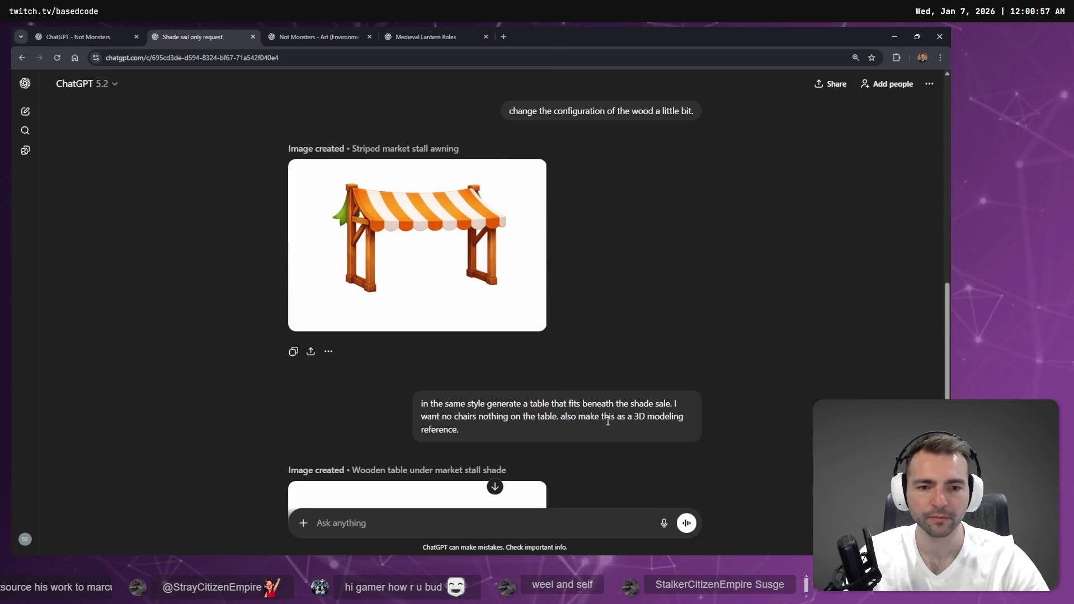
# Replace the table prompt with a dictated request for a similar section with a flat top
pyautogui.click(693, 452)
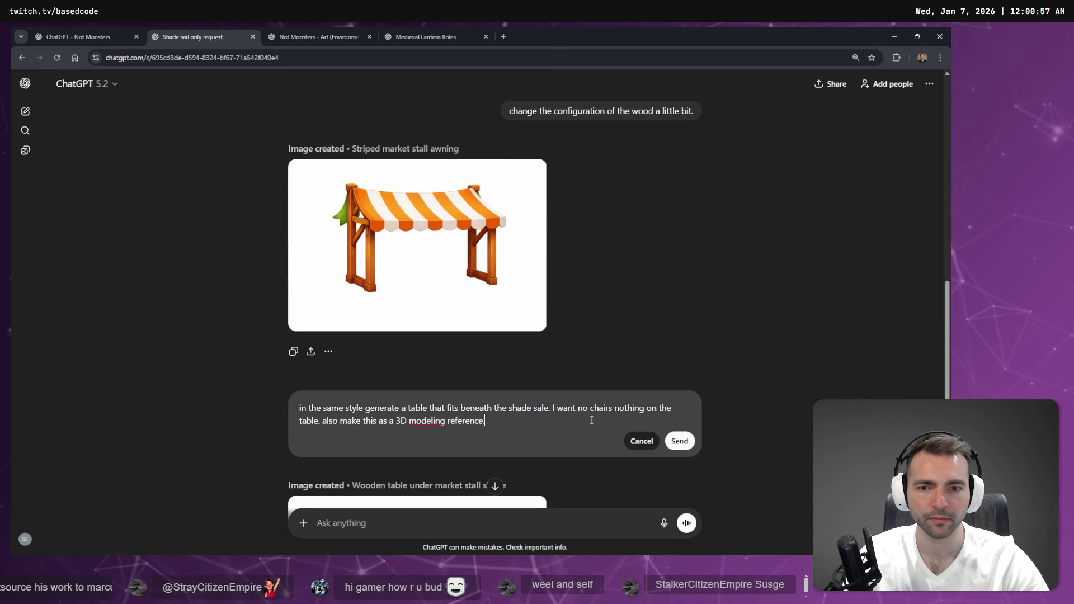
pyautogui.hotkey('ctrl', 'a')
pyautogui.press('BackSpace')
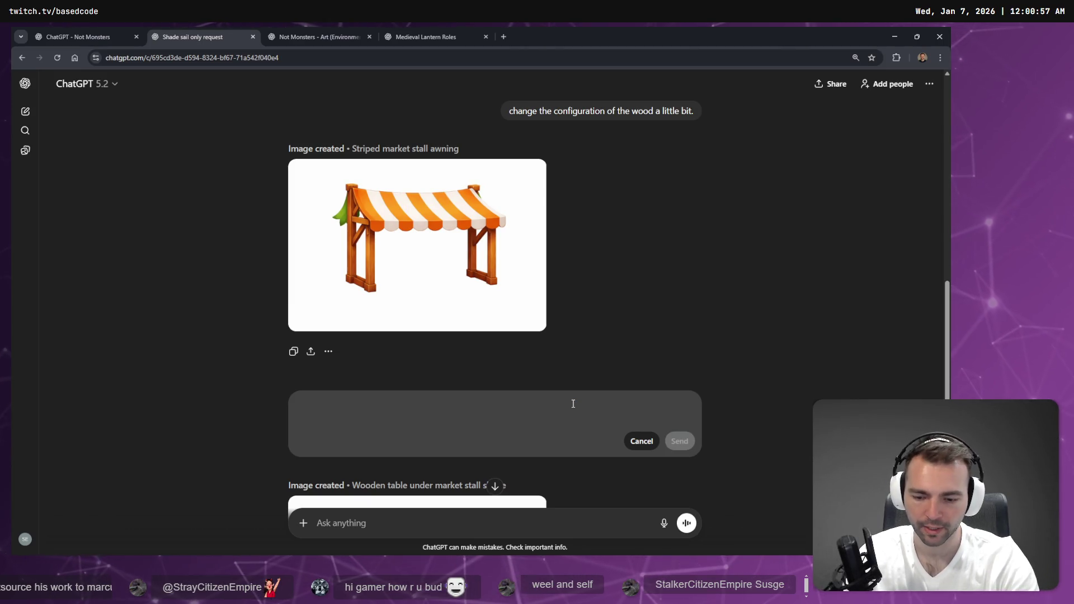
pyautogui.press('super+h')
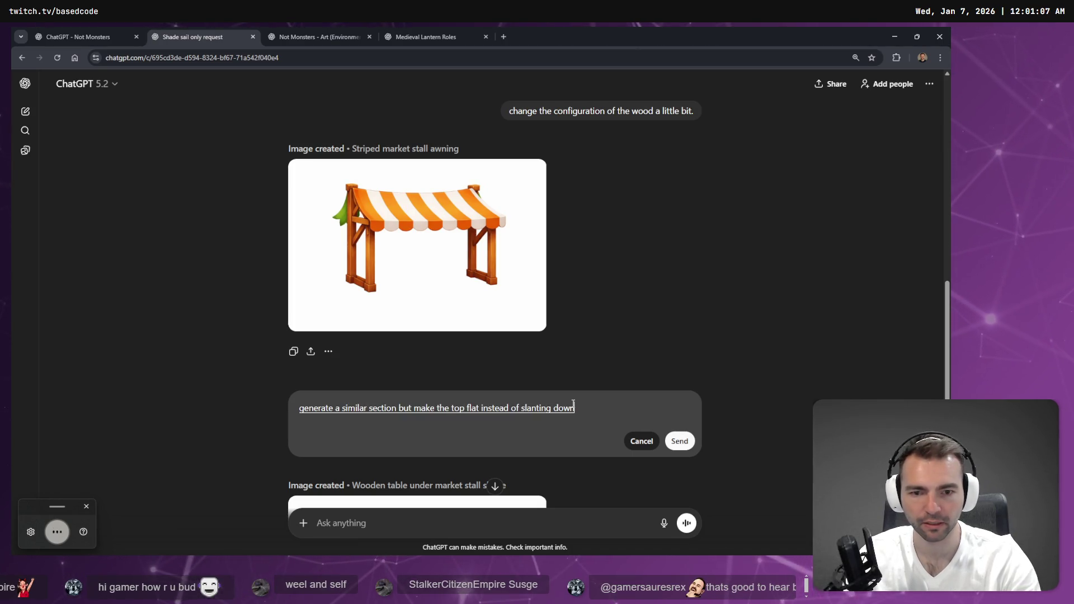
pyautogui.press('Return')
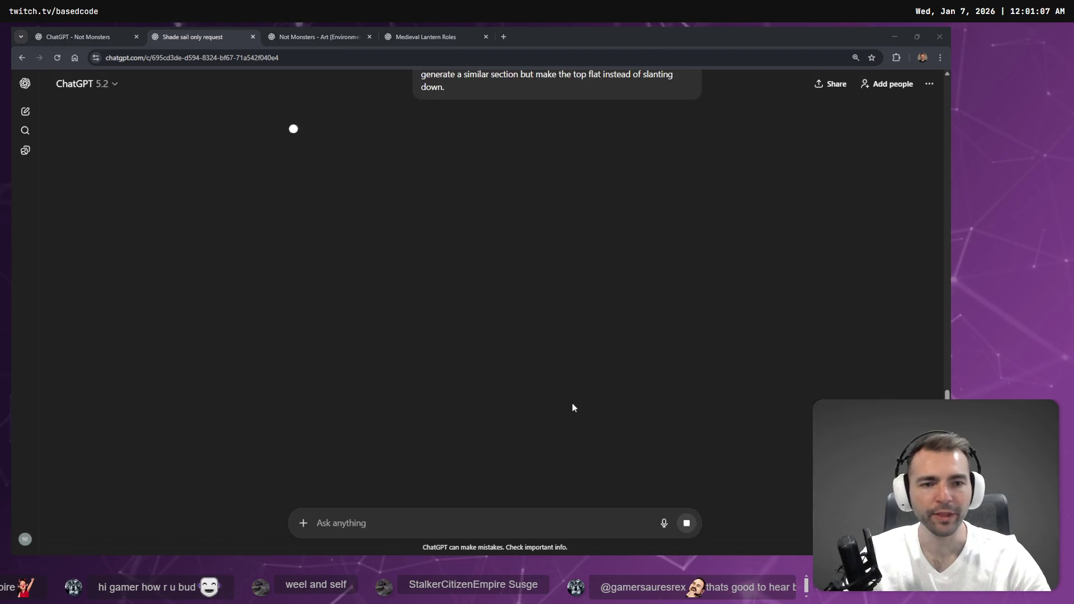
pyautogui.hotkey('alt', 'Tab')
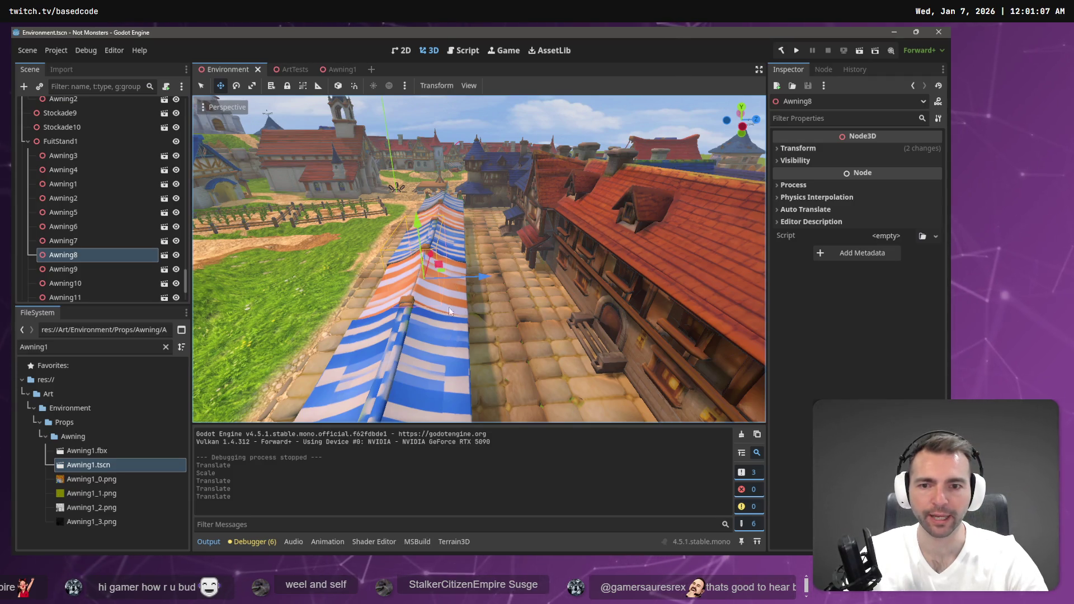
# Slide Awning6 and Awning11 about 3.3 units each along Z
pyautogui.click(458, 285)
pyautogui.press('f')
pyautogui.moveTo(523, 267); pyautogui.dragTo(533, 273)
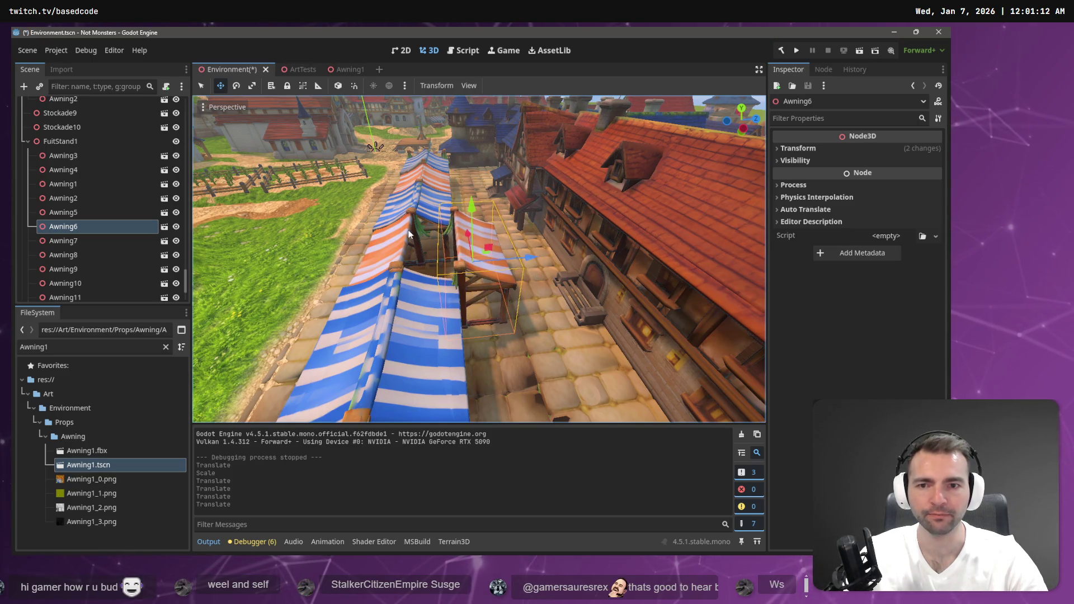
pyautogui.click(430, 290)
pyautogui.press('f')
pyautogui.moveTo(503, 330); pyautogui.dragTo(542, 331)
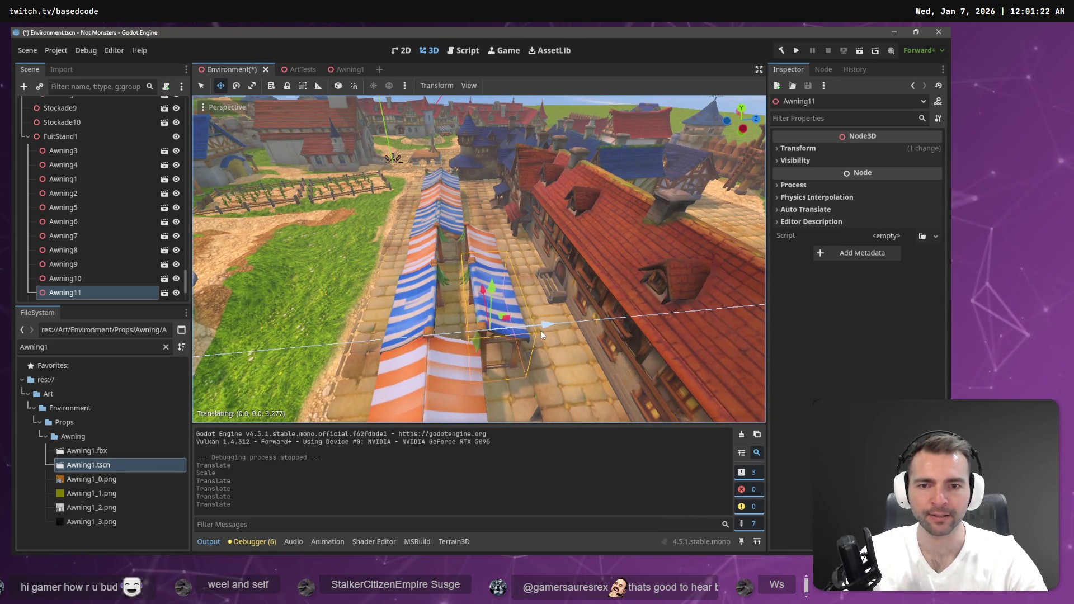
# Slide Awning10 about 1.5 units along Z, check from overhead, and save the scene
pyautogui.click(471, 394)
pyautogui.press('f')
pyautogui.moveTo(506, 335); pyautogui.dragTo(543, 339)
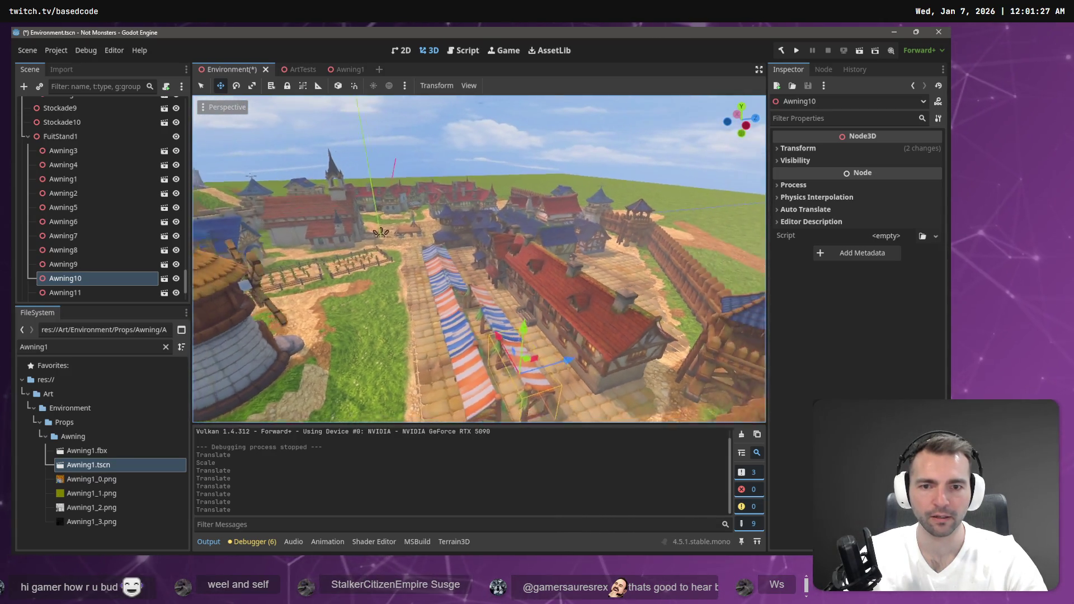
pyautogui.moveTo(539, 298); pyautogui.dragTo(538, 297)
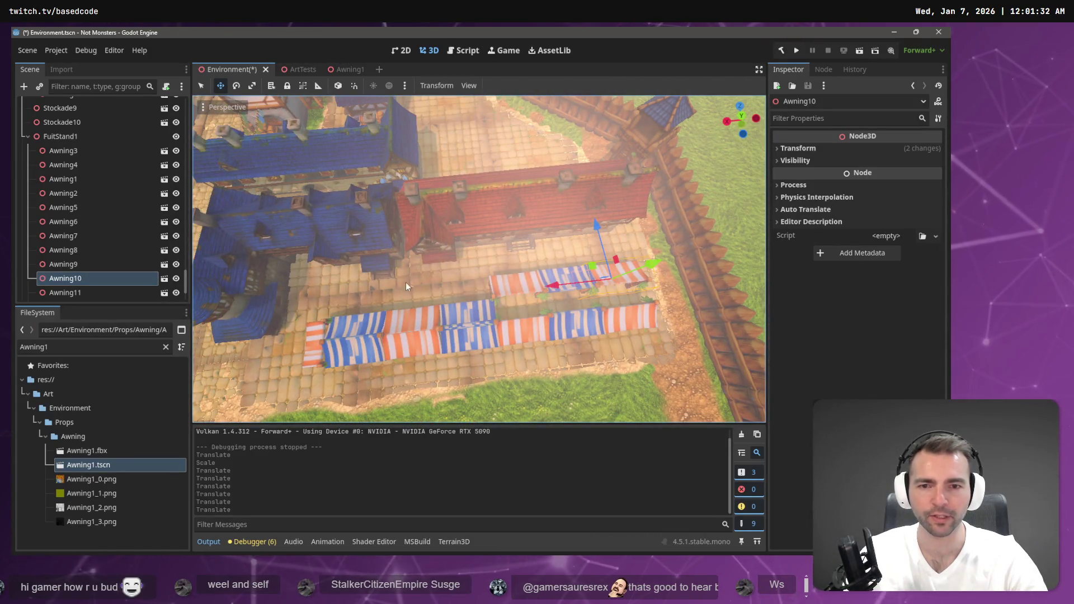
pyautogui.moveTo(415, 272); pyautogui.dragTo(415, 272)
pyautogui.hotkey('ctrl', 's')
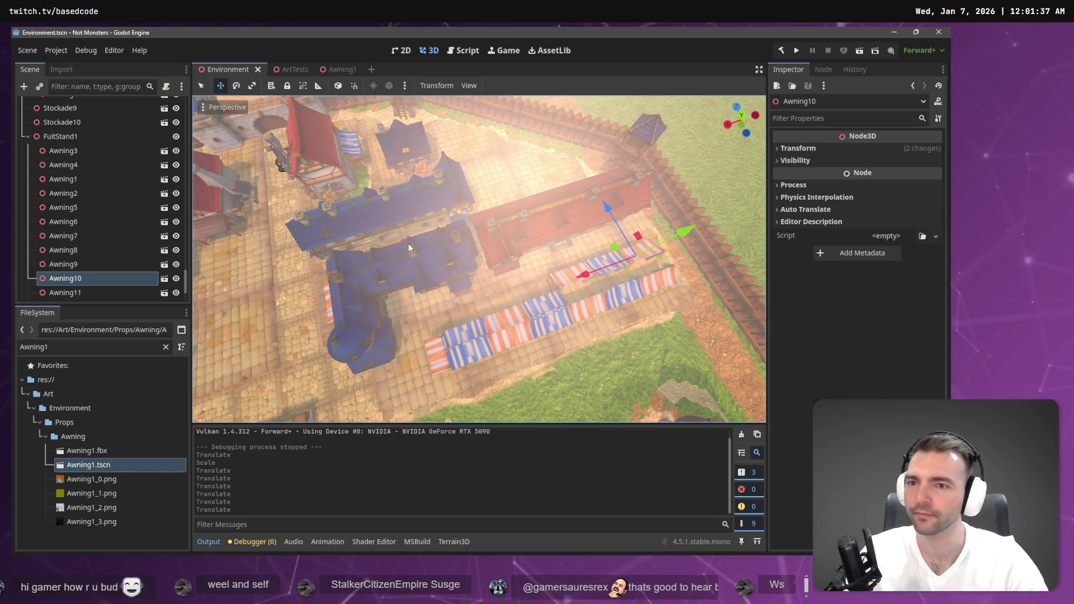
# Drag the Character node across town to about X -18.05 beside the striped market stalls
pyautogui.moveTo(408, 243); pyautogui.dragTo(407, 243)
pyautogui.scroll(10, 88, 151)
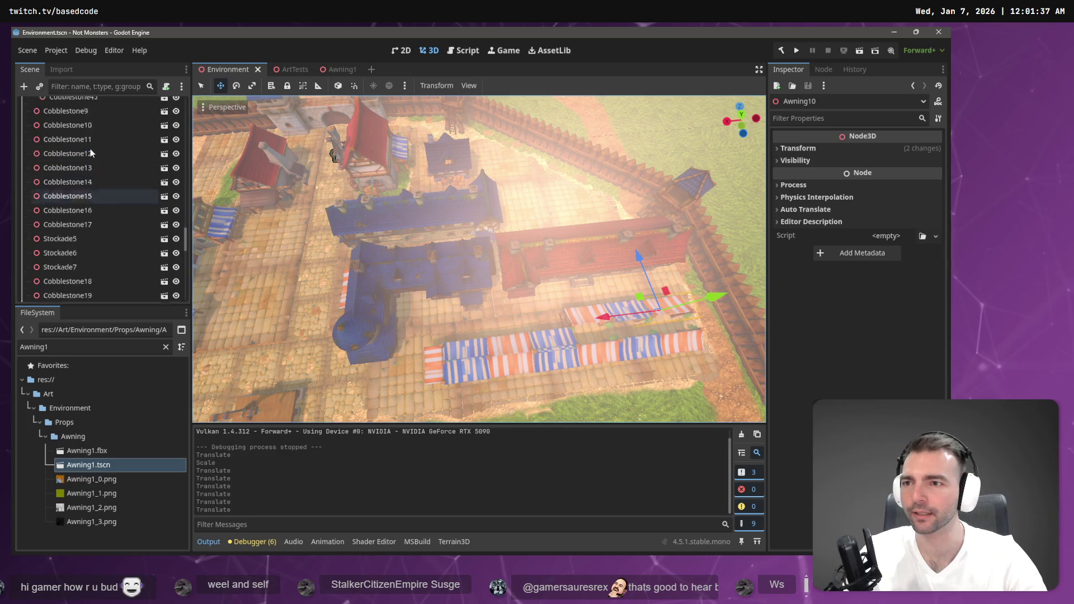
pyautogui.scroll(-5, 404, 245)
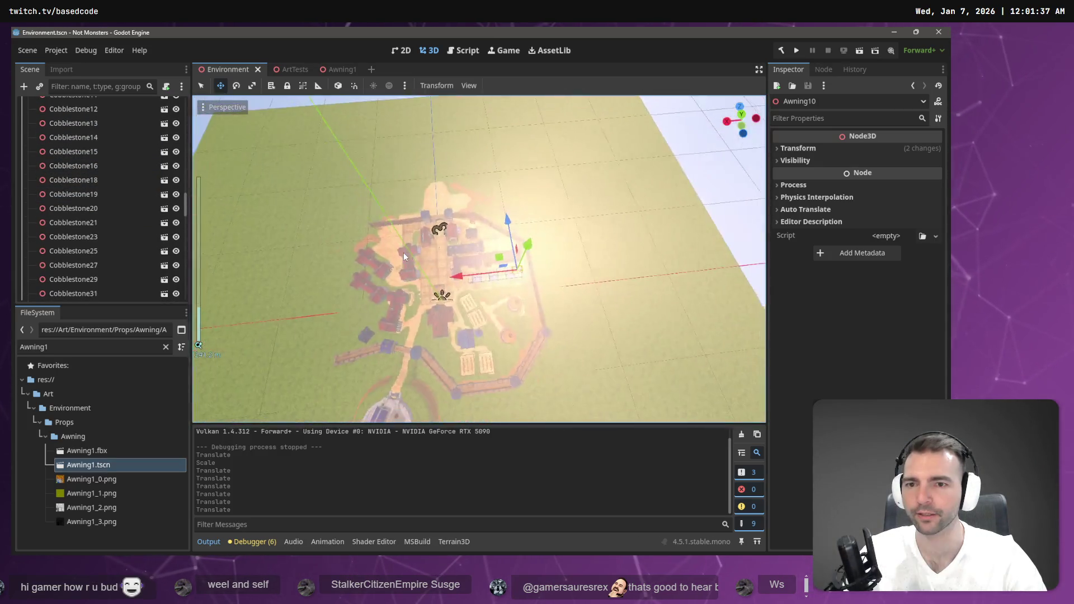
pyautogui.scroll(5, 409, 249)
pyautogui.scroll(5, 175, 115)
pyautogui.scroll(5, 175, 115)
pyautogui.click(61, 119)
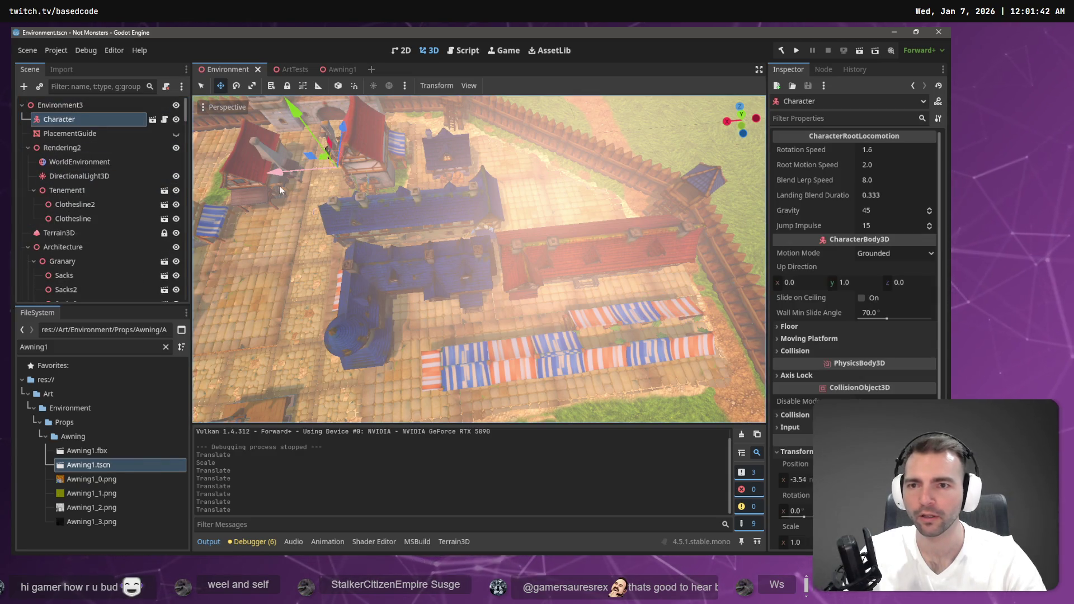
pyautogui.moveTo(324, 164)
pyautogui.mouseDown()
pyautogui.moveTo(398, 385)
pyautogui.moveTo(376, 396)
pyautogui.mouseUp()
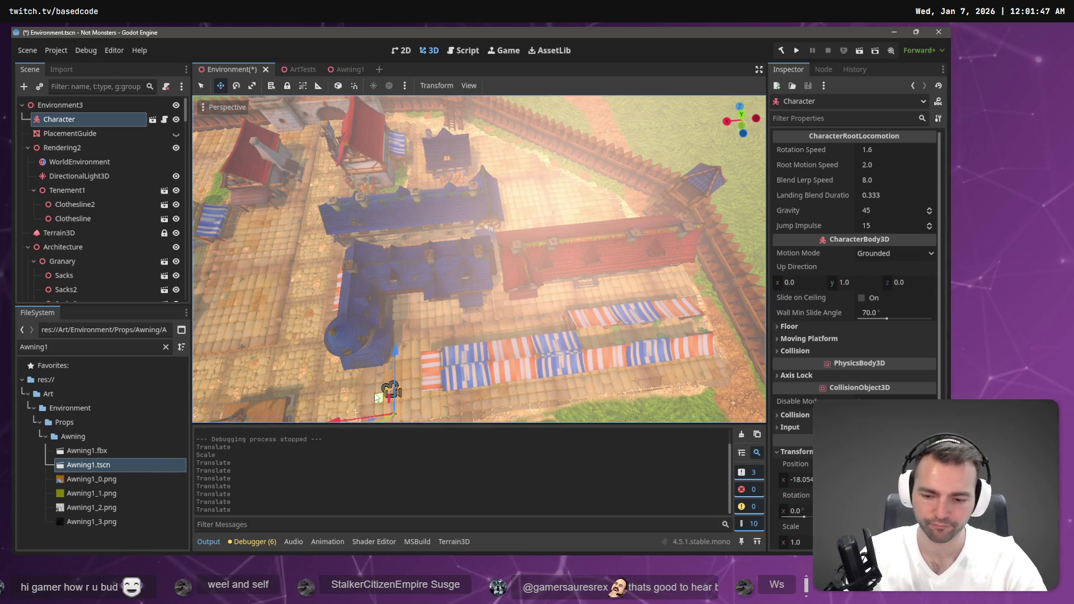
pyautogui.hotkey('ctrl', 's')
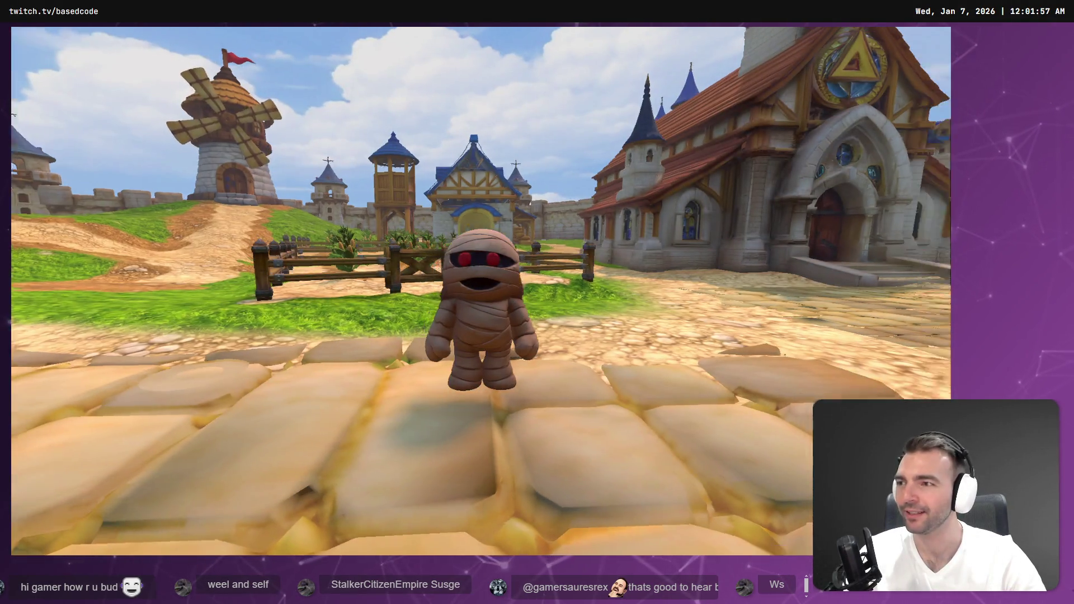
# Run the mummy back and forth along the market street, then stop the game and save
pyautogui.press('w')
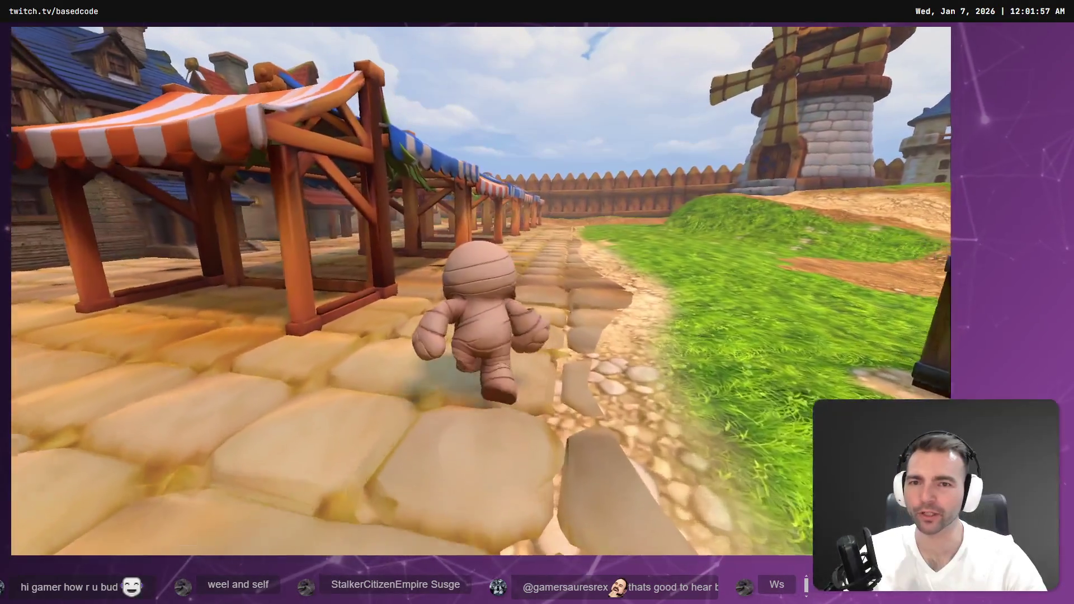
pyautogui.press('s')
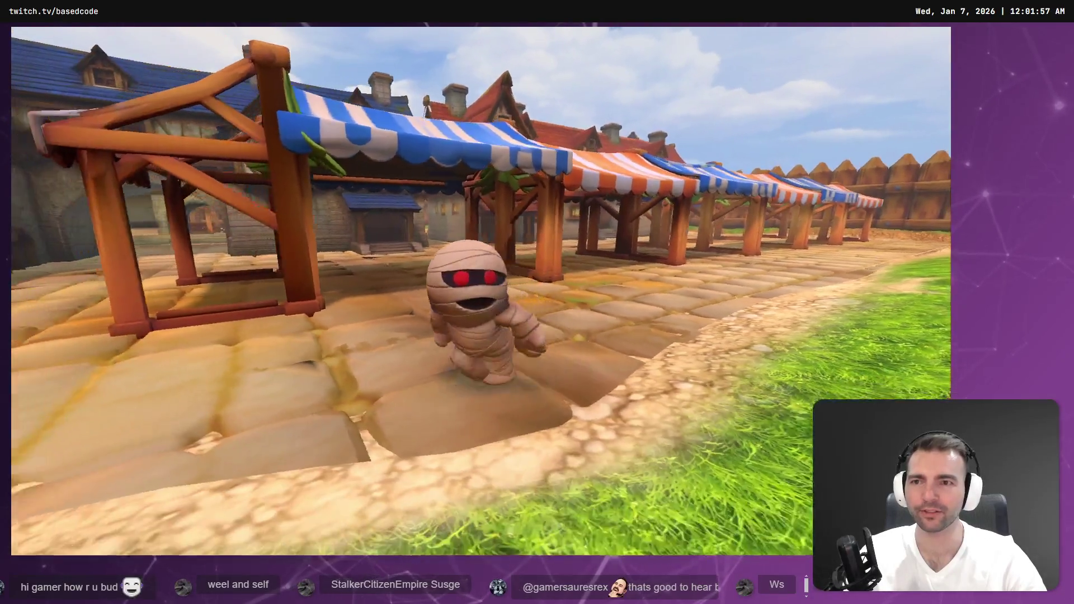
pyautogui.press('w')
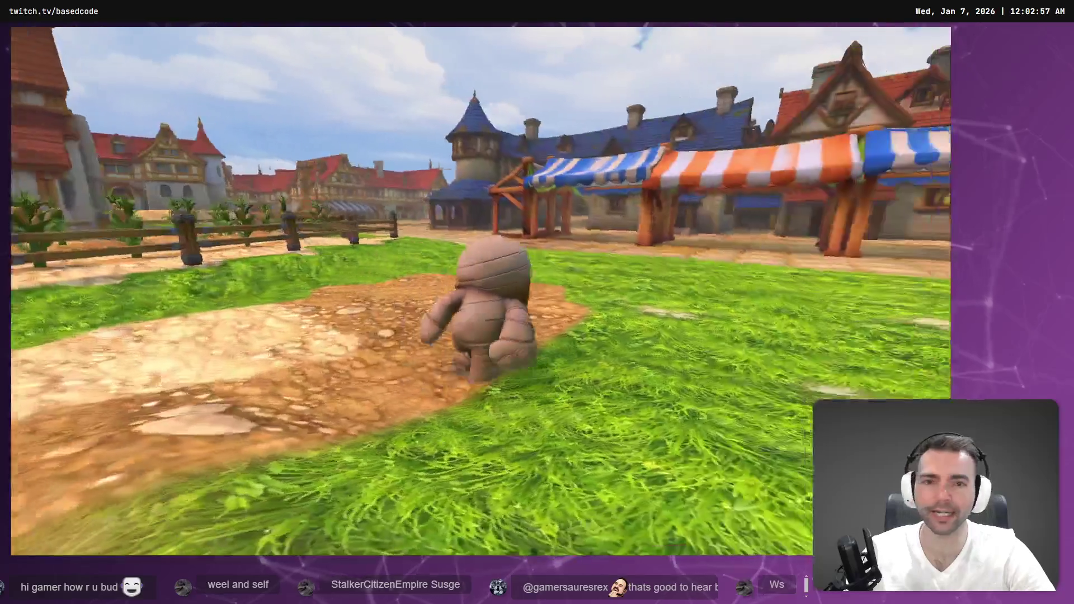
pyautogui.press('F8')
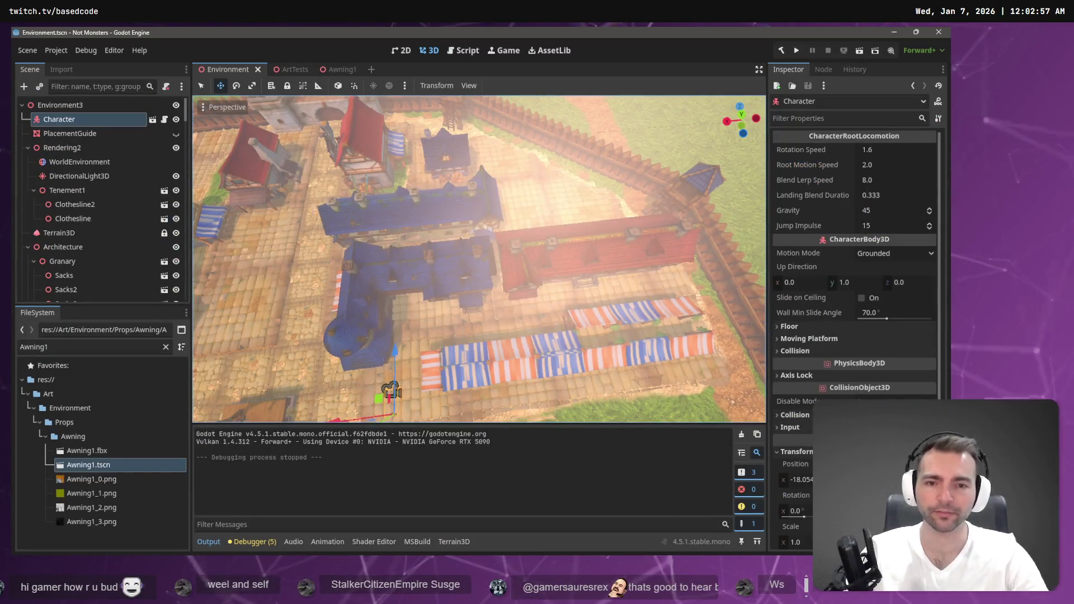
pyautogui.hotkey('ctrl', 's')
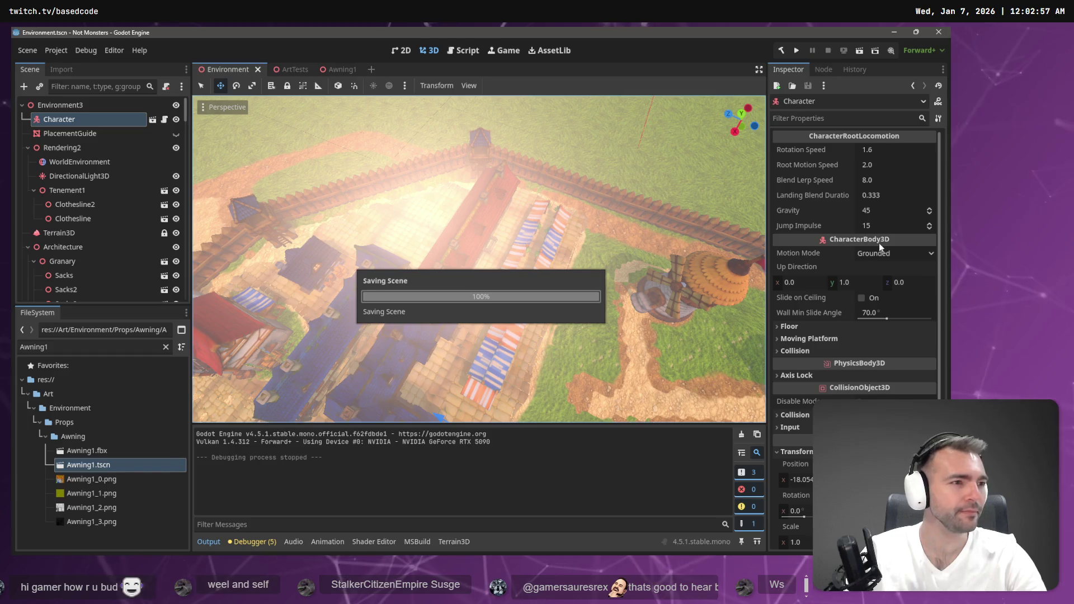
pyautogui.hotkey('alt', 'Tab')
pyautogui.scroll(2, 397, 214)
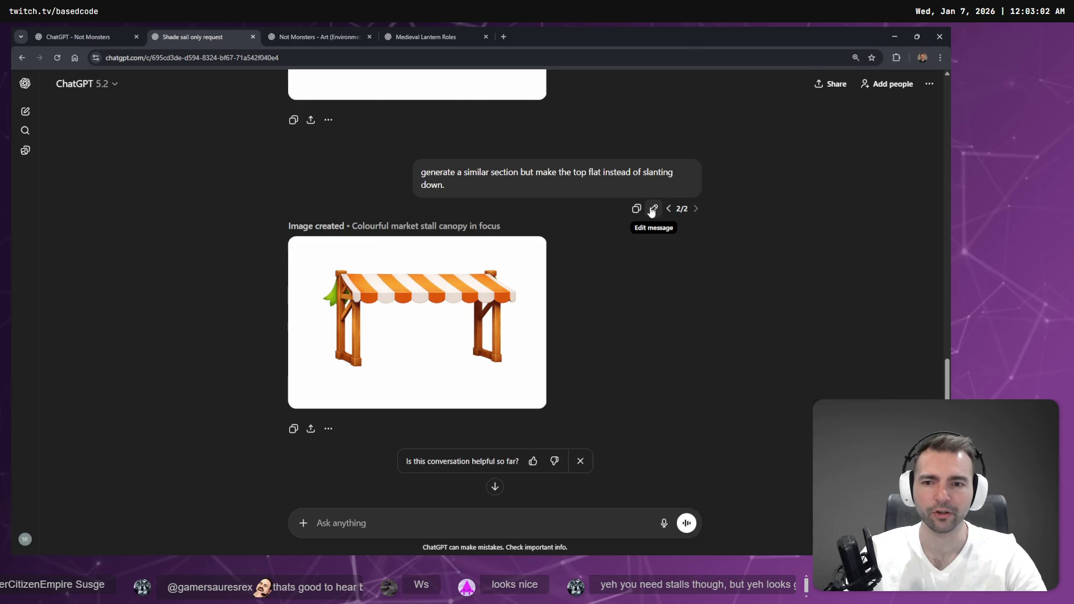
# Replace the flat-top canopy prompt with a dictated request ending in 'pointed top'
pyautogui.click(652, 209)
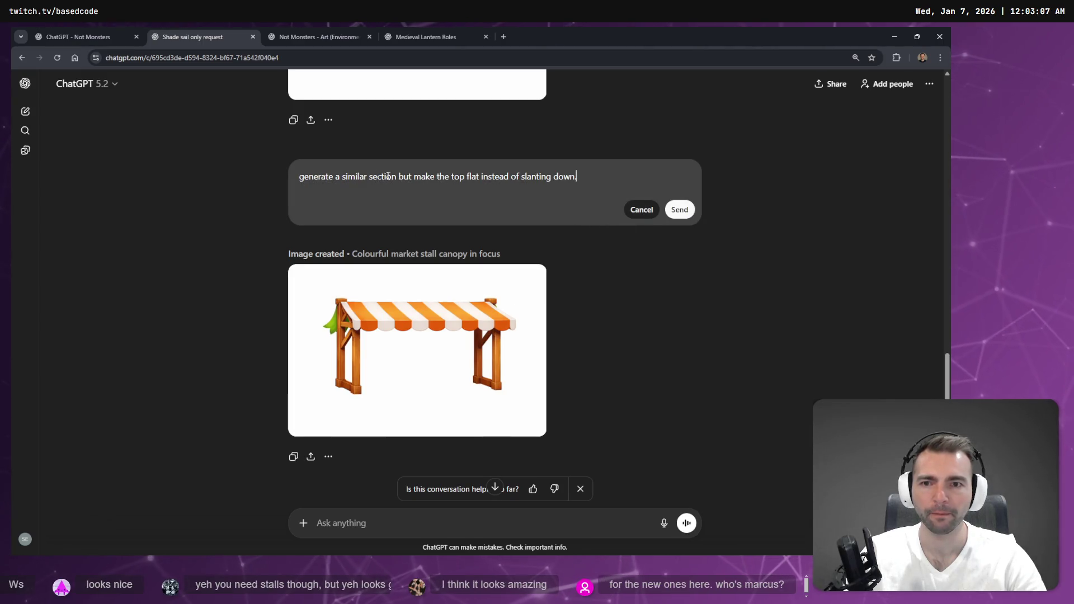
pyautogui.moveTo(656, 181); pyautogui.dragTo(301, 174)
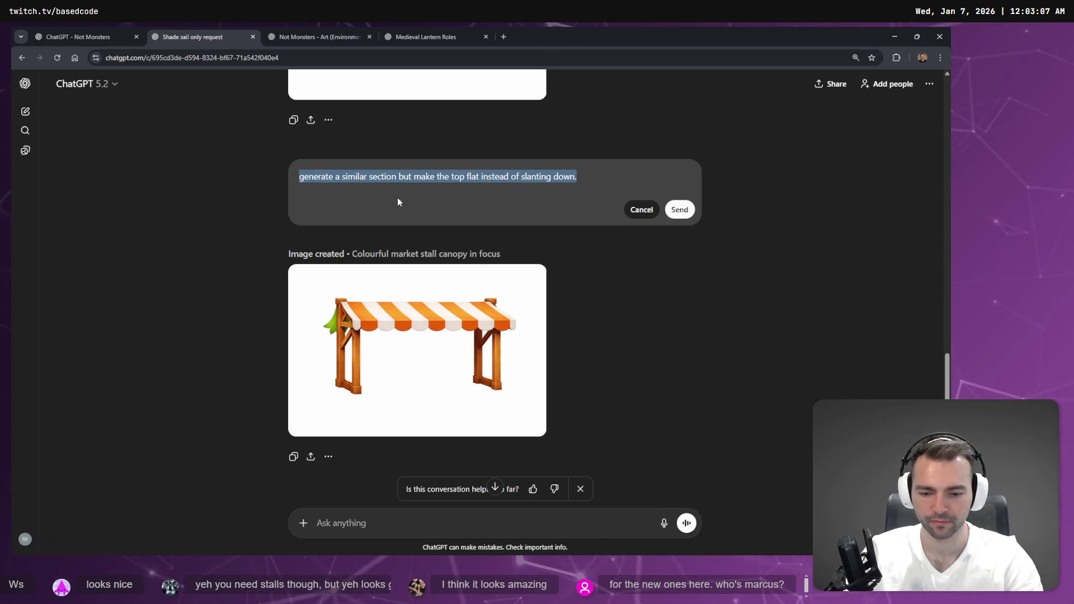
pyautogui.press('BackSpace')
pyautogui.press('super+h')
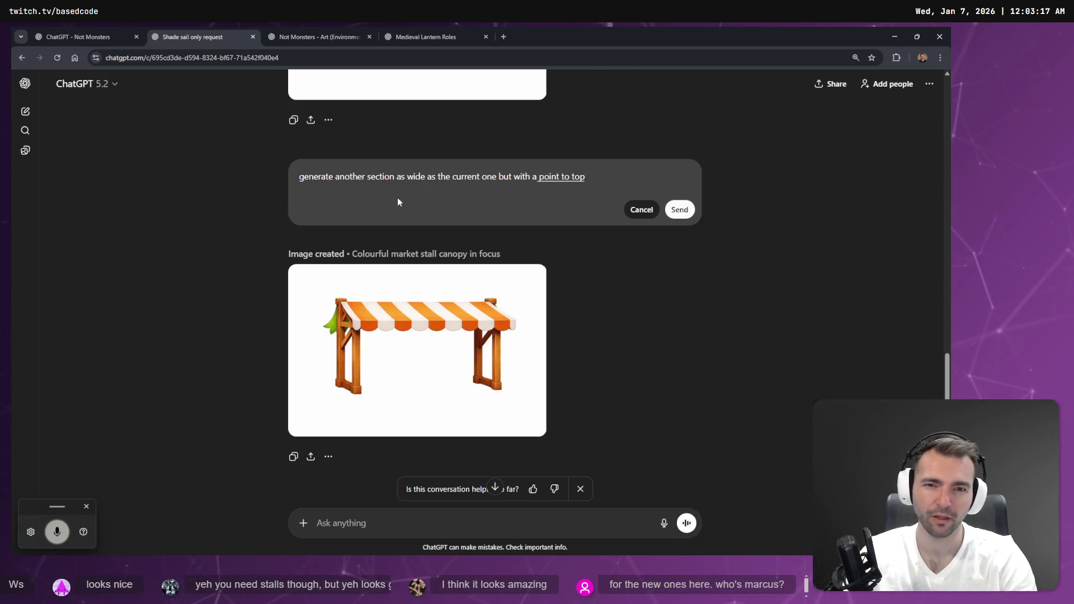
pyautogui.hotkey('ctrl', 'shift', 'Left')
pyautogui.hotkey('ctrl', 'shift', 'Left')
pyautogui.hotkey('ctrl', 'shift', 'Left')
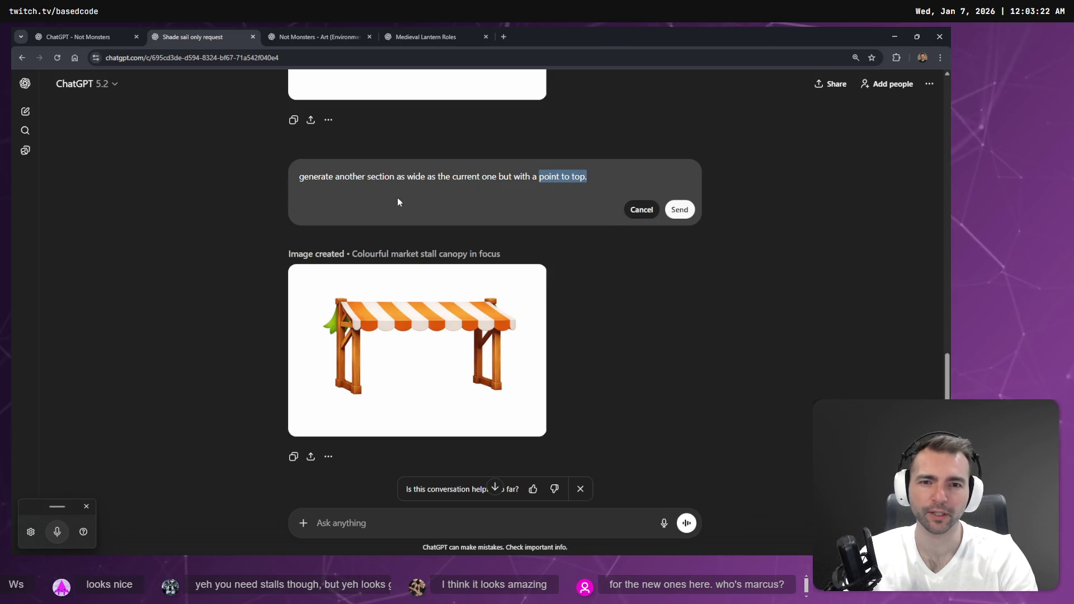
pyautogui.write('pointed')
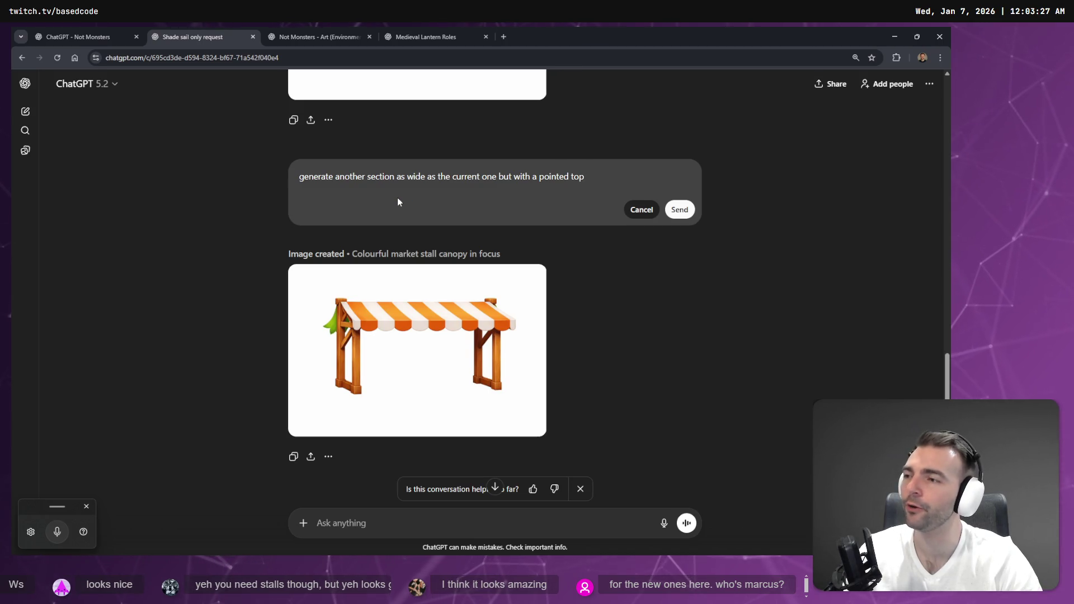
pyautogui.click(505, 36)
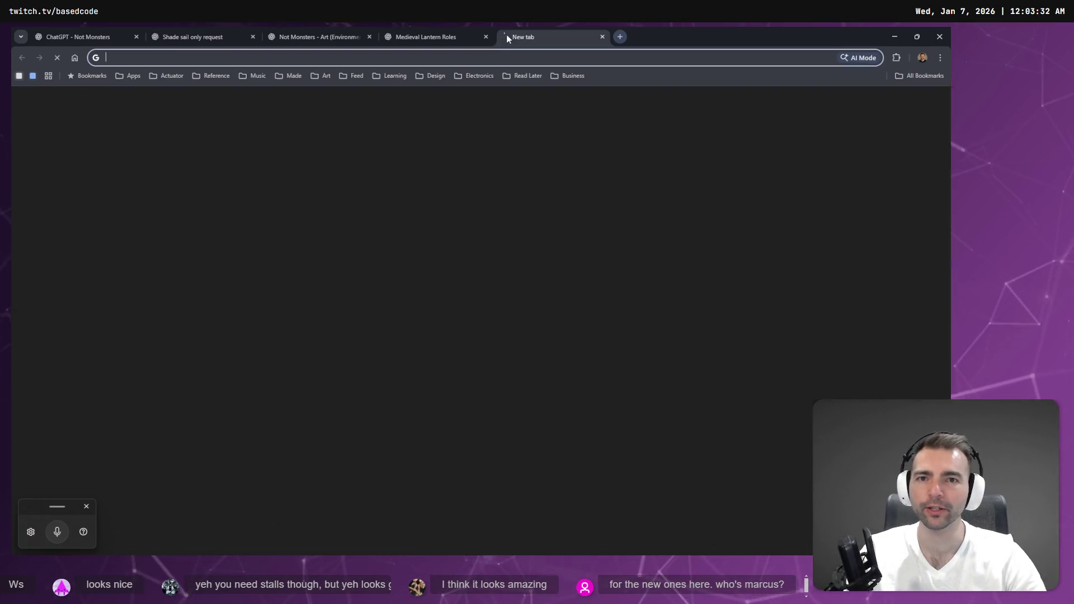
# Go to youtube.com, search for 'wanted' and open the Wanted channel
pyautogui.write('youtube.com')
pyautogui.press('Return')
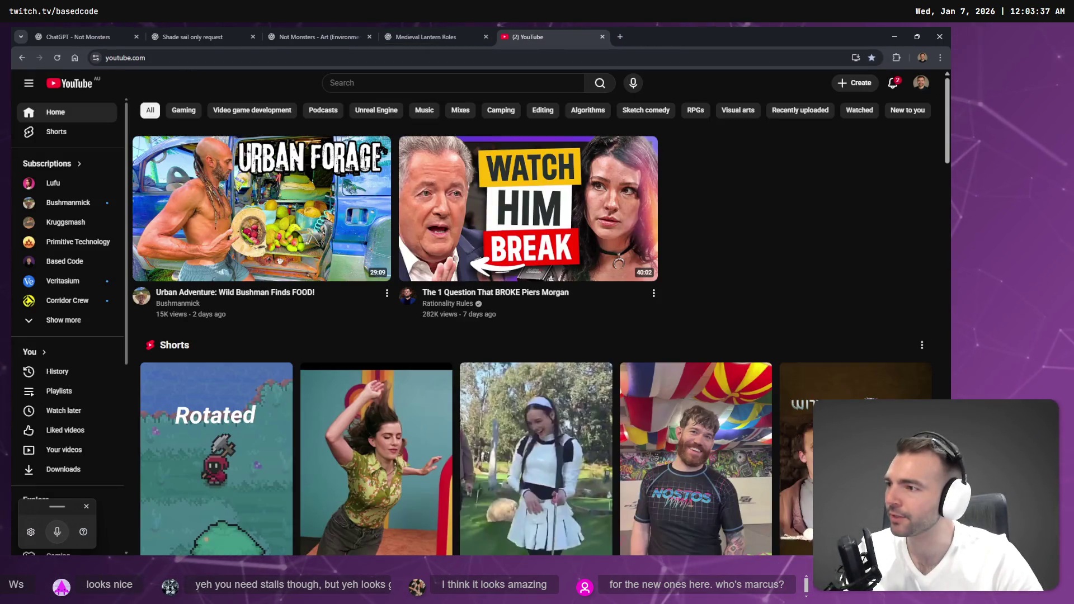
pyautogui.click(400, 84)
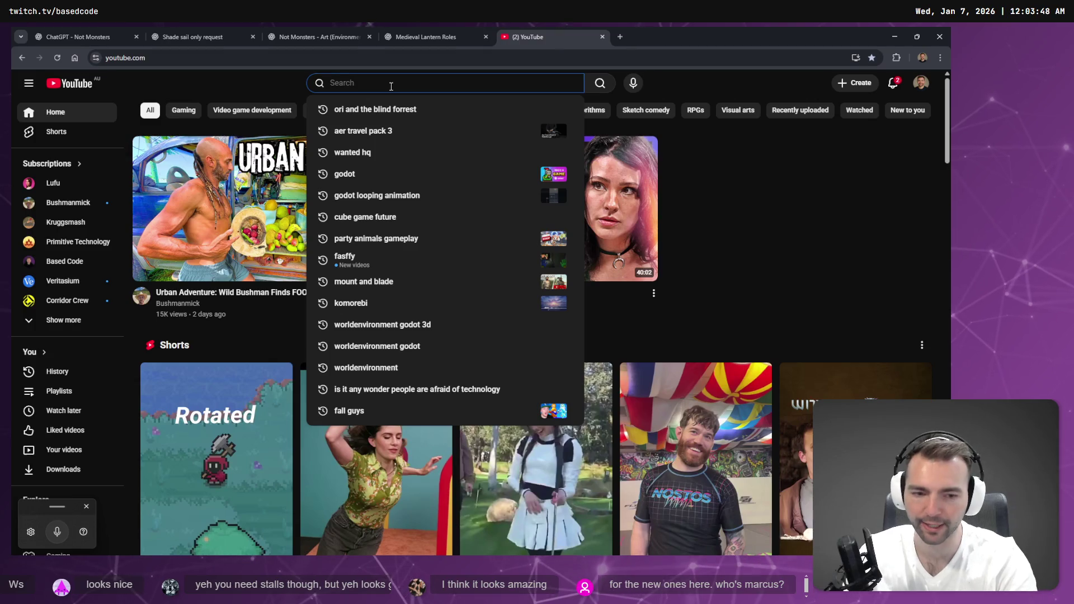
pyautogui.write('wanted')
pyautogui.press('Return')
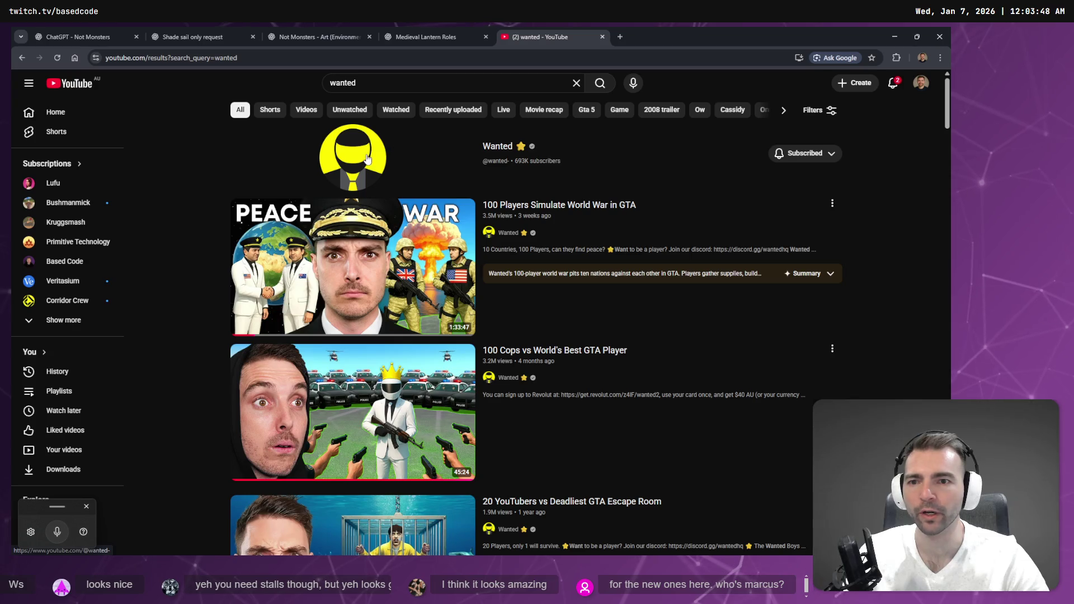
pyautogui.click(368, 159)
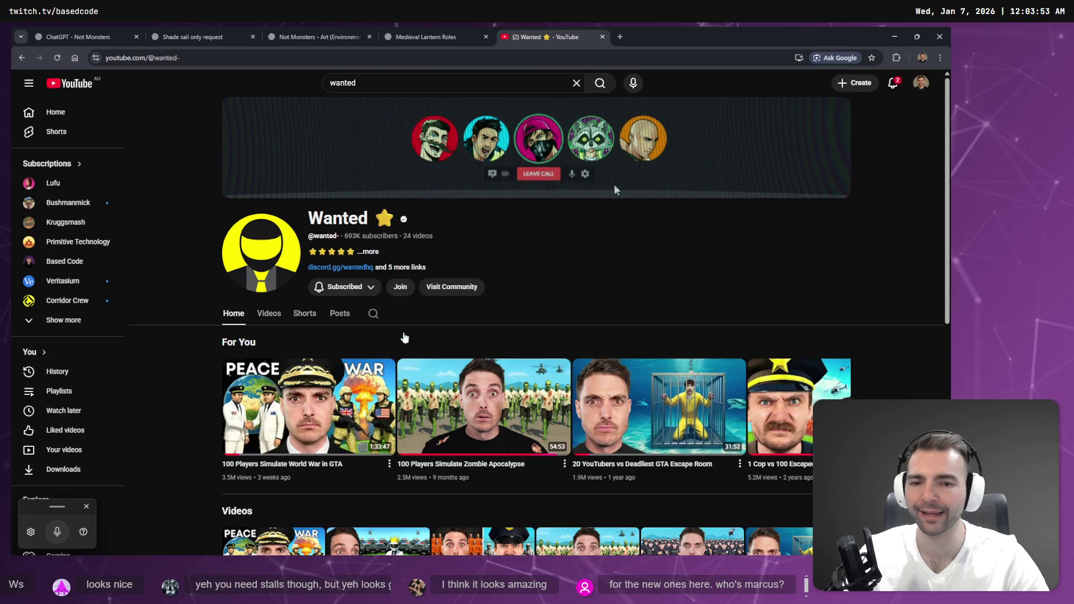
# Browse the Wanted channel home page and select its channel name
pyautogui.scroll(-3, 614, 189)
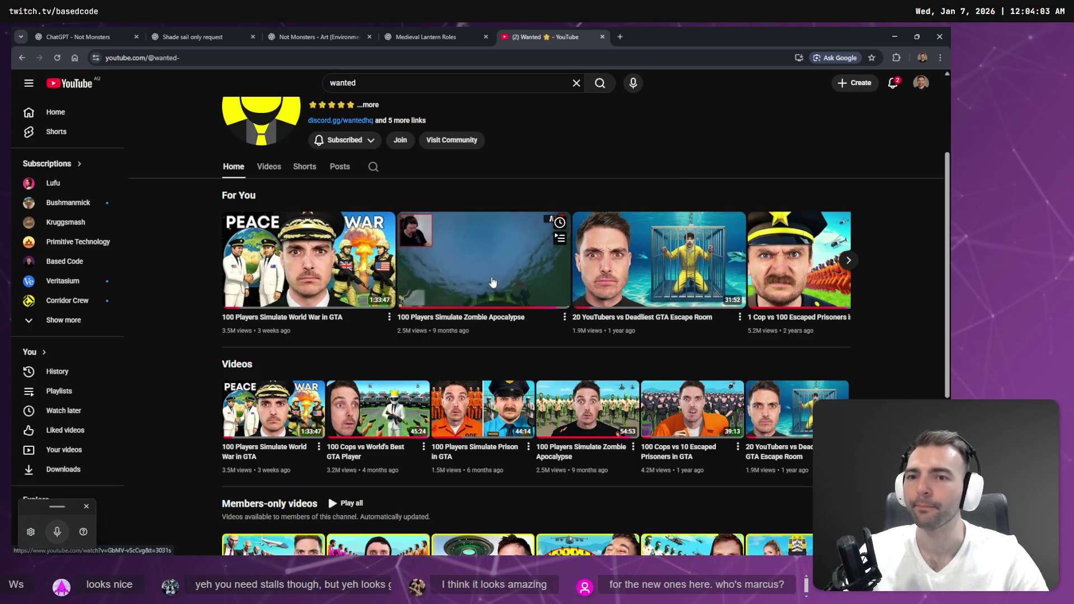
pyautogui.scroll(2, 614, 139)
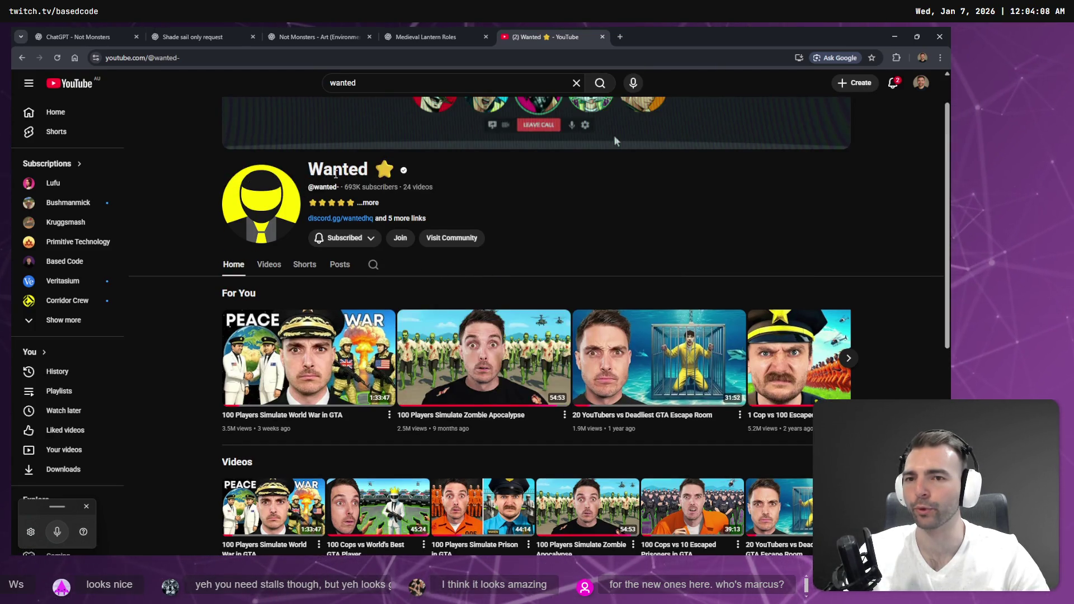
pyautogui.doubleClick(338, 169)
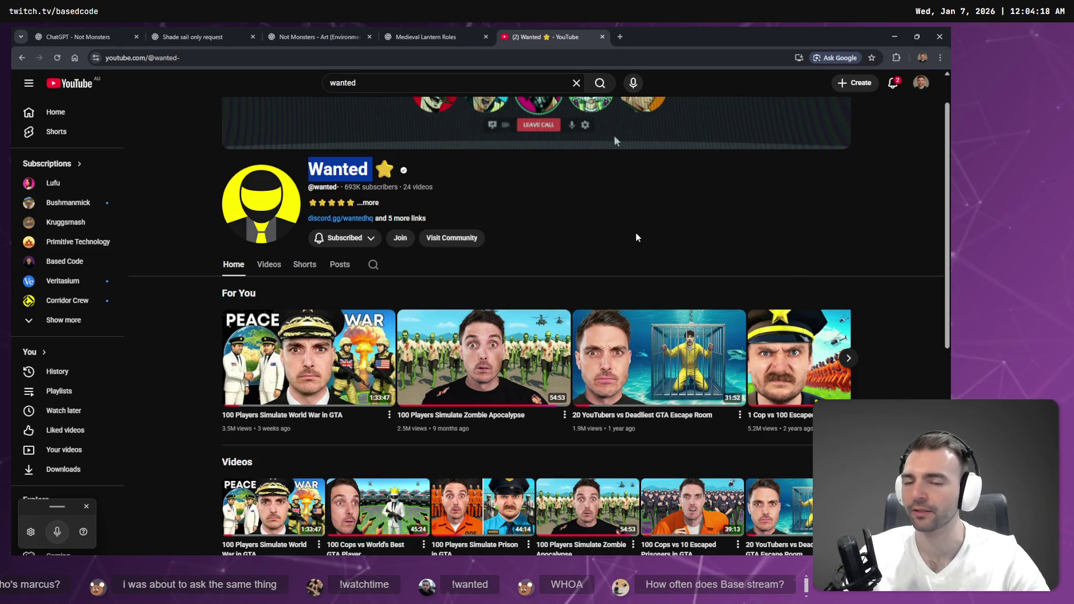
pyautogui.scroll(-7, 635, 233)
pyautogui.scroll(8, 614, 190)
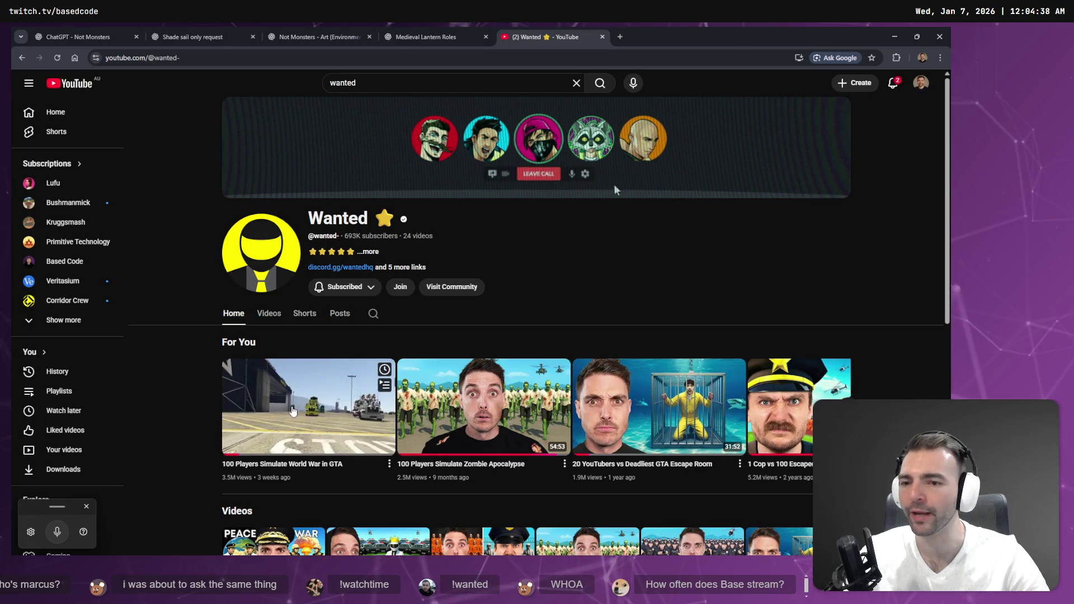
# Play the '100 Players Simulate World War in GTA' video with the sound turned on
pyautogui.click(294, 412)
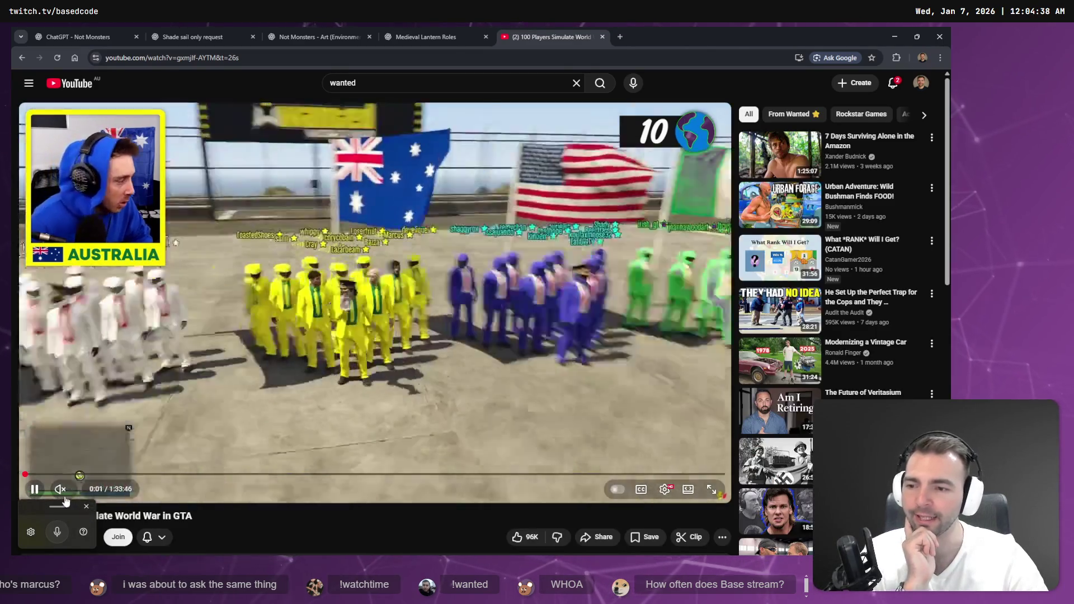
pyautogui.click(60, 489)
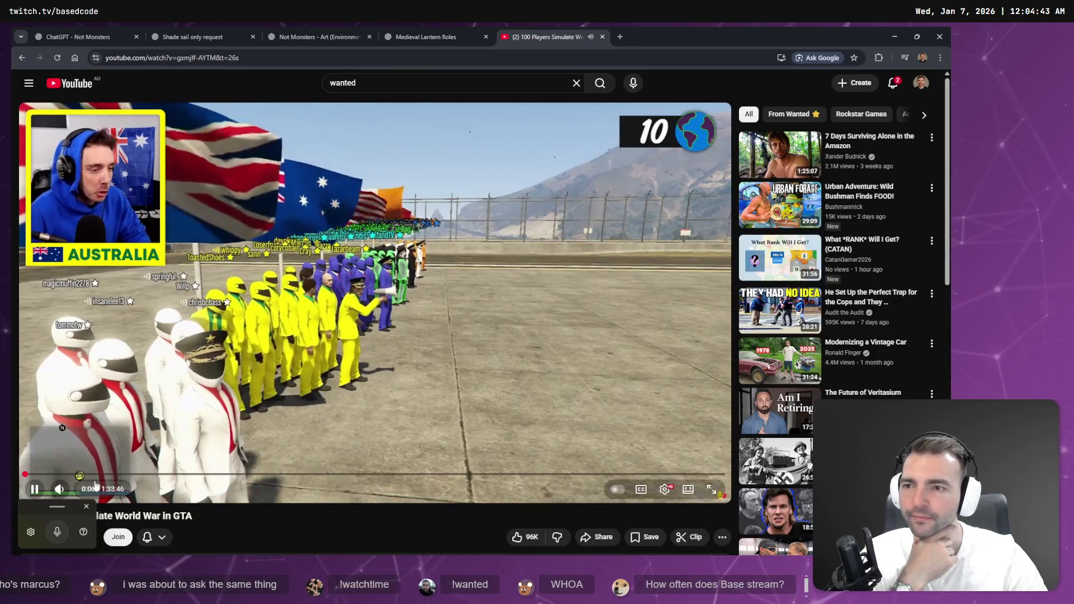
pyautogui.press('f')
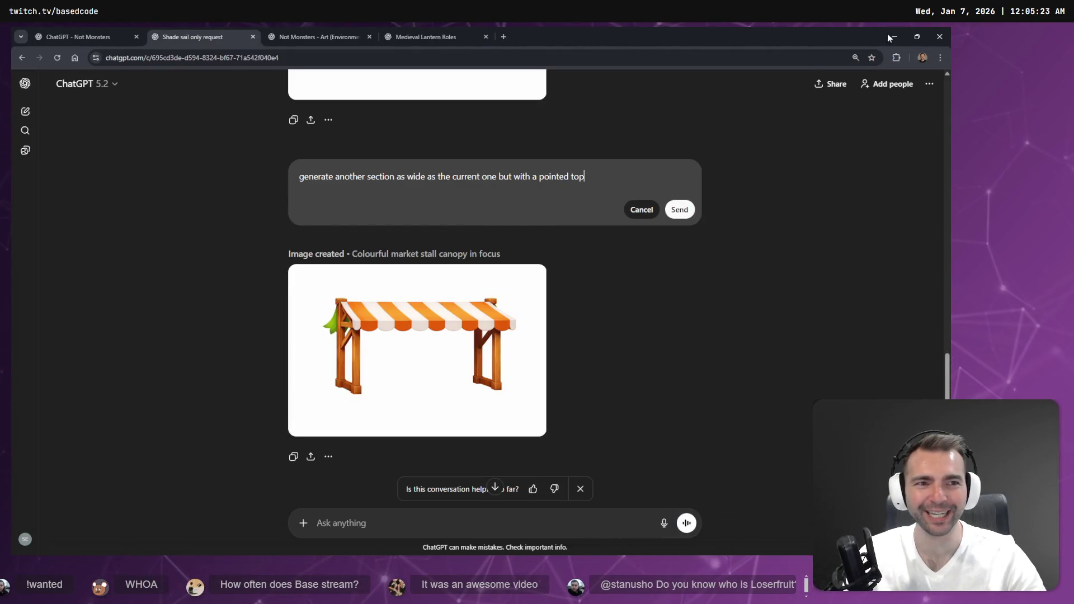
pyautogui.click(907, 25)
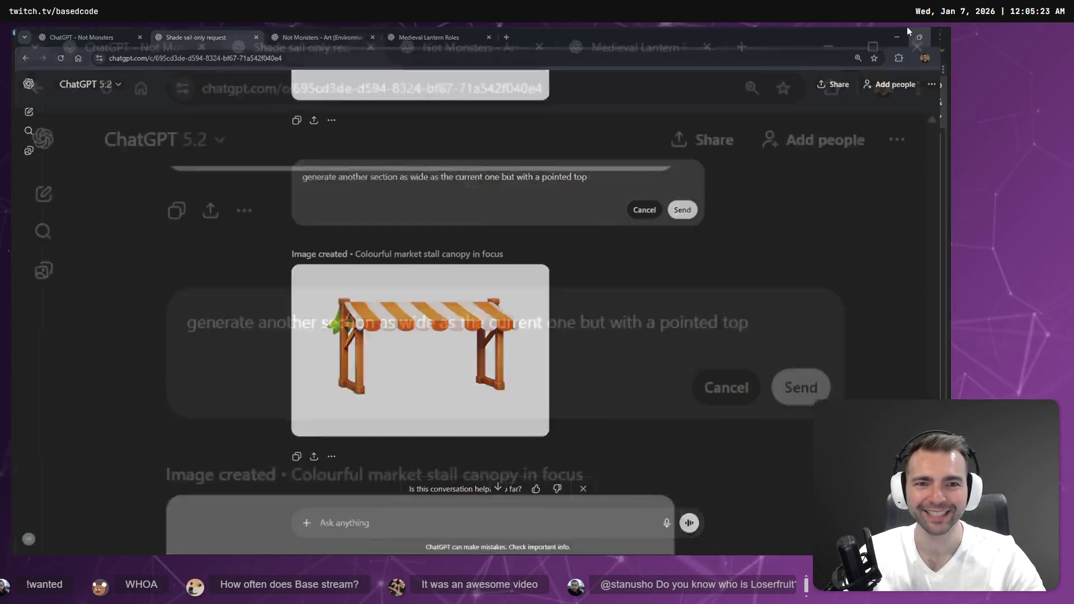
pyautogui.click(566, 53)
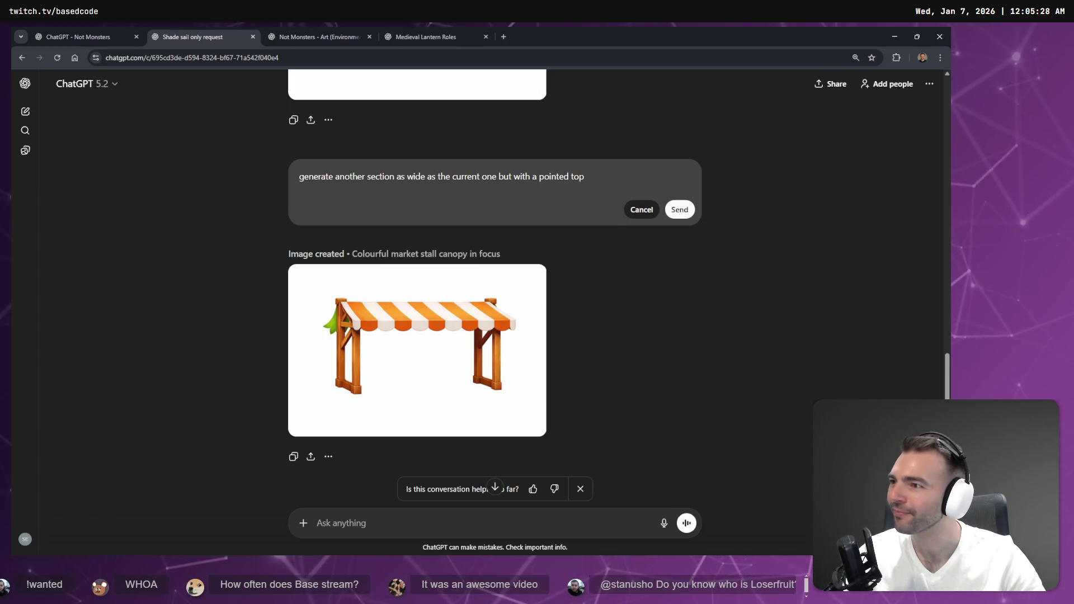
pyautogui.hotkey('alt', 'Tab')
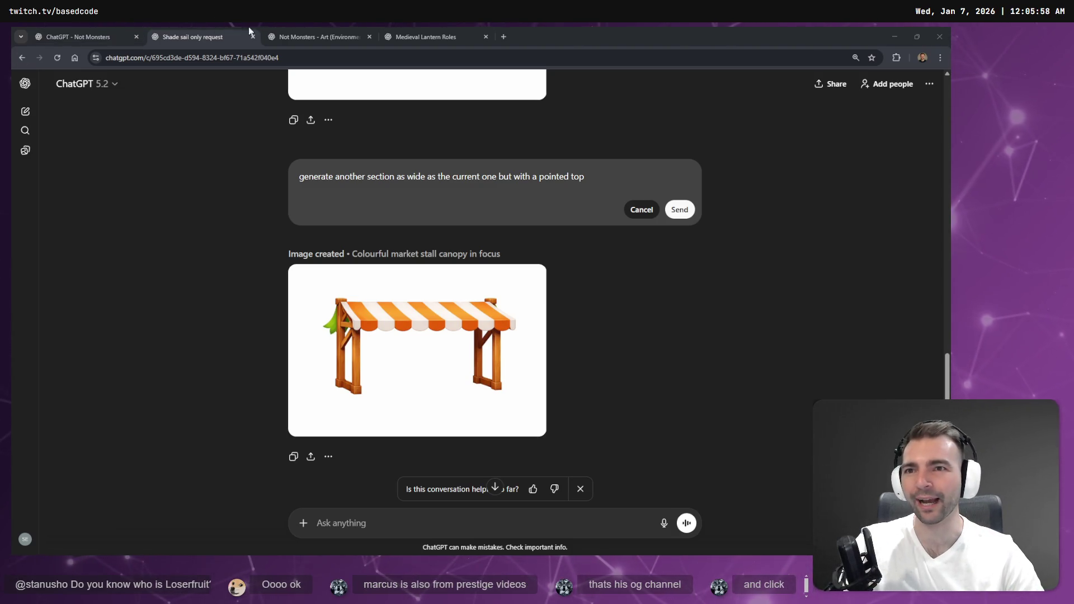
pyautogui.click(319, 35)
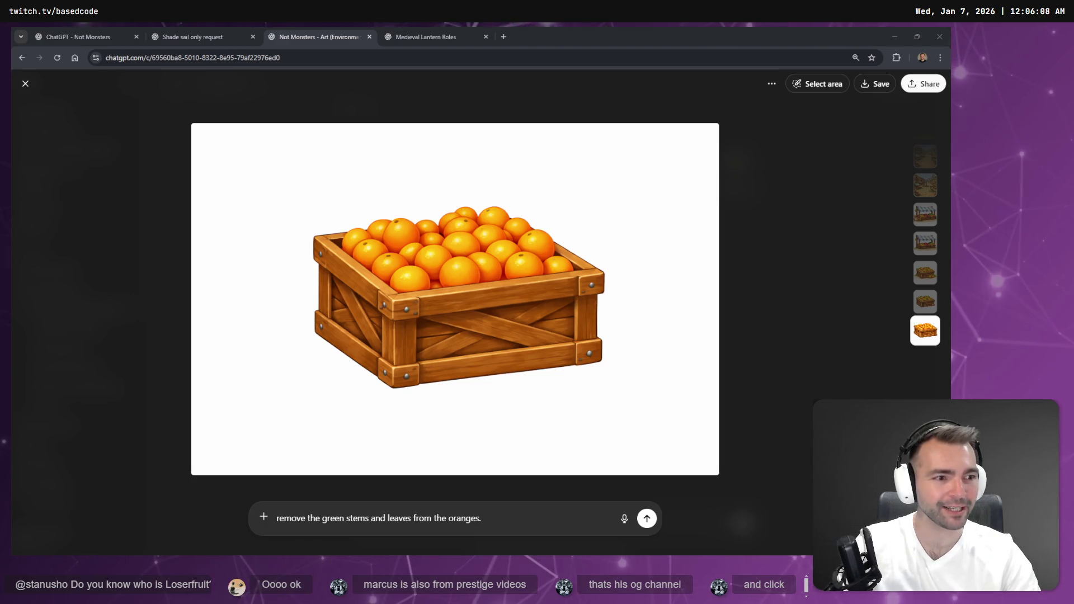
pyautogui.click(416, 34)
pyautogui.click(358, 41)
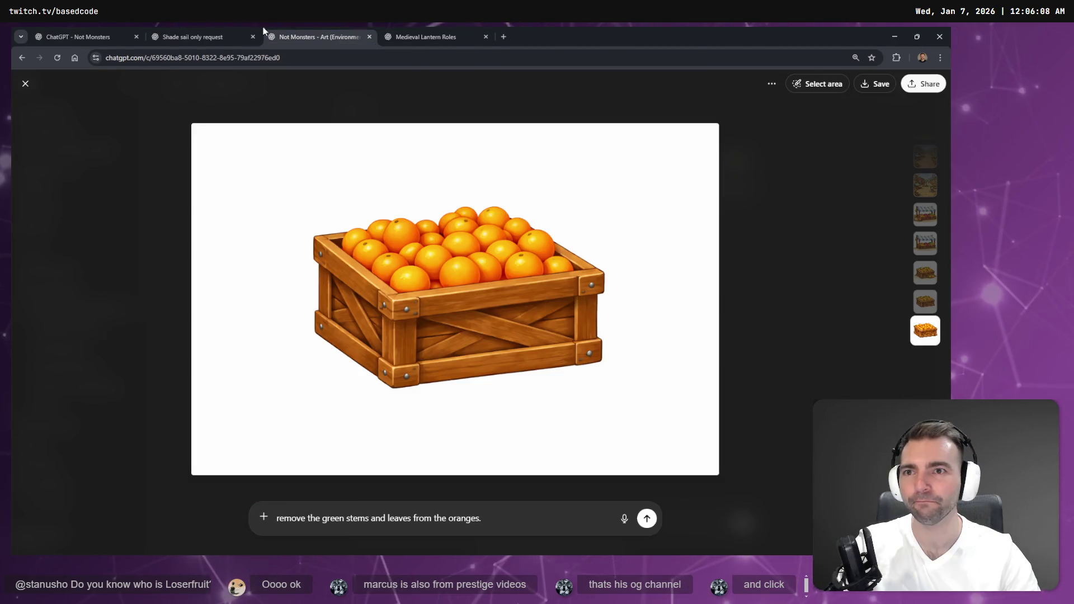
pyautogui.click(231, 29)
pyautogui.scroll(-3, 425, 171)
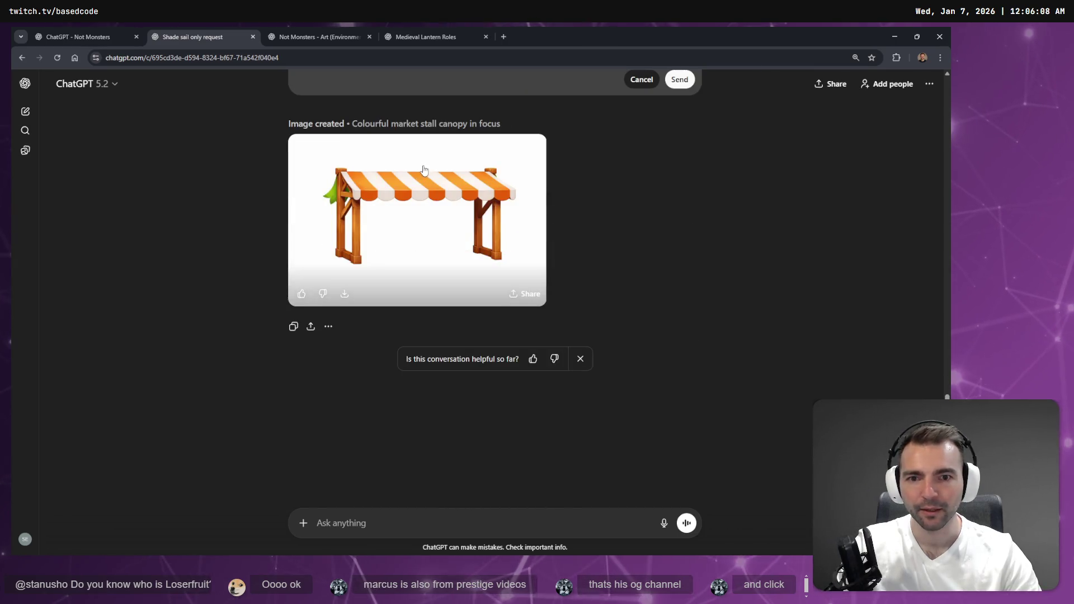
pyautogui.scroll(5, 424, 170)
pyautogui.scroll(-2, 417, 180)
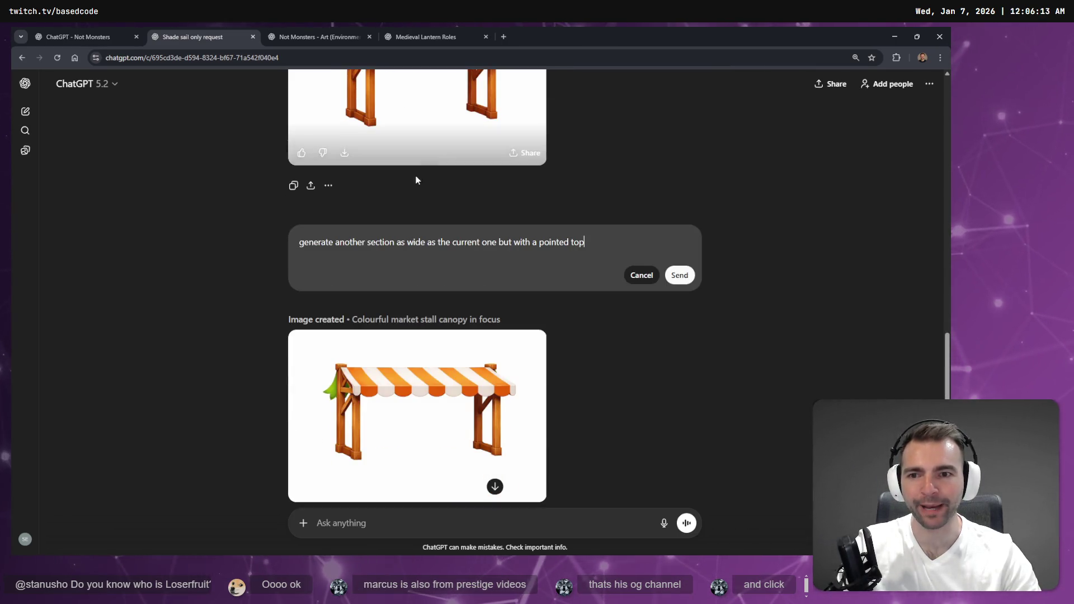
pyautogui.scroll(4, 417, 180)
pyautogui.scroll(-1, 386, 179)
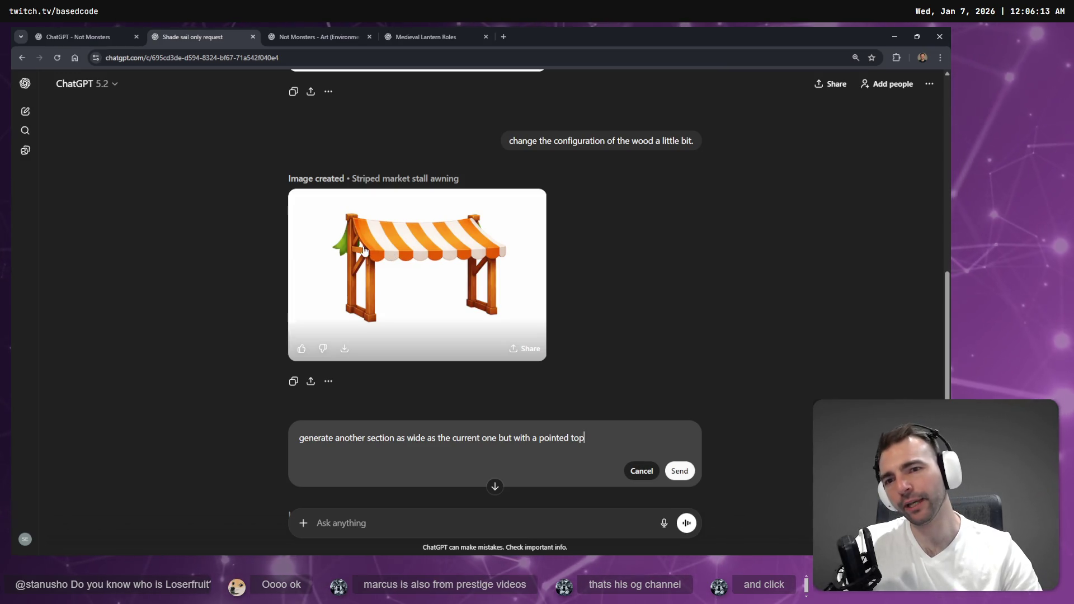
pyautogui.tripleClick(417, 438)
# Abandon the pointed-top edit and clear the flat-top canopy prompt for rewriting
pyautogui.press('super+h')
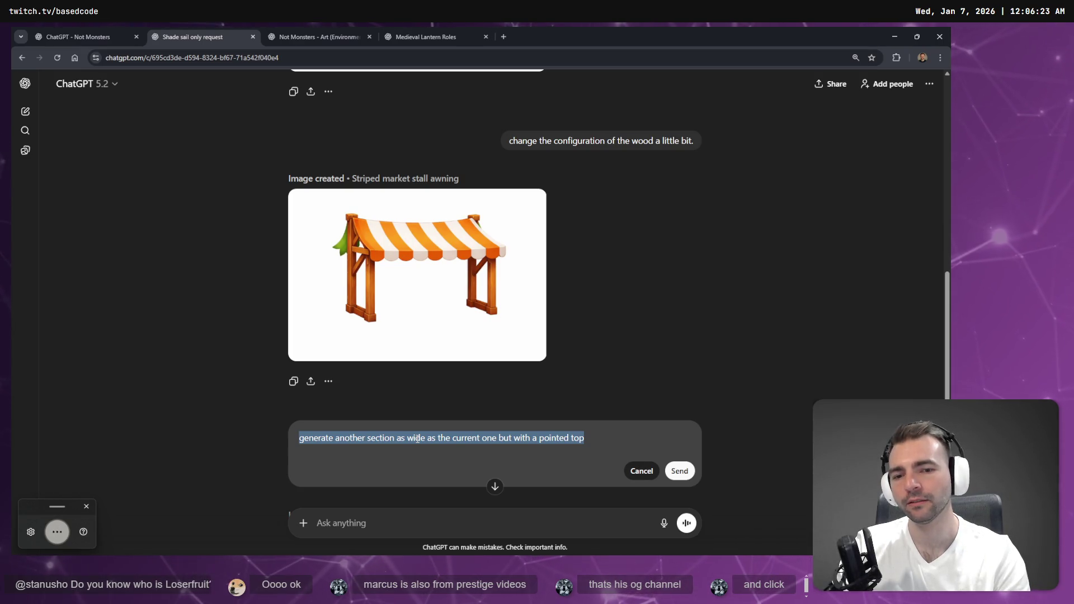
pyautogui.press('Escape')
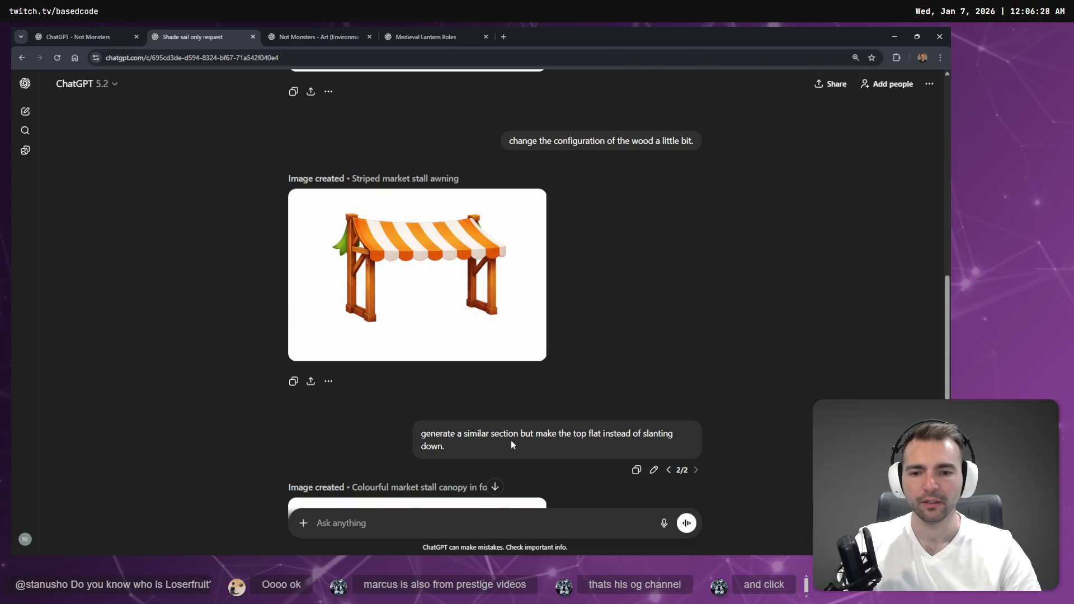
pyautogui.scroll(-1, 512, 444)
pyautogui.click(653, 420)
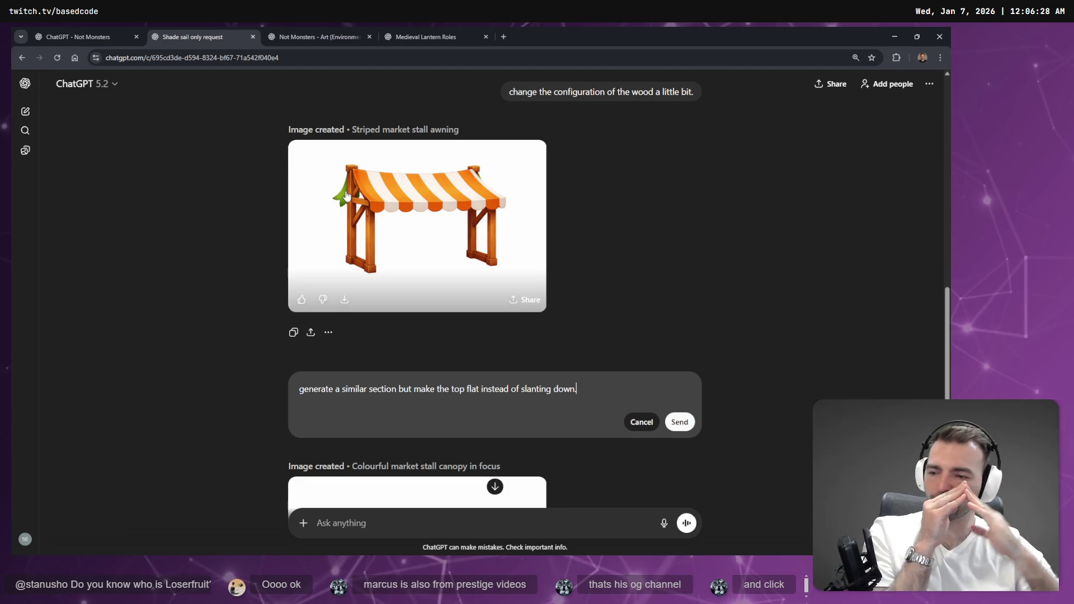
pyautogui.hotkey('ctrl', 'a')
pyautogui.press('BackSpace')
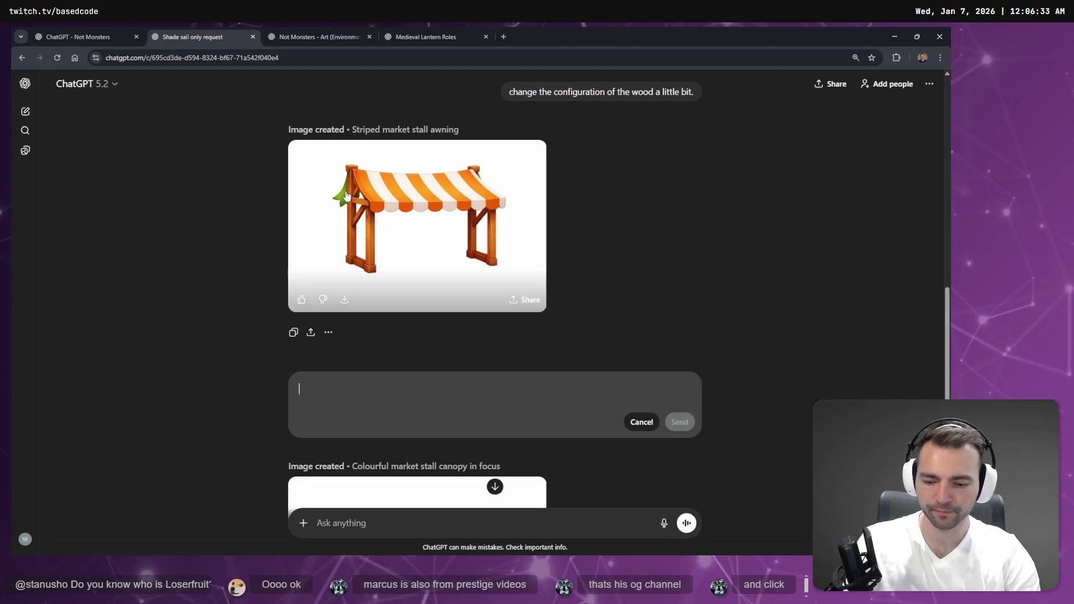
# Dictate a request for a new version with a peak or arch on top and send it
pyautogui.press('super+h')
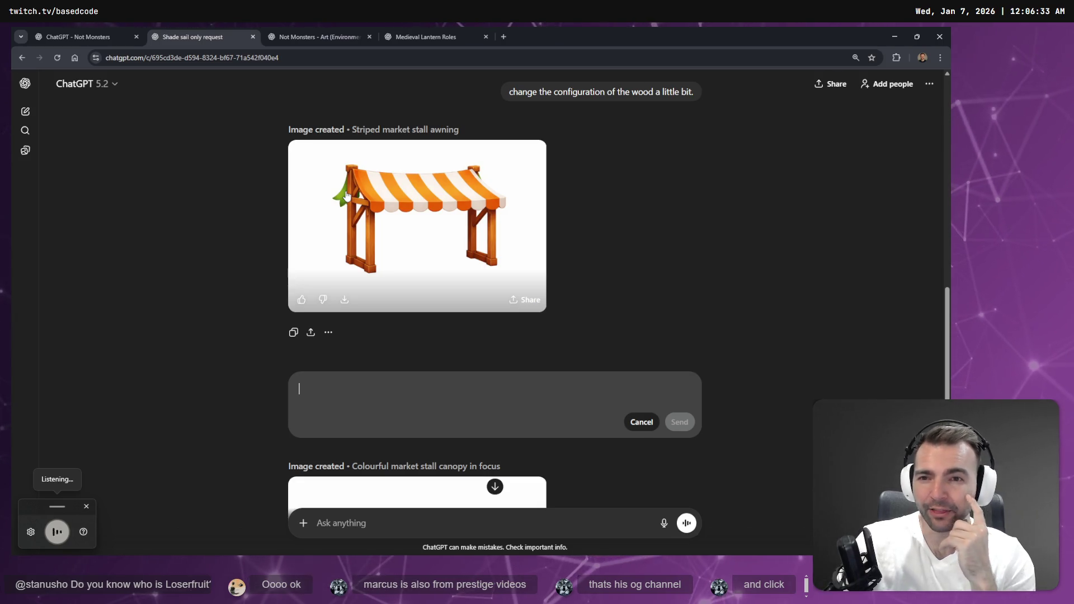
pyautogui.press('super+h')
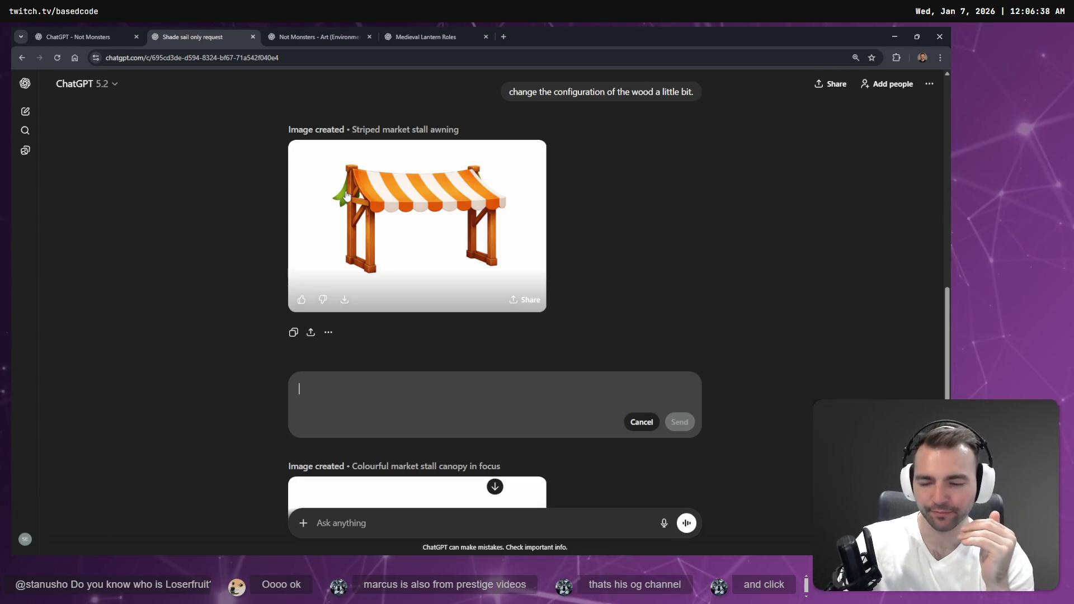
pyautogui.press('super+h')
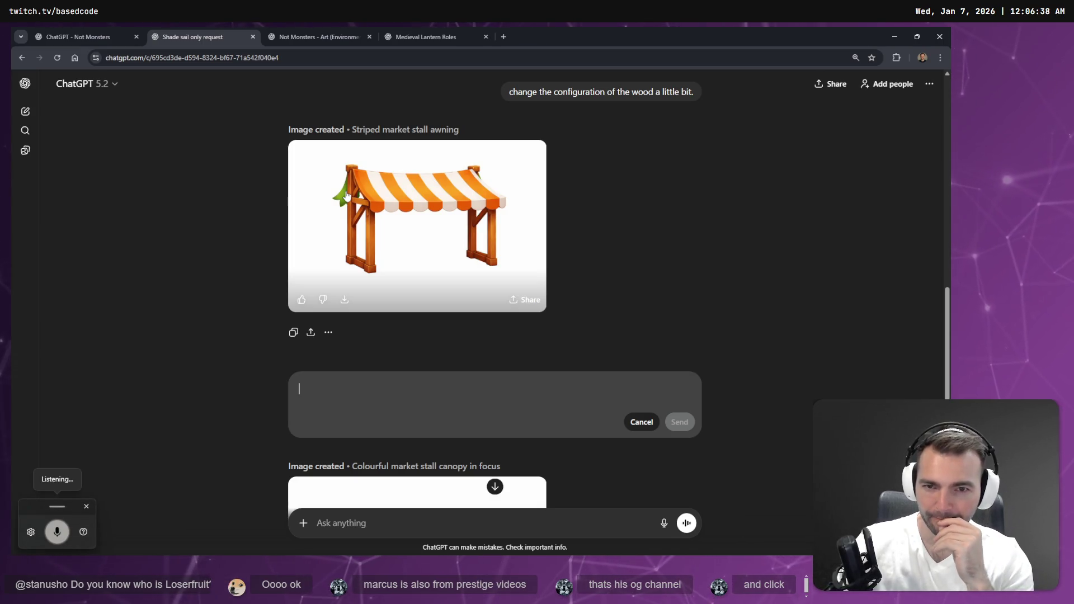
pyautogui.write('generate')
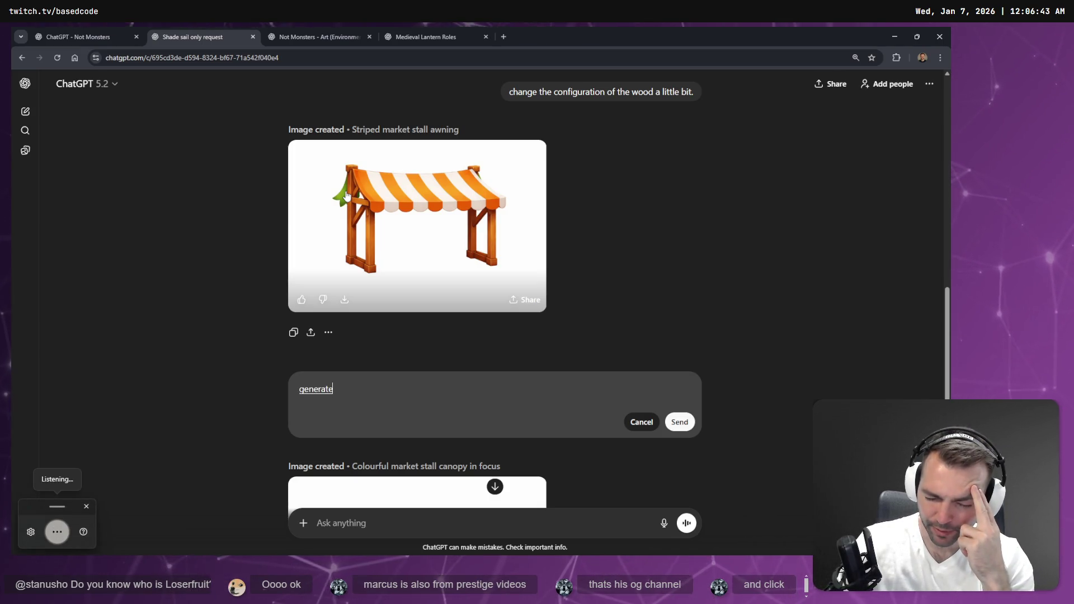
pyautogui.write(' a newing from the top of the current version')
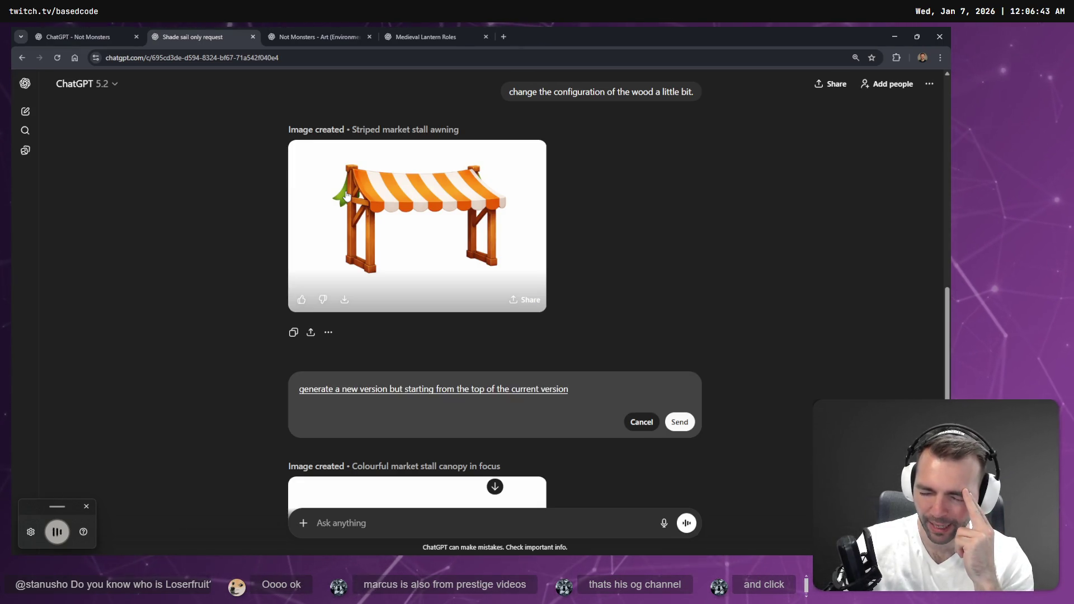
pyautogui.write(' peak')
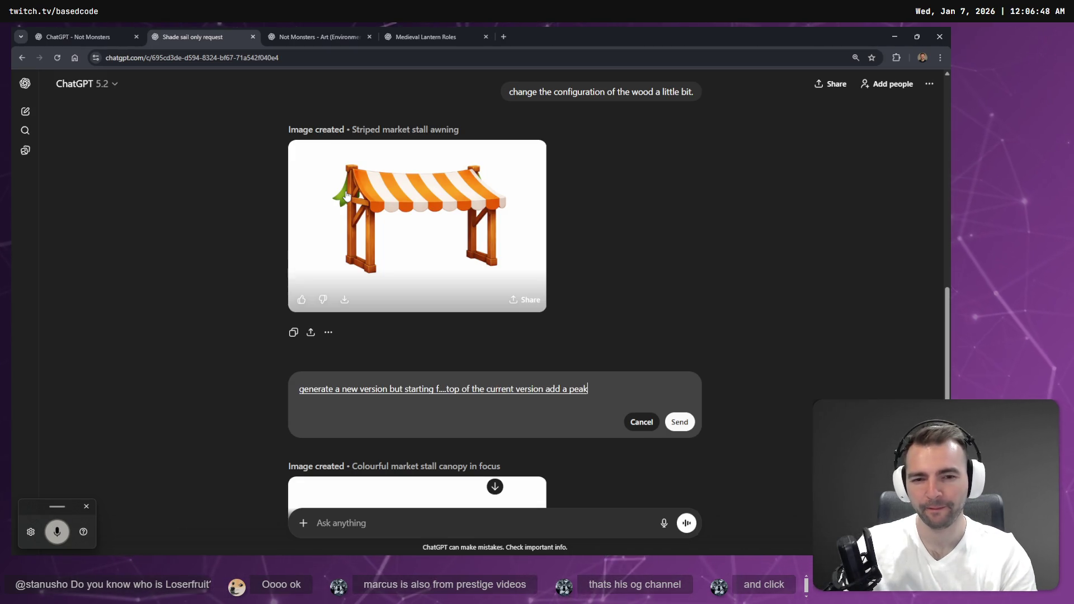
pyautogui.write('.')
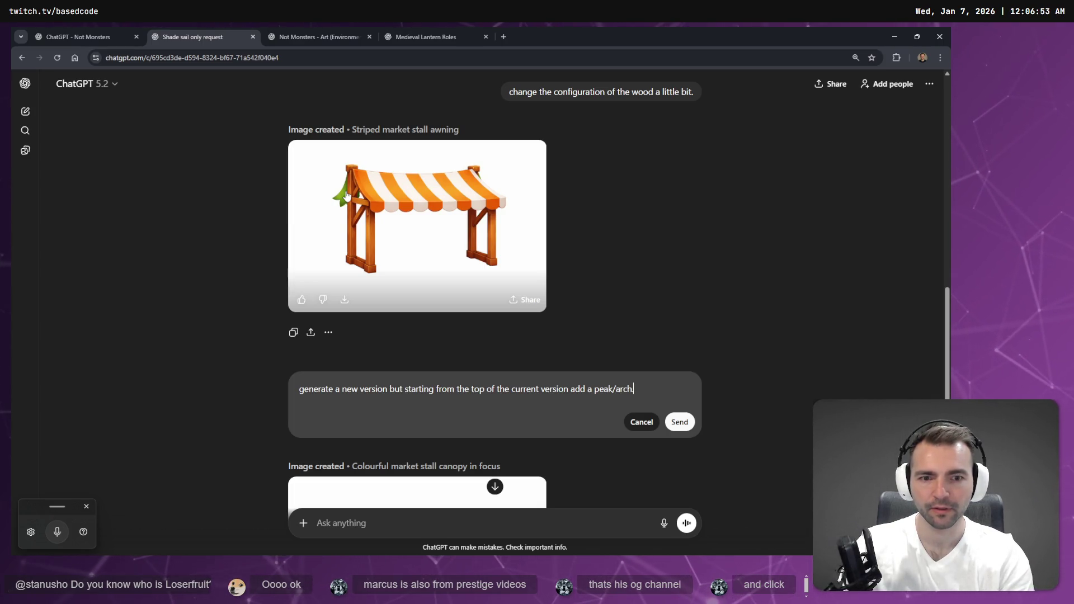
pyautogui.press('Tab')
pyautogui.press('Tab')
pyautogui.press('Return')
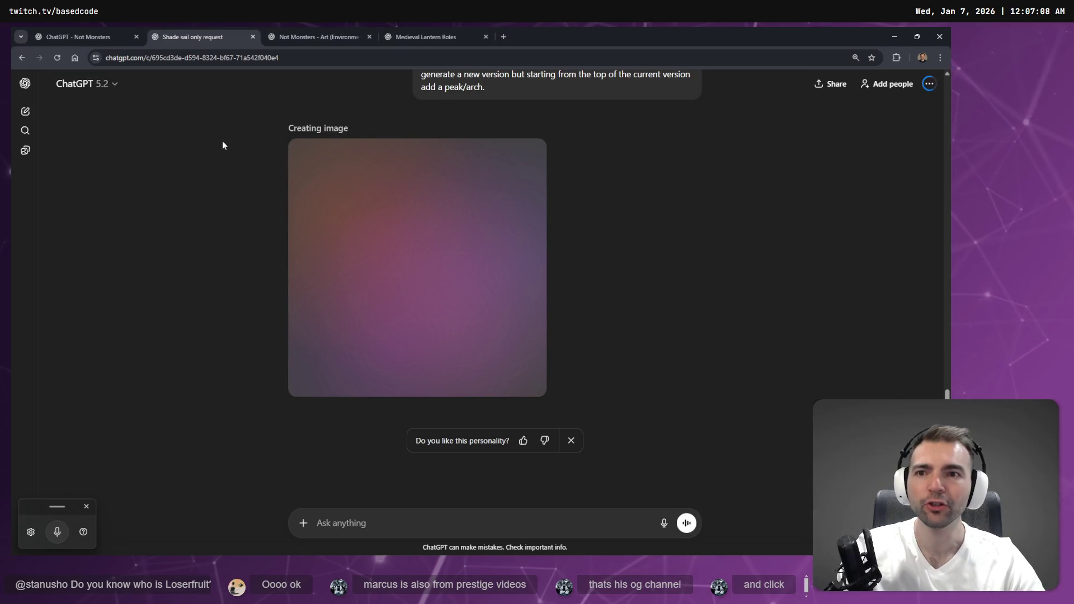
pyautogui.click(287, 31)
pyautogui.click(425, 37)
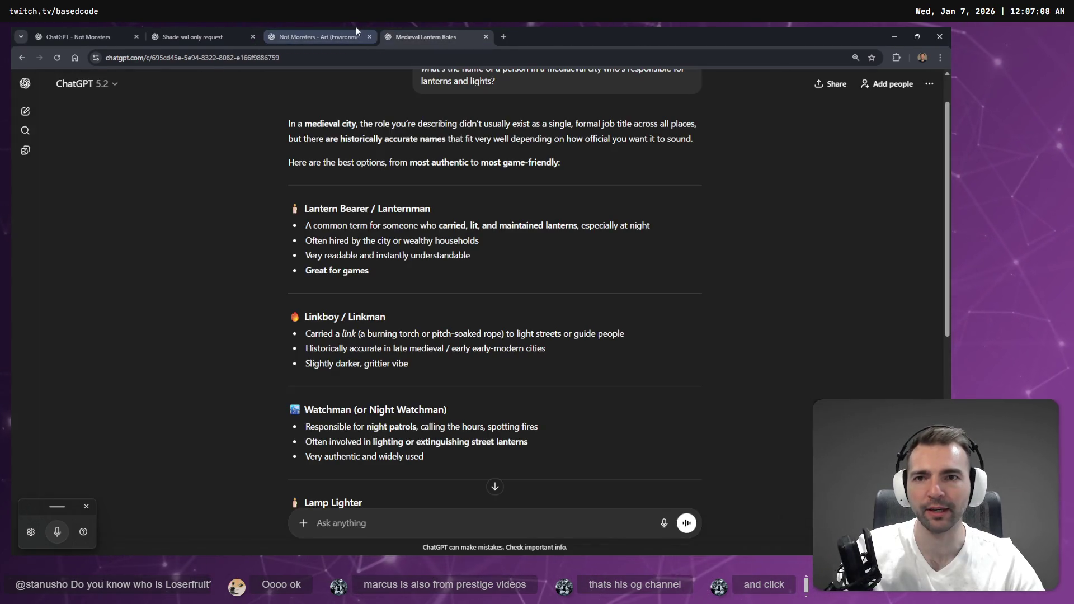
pyautogui.click(319, 37)
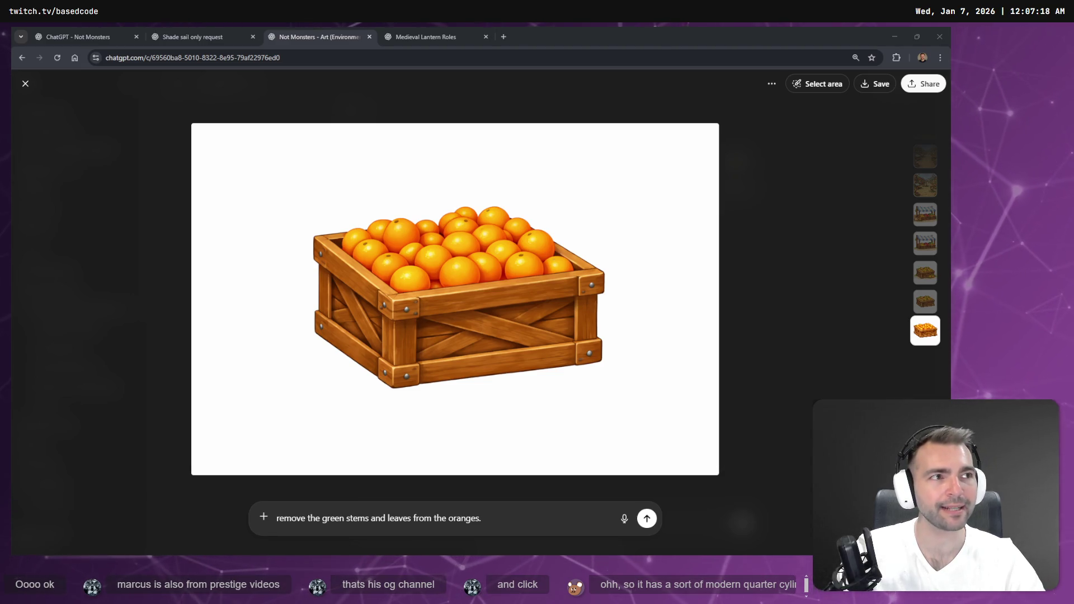
pyautogui.click(412, 35)
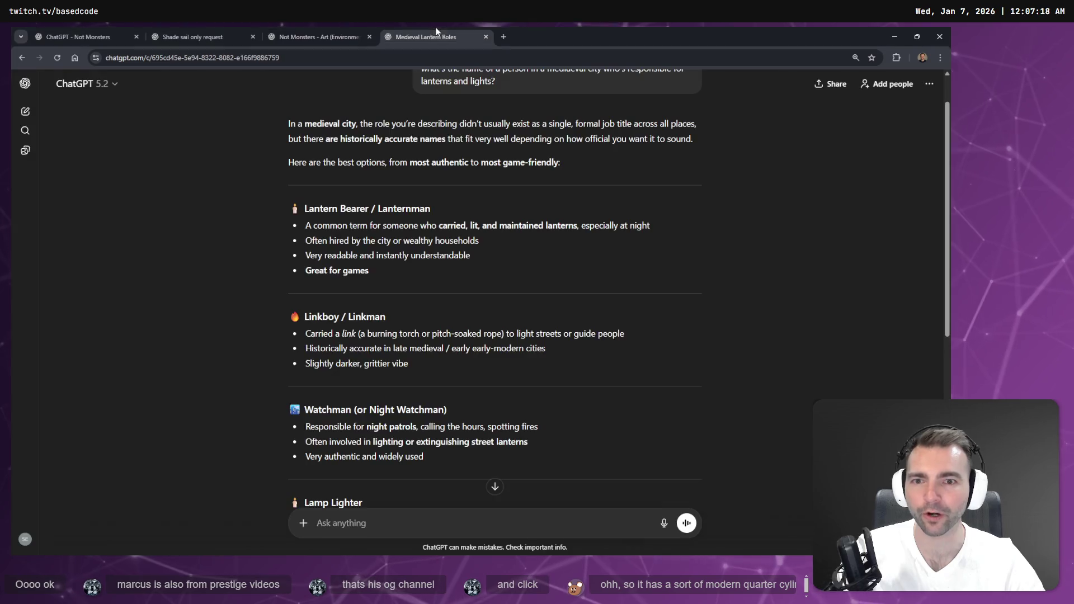
pyautogui.hotkey('ctrl', 'shift', 'Tab')
pyautogui.hotkey('ctrl', 'shift', 'Tab')
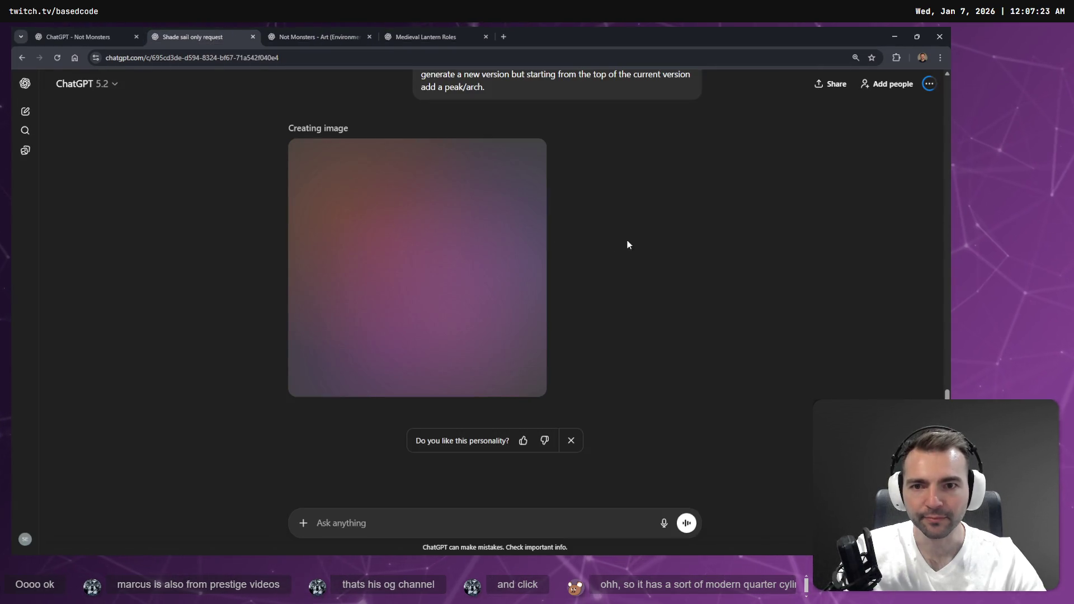
pyautogui.scroll(10, 647, 268)
pyautogui.scroll(-3, 638, 273)
pyautogui.scroll(-5, 650, 284)
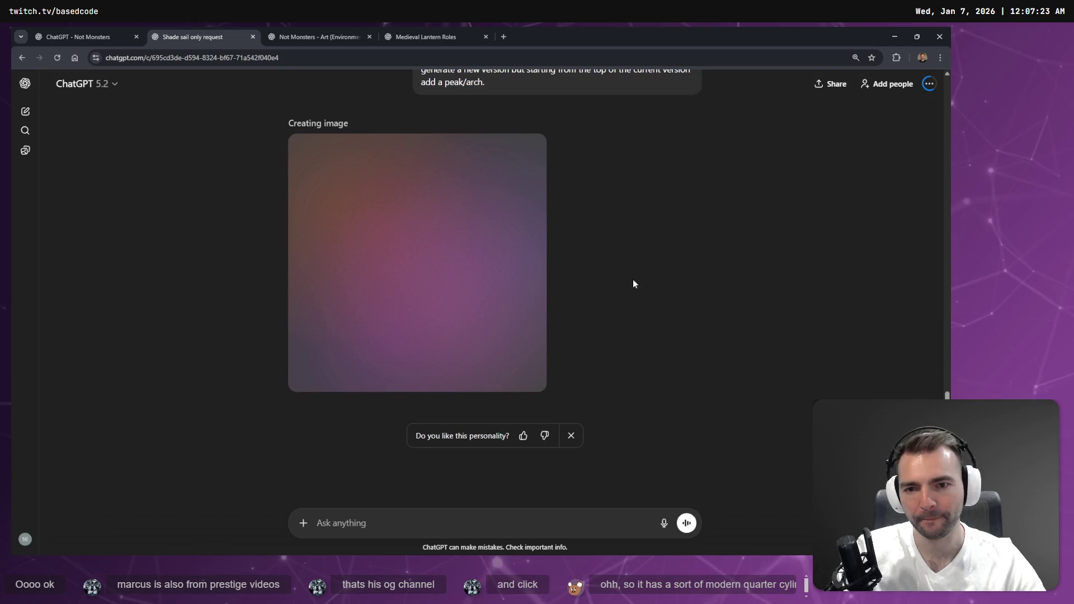
pyautogui.hotkey('ctrl', 'shift', 'Tab')
pyautogui.click(202, 29)
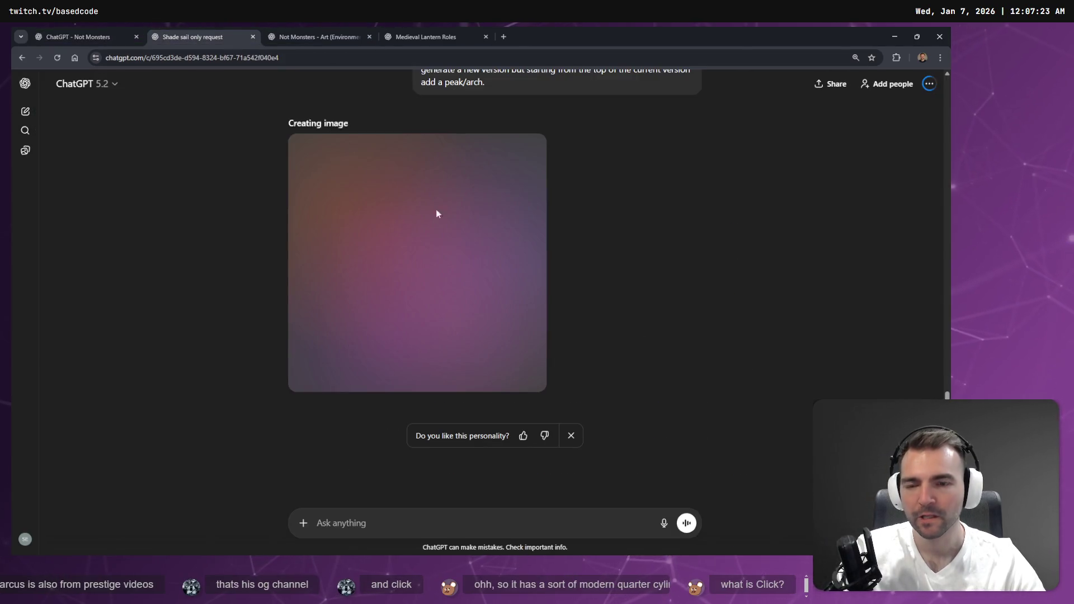
pyautogui.hotkey('alt', 'Tab')
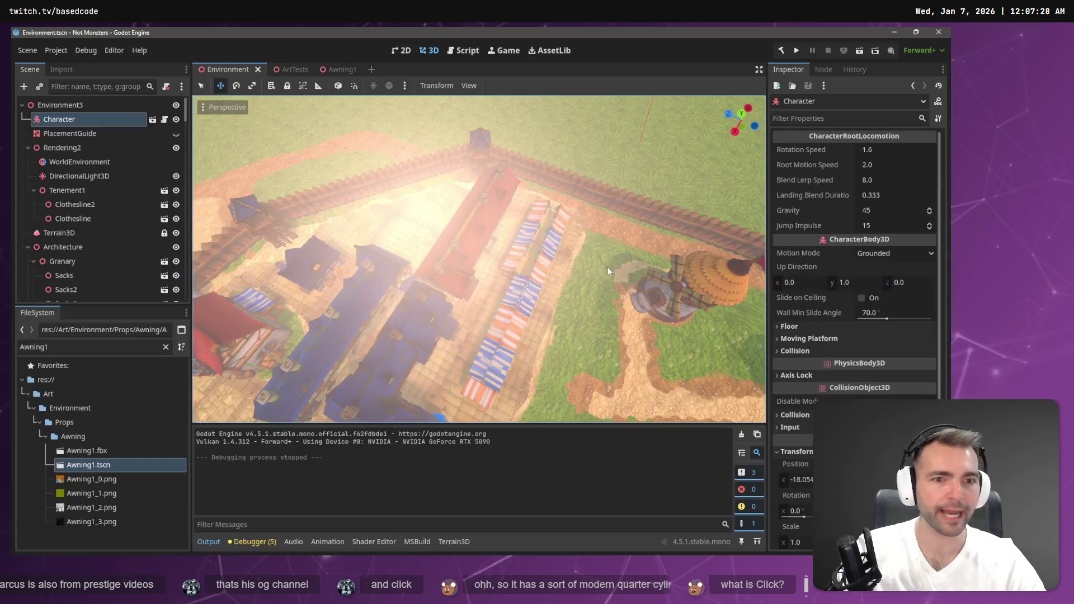
pyautogui.press('w')
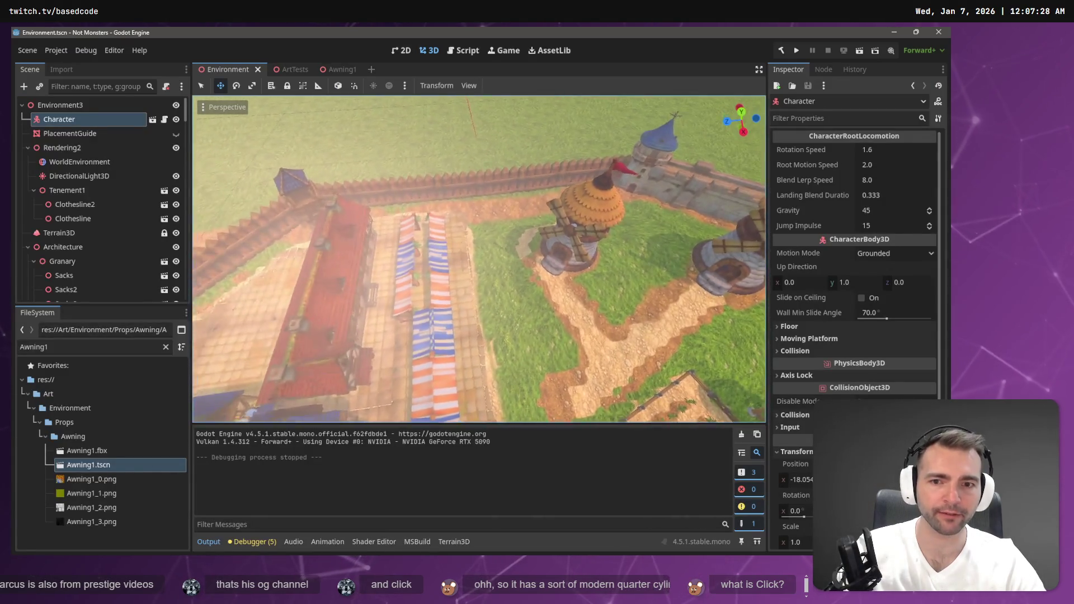
pyautogui.press('s')
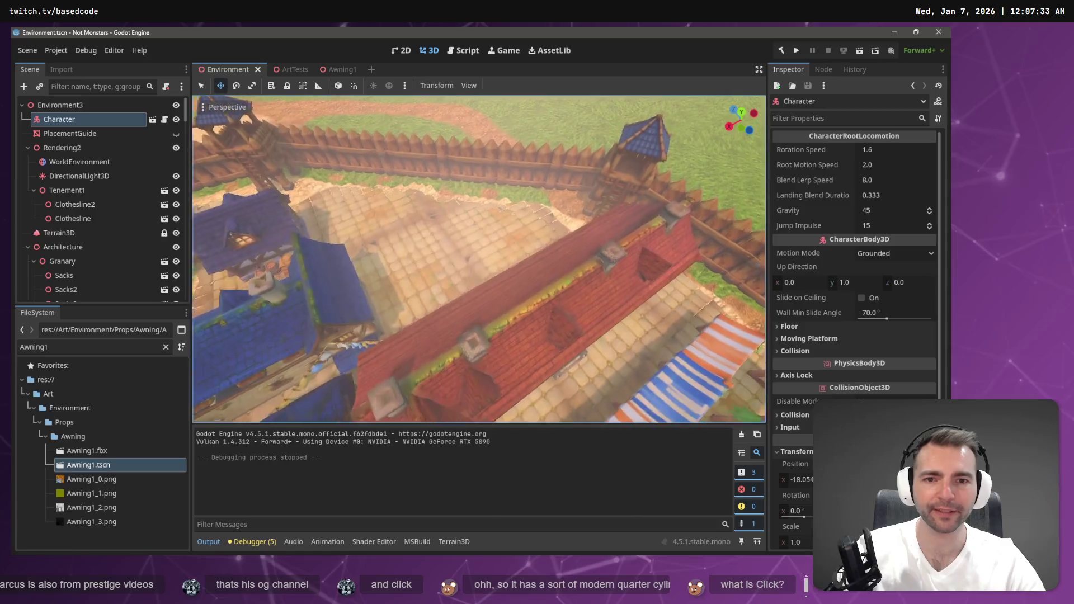
pyautogui.press('w')
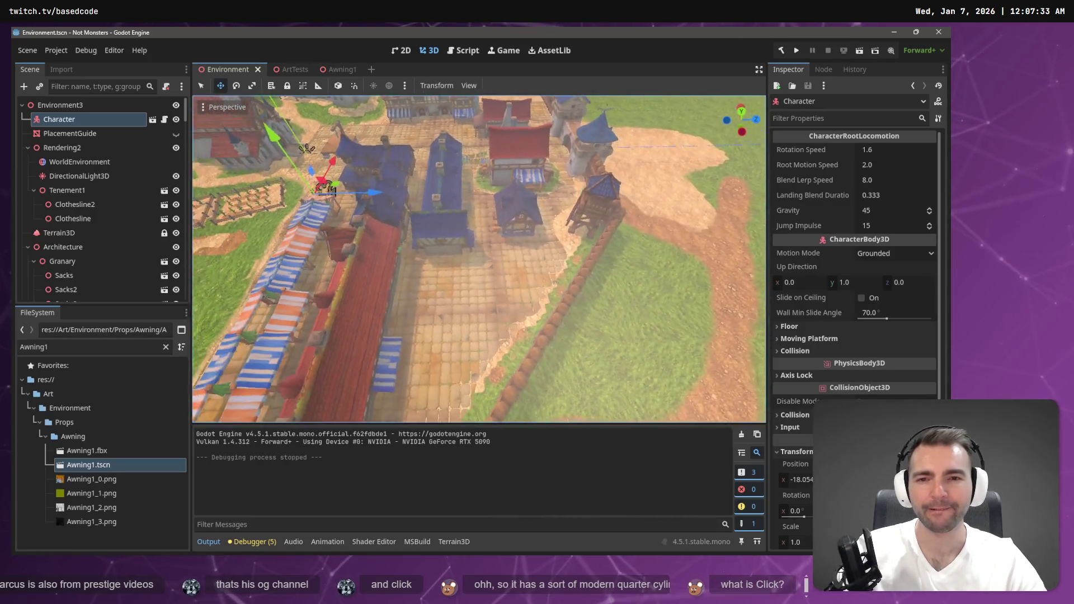
pyautogui.press('w')
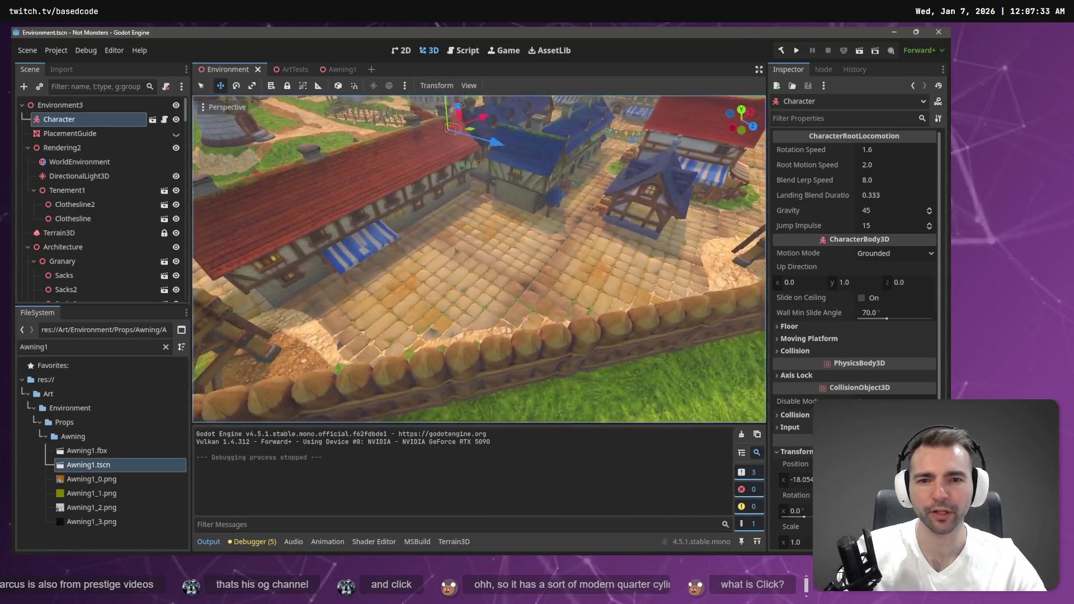
pyautogui.press('s')
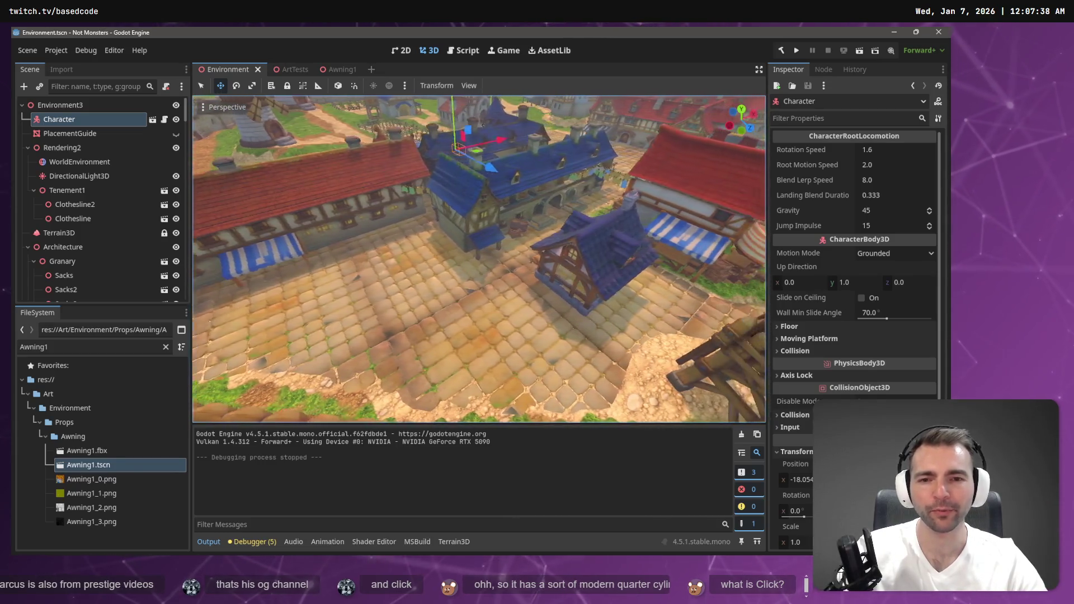
pyautogui.press('w')
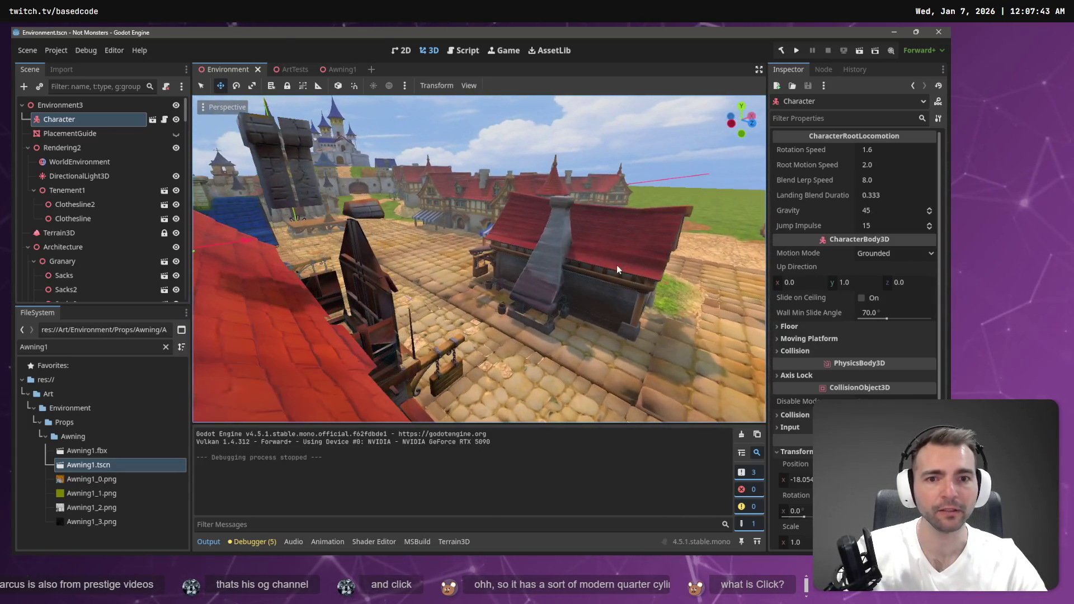
pyautogui.hotkey('alt', 'Tab')
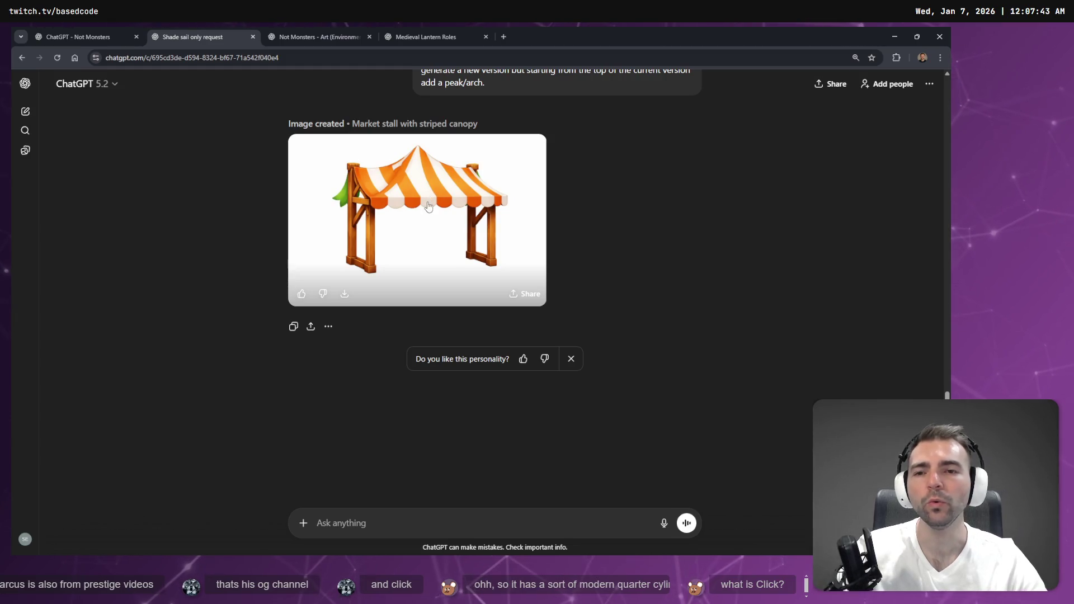
# View the peaked stall image, then delete the peak/arch ending of the earlier awning prompt
pyautogui.click(402, 191)
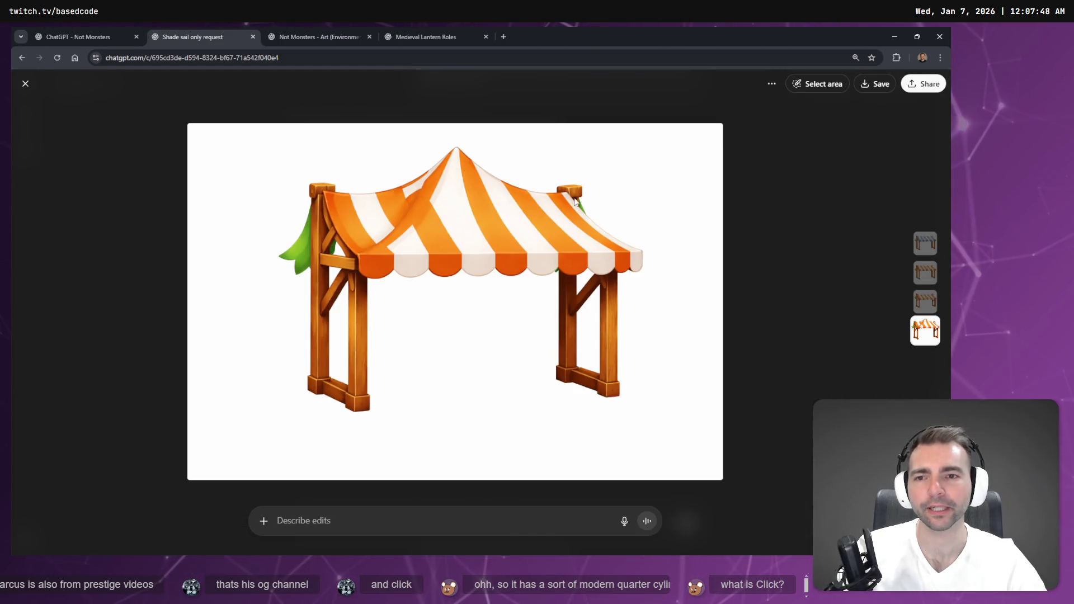
pyautogui.press('Escape')
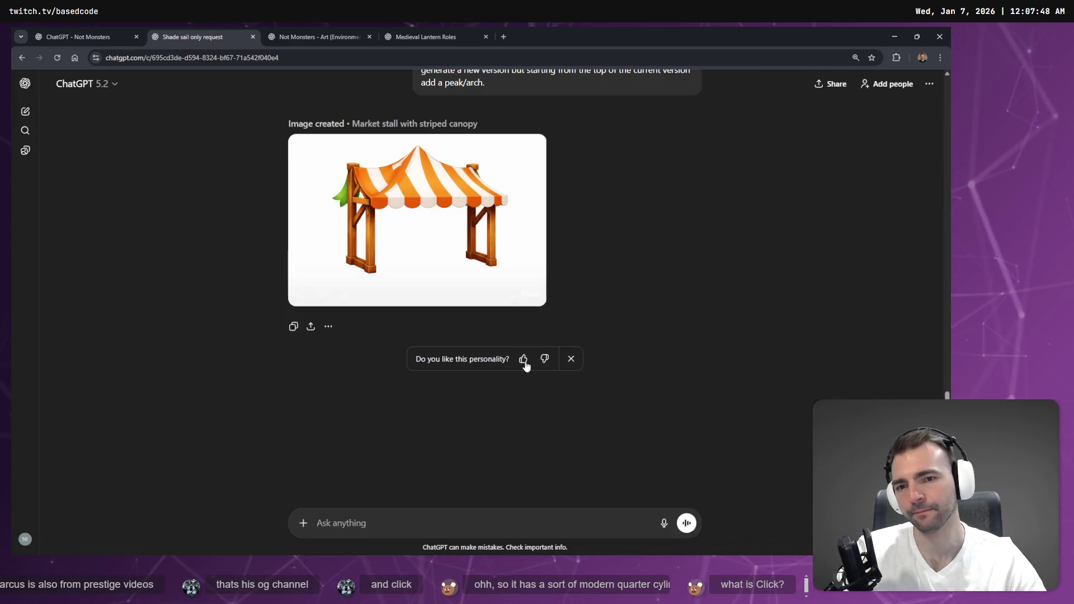
pyautogui.scroll(3, 608, 282)
pyautogui.click(653, 302)
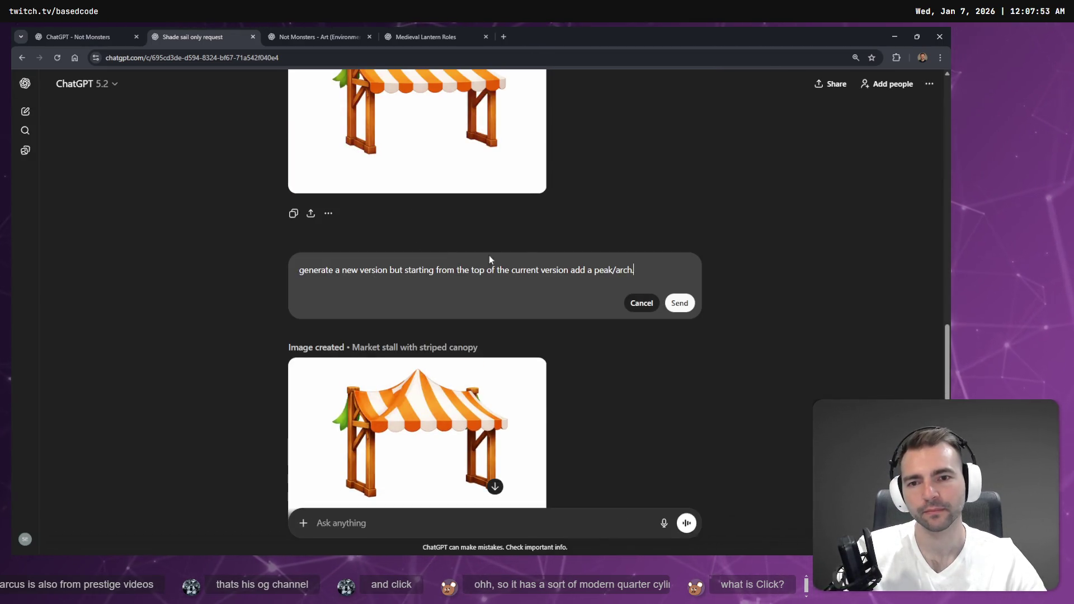
pyautogui.moveTo(524, 270); pyautogui.dragTo(646, 276)
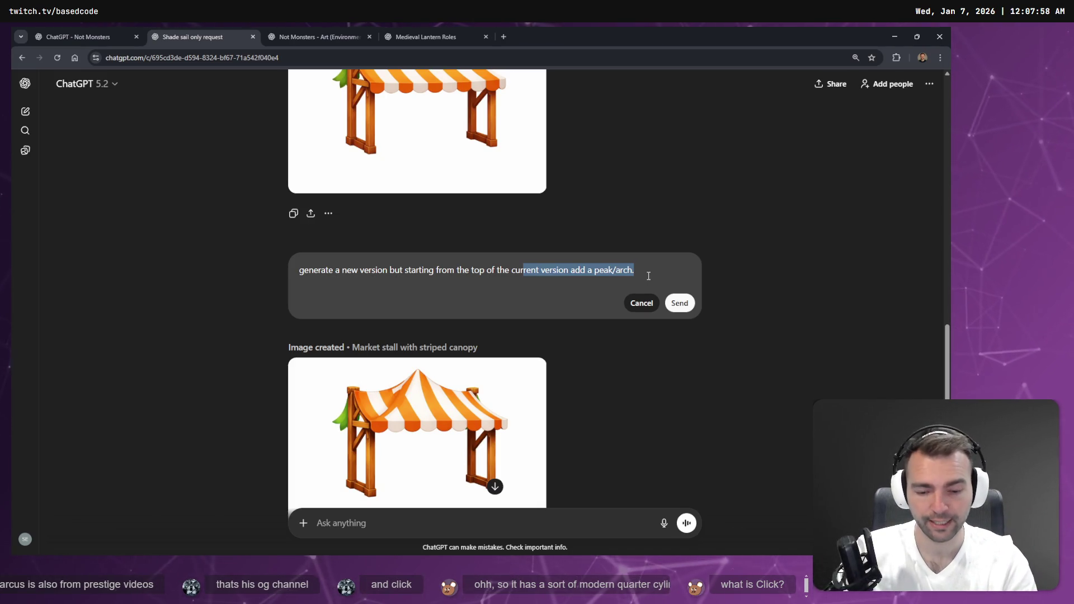
pyautogui.press('BackSpace')
# End the prompt with 'without the slanted roof' and submit it
pyautogui.write('without')
pyautogui.press('BackSpace')
pyautogui.press('BackSpace')
pyautogui.press('BackSpace')
pyautogui.write('out the slanted roof.')
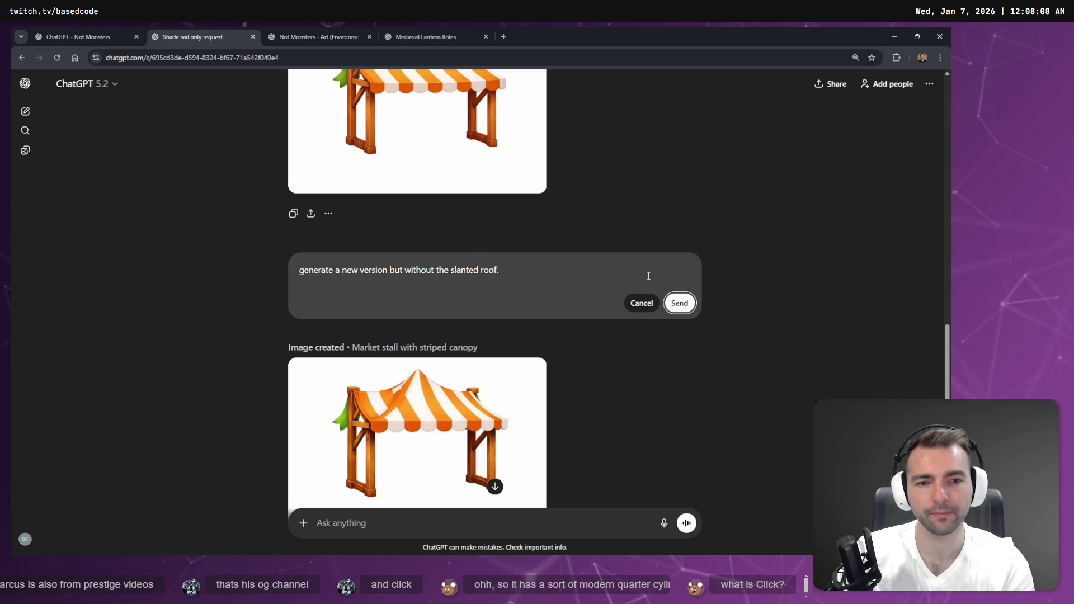
pyautogui.press('Return')
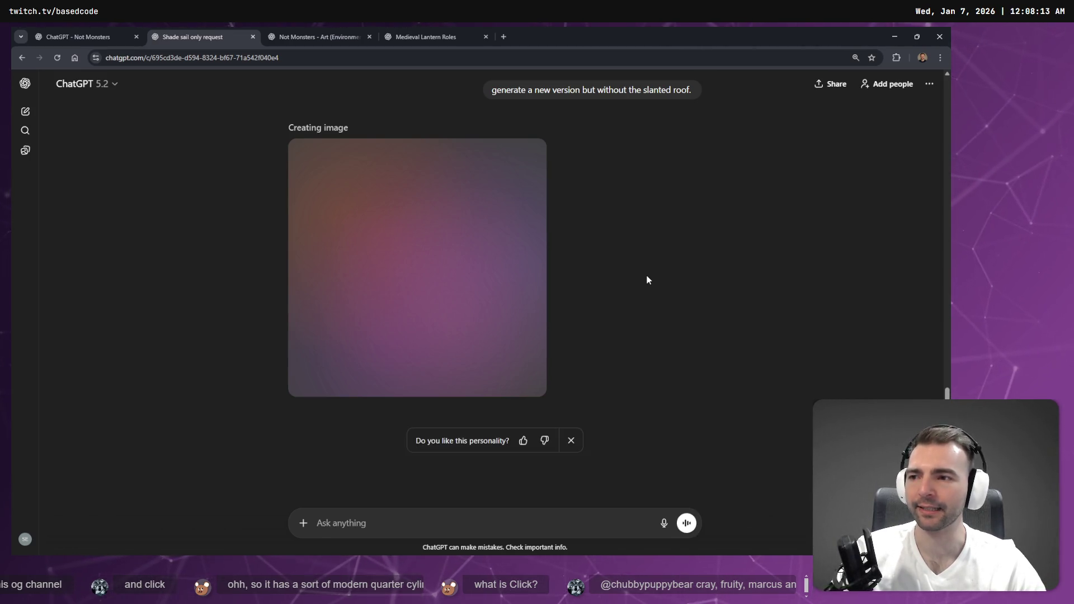
pyautogui.press('Tab')
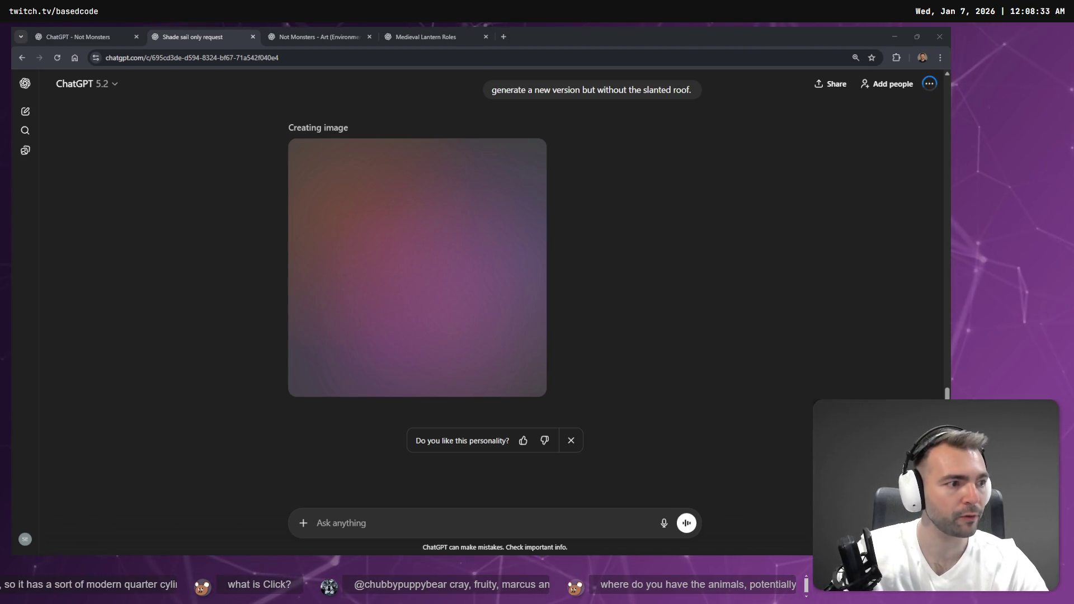
pyautogui.hotkey('alt', 'Tab')
# Show the Hunyuan3D table as a solid textured mesh, orbit it from above, then return to Godot
pyautogui.click(105, 157)
pyautogui.scroll(10, 404, 339)
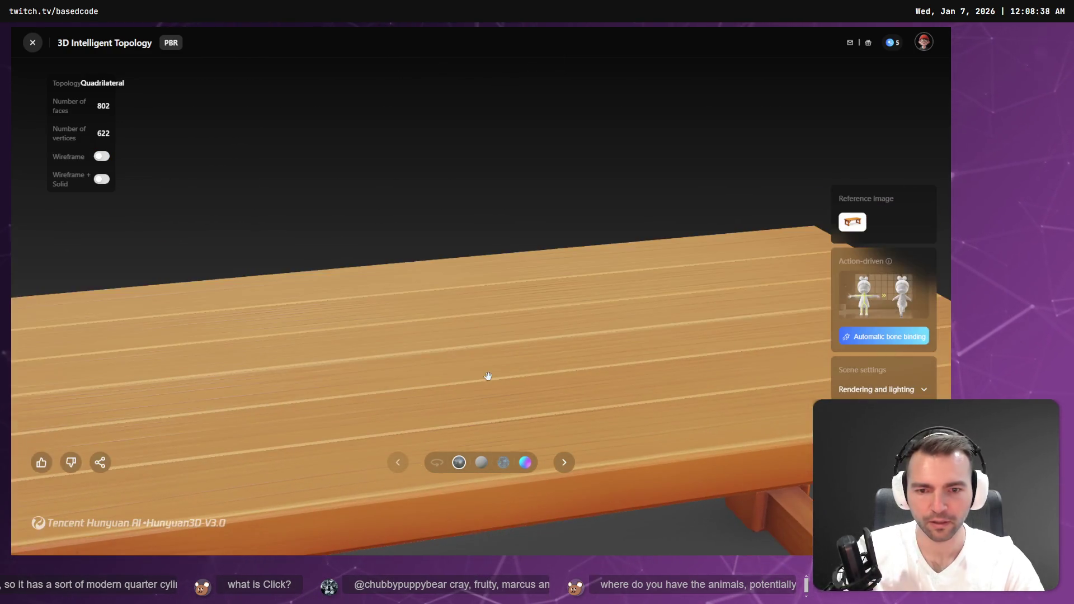
pyautogui.scroll(-3, 488, 376)
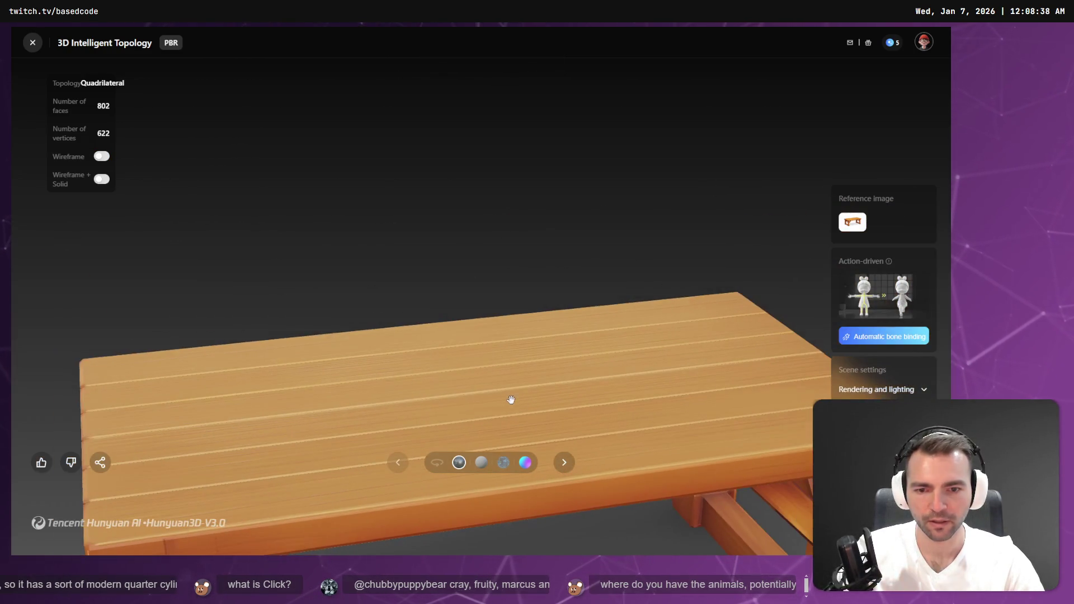
pyautogui.moveTo(585, 434)
pyautogui.mouseDown()
pyautogui.moveTo(573, 269)
pyautogui.moveTo(552, 184)
pyautogui.moveTo(554, 233)
pyautogui.moveTo(620, 190)
pyautogui.mouseUp()
pyautogui.scroll(-3, 572, 218)
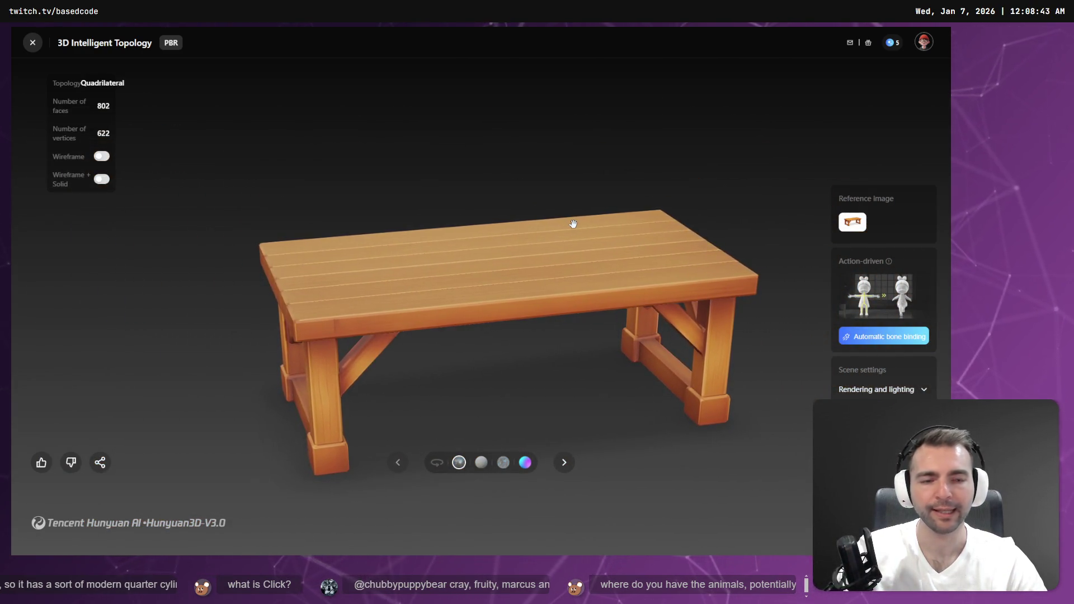
pyautogui.hotkey('alt', 'Tab')
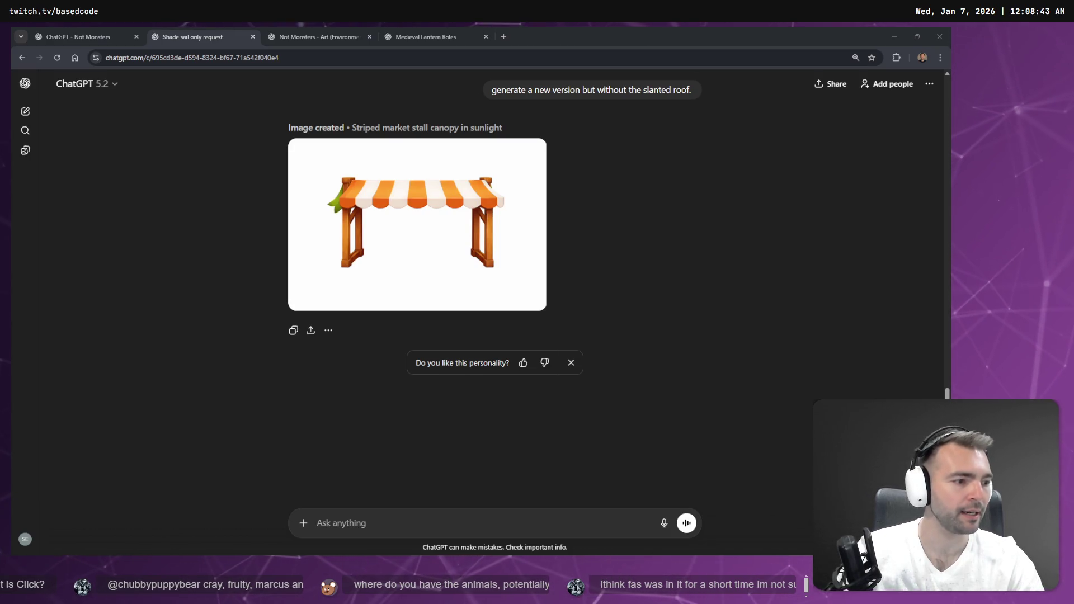
pyautogui.click(893, 36)
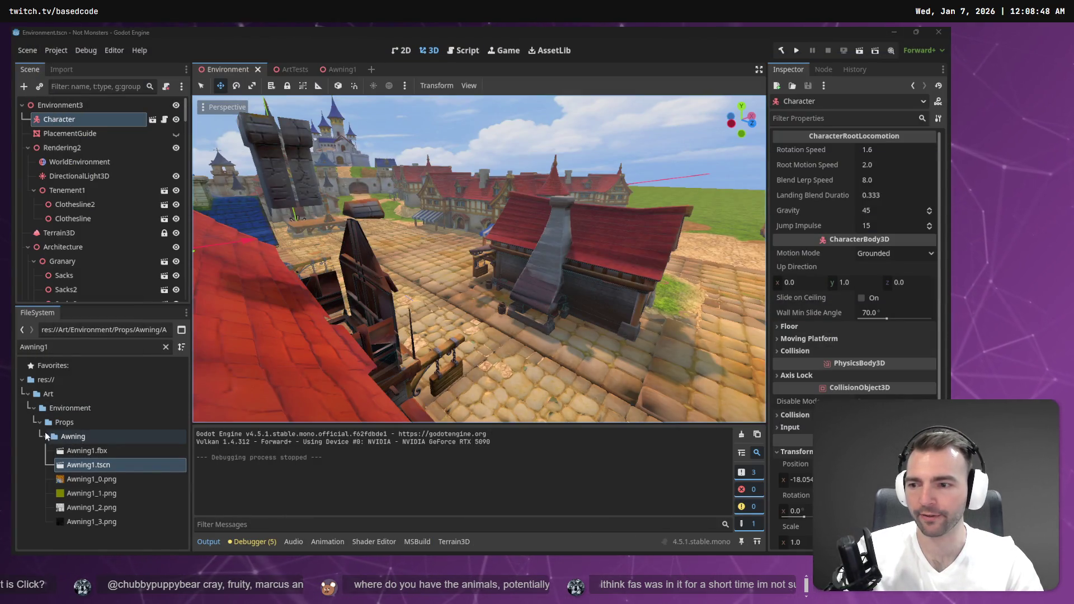
# Begin a new 'test' folder inside Props, then cancel it
pyautogui.rightClick(65, 424)
pyautogui.moveTo(127, 346)
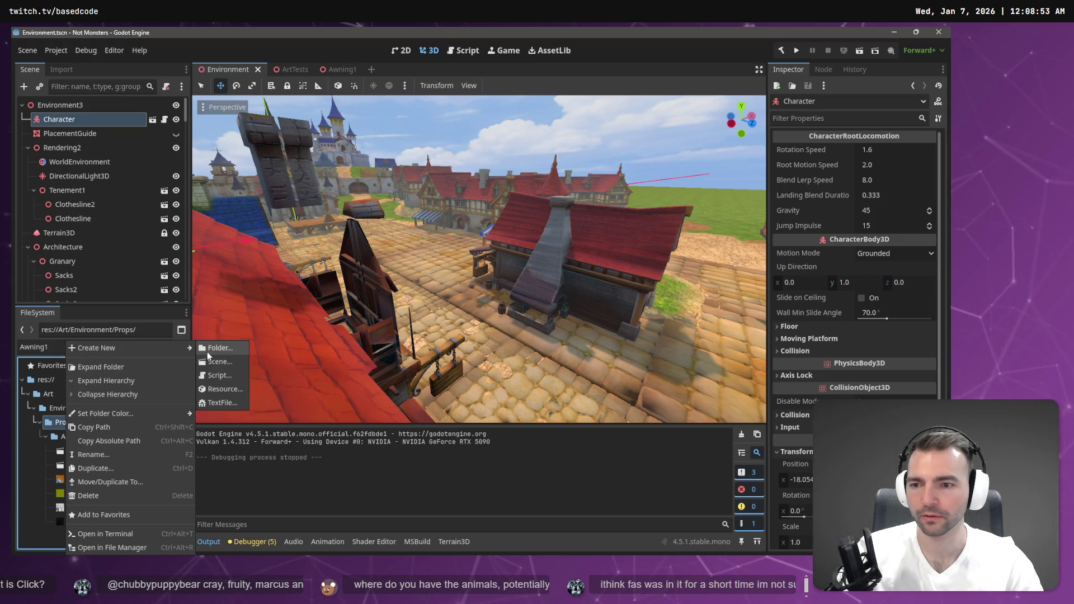
pyautogui.click(207, 351)
pyautogui.write('test')
pyautogui.press('Return')
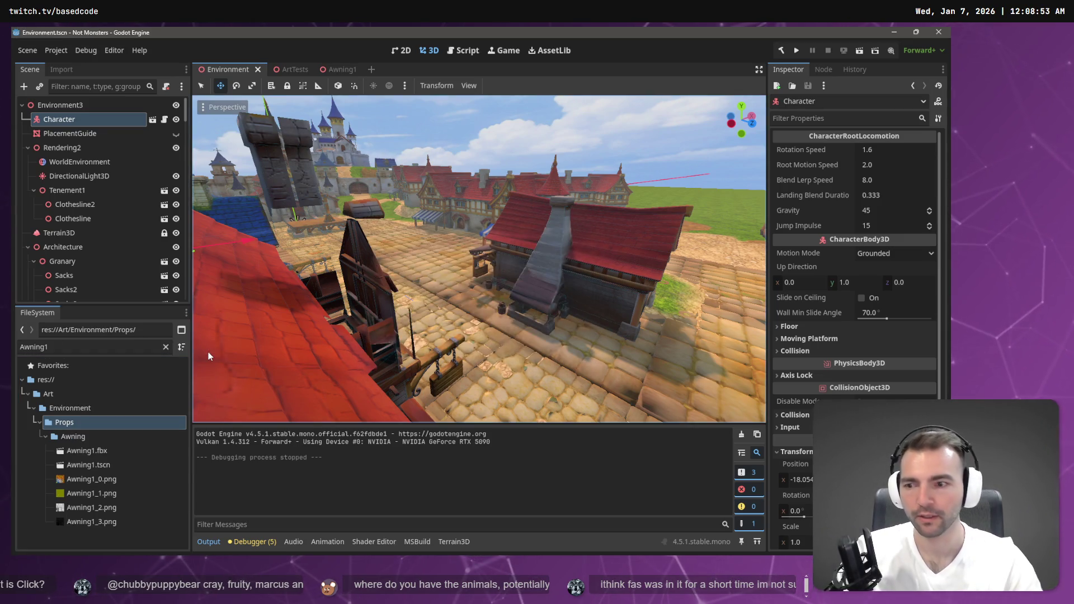
# Clear the Awning1 FileSystem filter, collapse the Awning folder, and open File Explorer
pyautogui.click(166, 347)
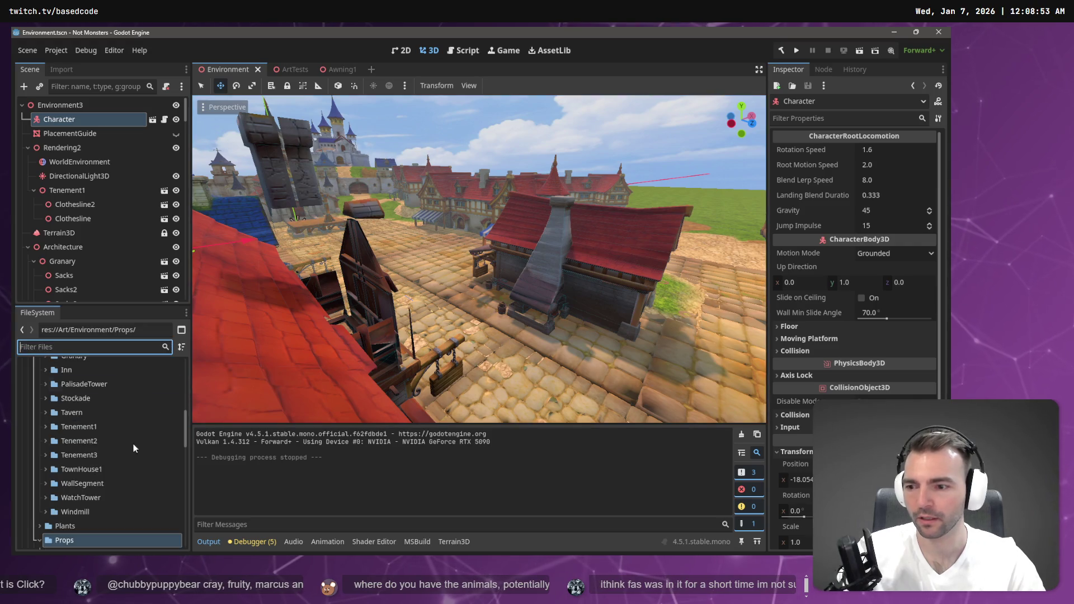
pyautogui.scroll(-5, 93, 502)
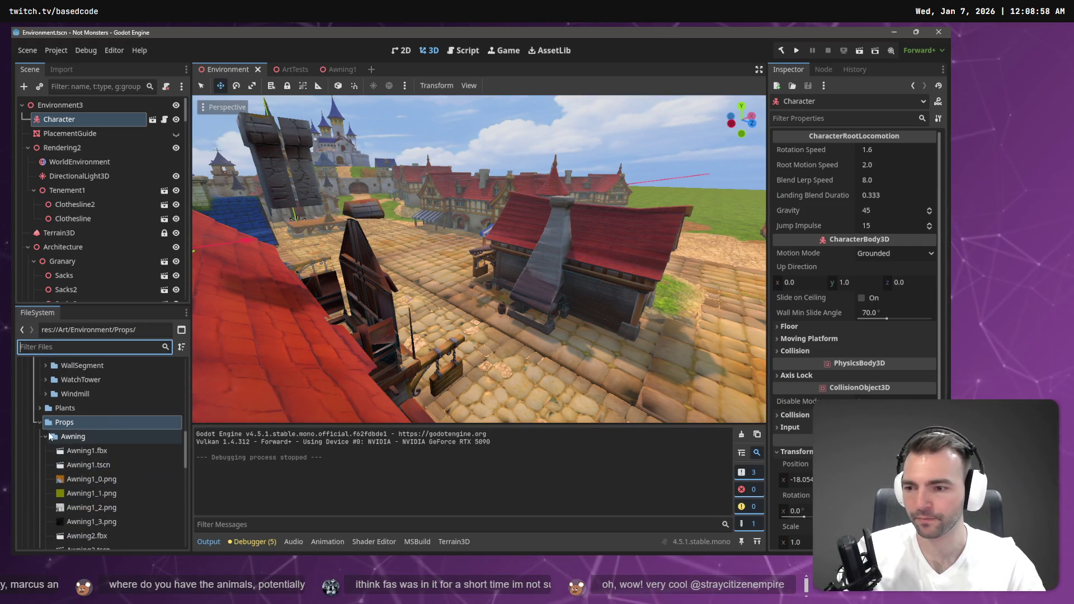
pyautogui.click(44, 435)
pyautogui.scroll(-3, 50, 447)
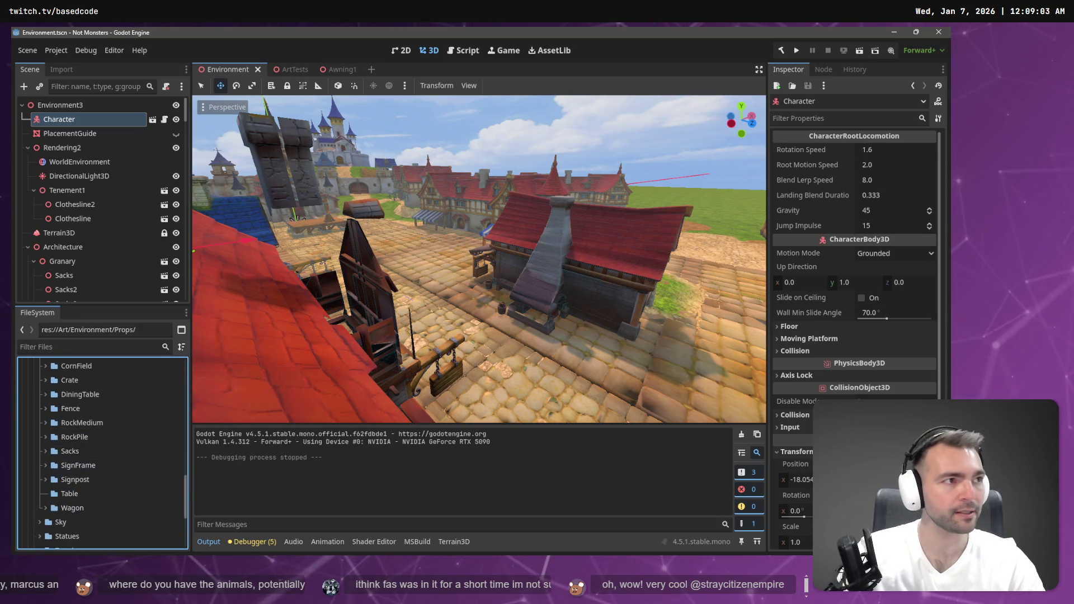
pyautogui.press('super+e')
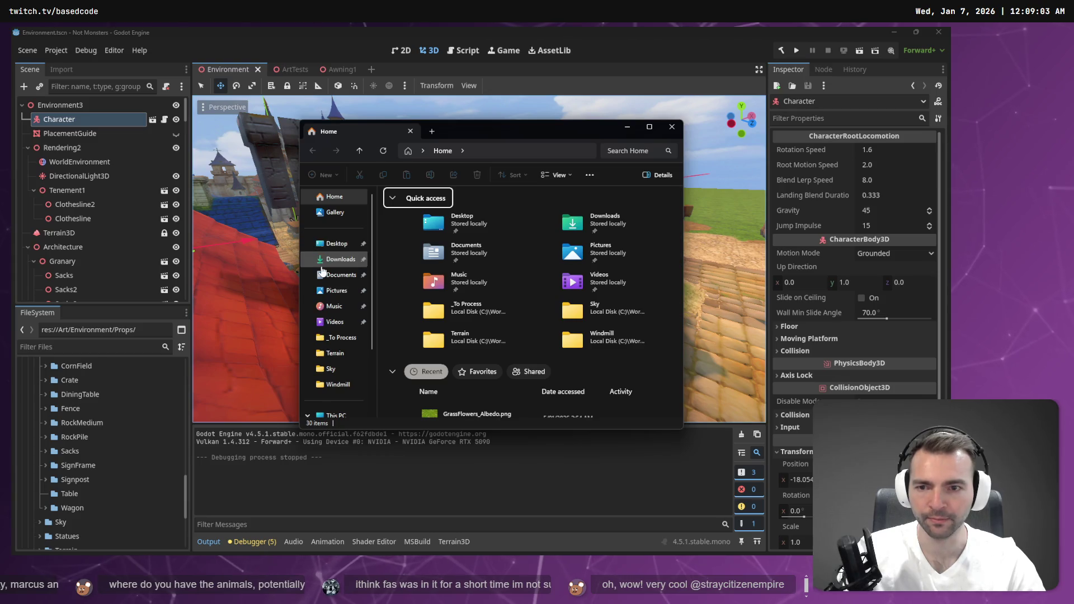
# In Downloads, rename the newest downloaded .fbx to Table.fbx
pyautogui.click(321, 265)
pyautogui.click(430, 222)
pyautogui.hotkey('ctrl', 'f')
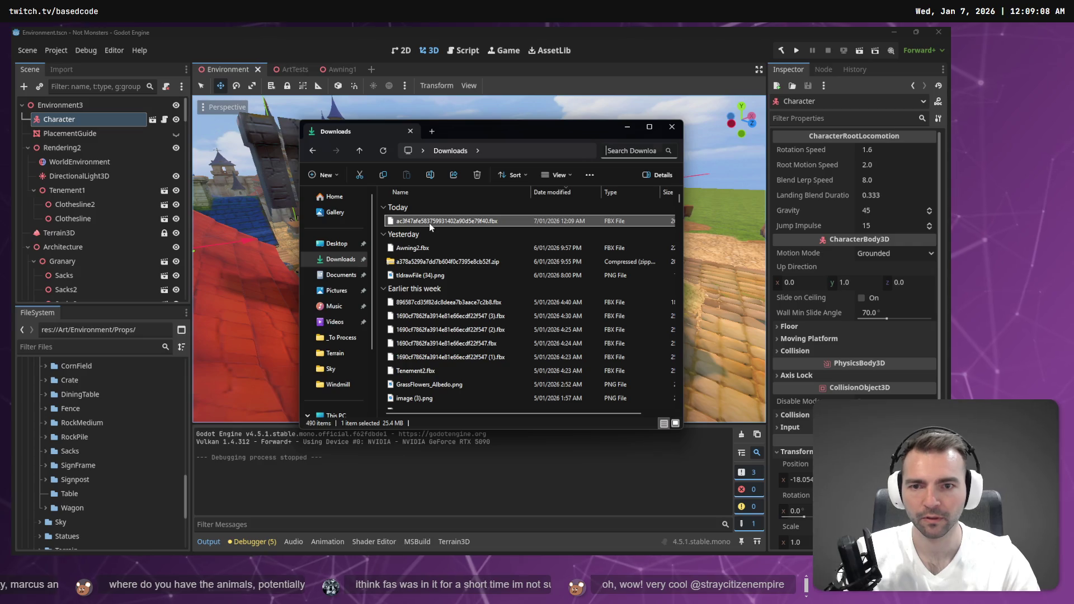
pyautogui.press('F2')
pyautogui.write('Table')
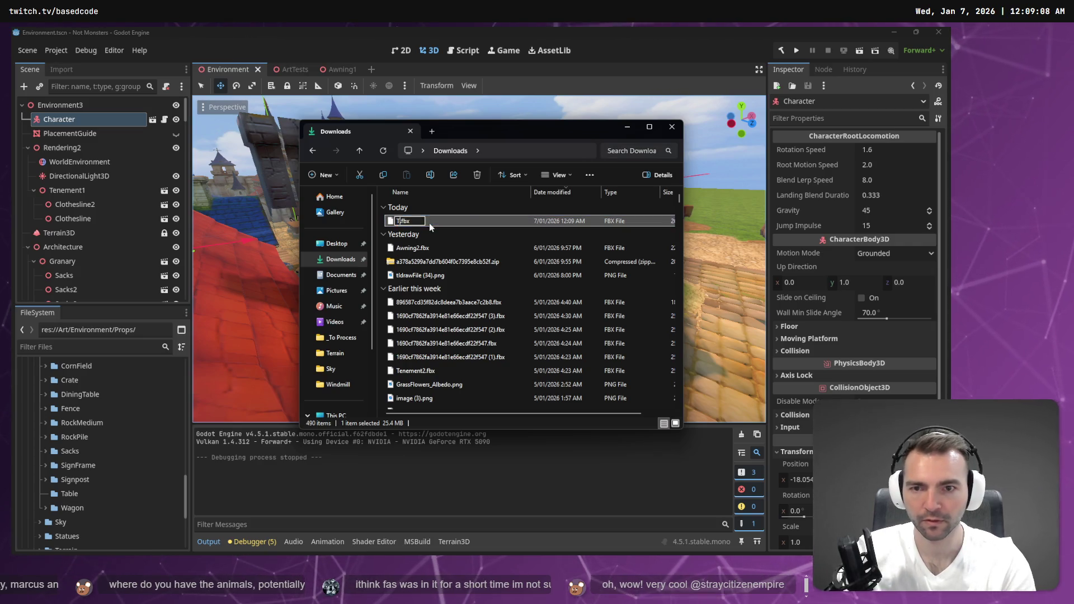
pyautogui.press('Return')
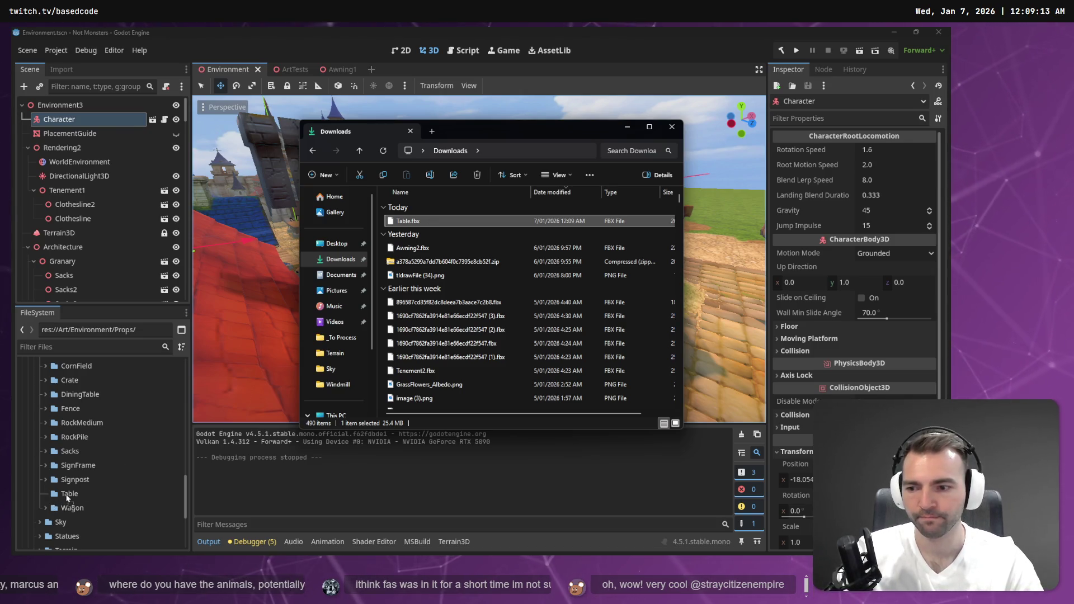
# Move Table.fbx and Awning2.fbx into the _To Process folder
pyautogui.keyDown('ctrl'); pyautogui.click(432, 249); pyautogui.keyUp('ctrl')
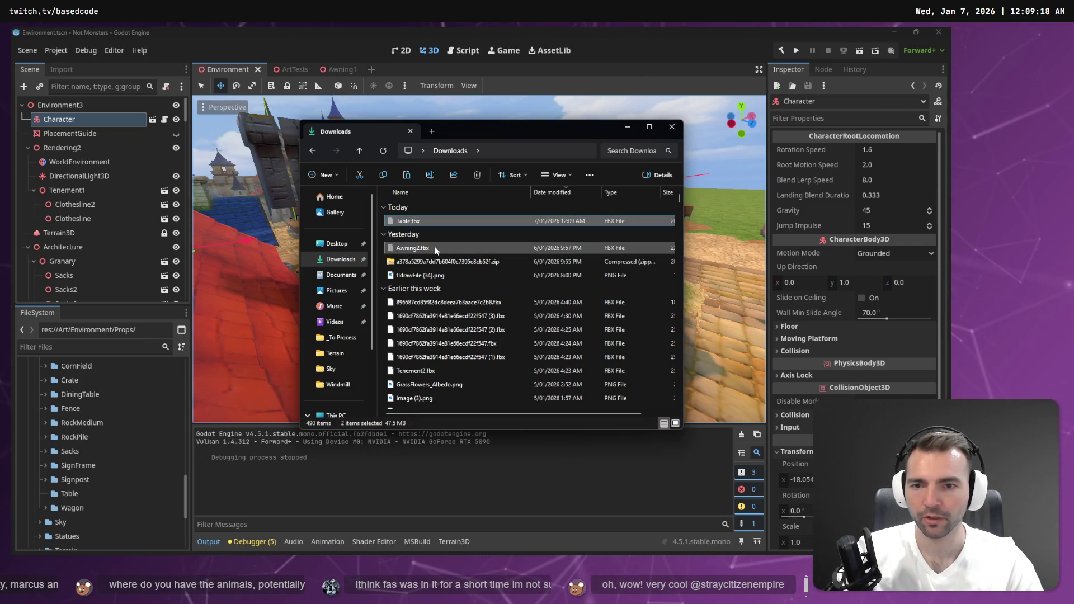
pyautogui.click(336, 340)
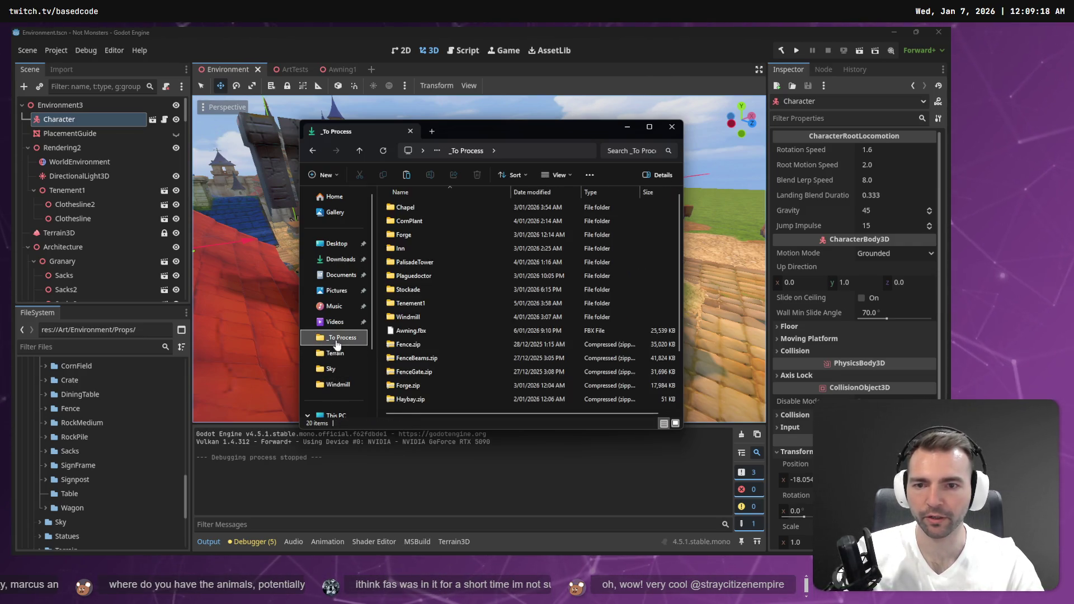
pyautogui.hotkey('ctrl', 'v')
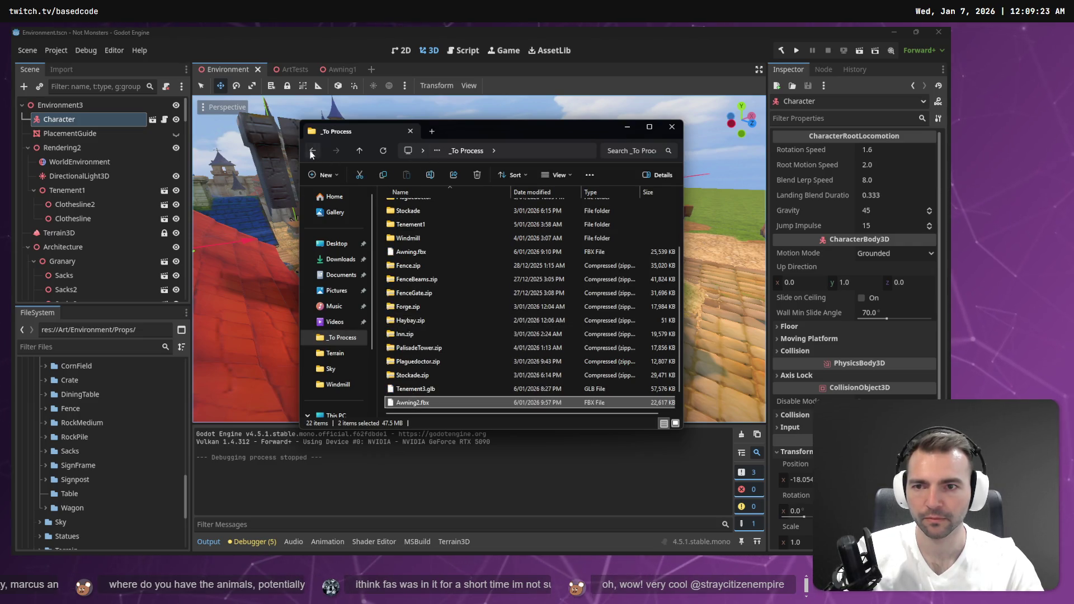
# Check the texture zip's contents, delete the zip from Downloads, and close File Explorer
pyautogui.click(312, 152)
pyautogui.click(465, 221)
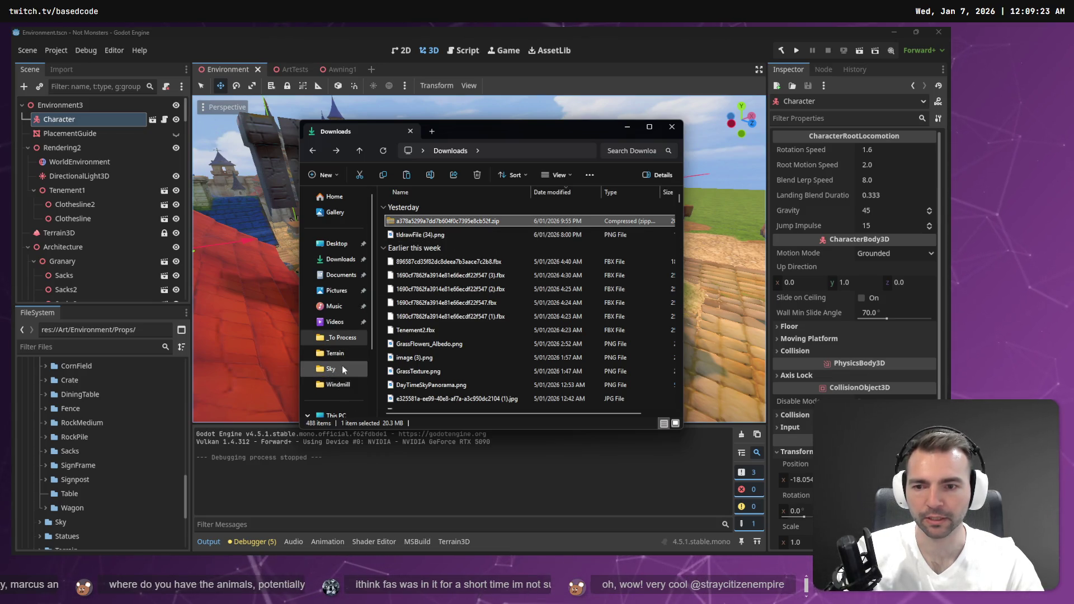
pyautogui.doubleClick(442, 221)
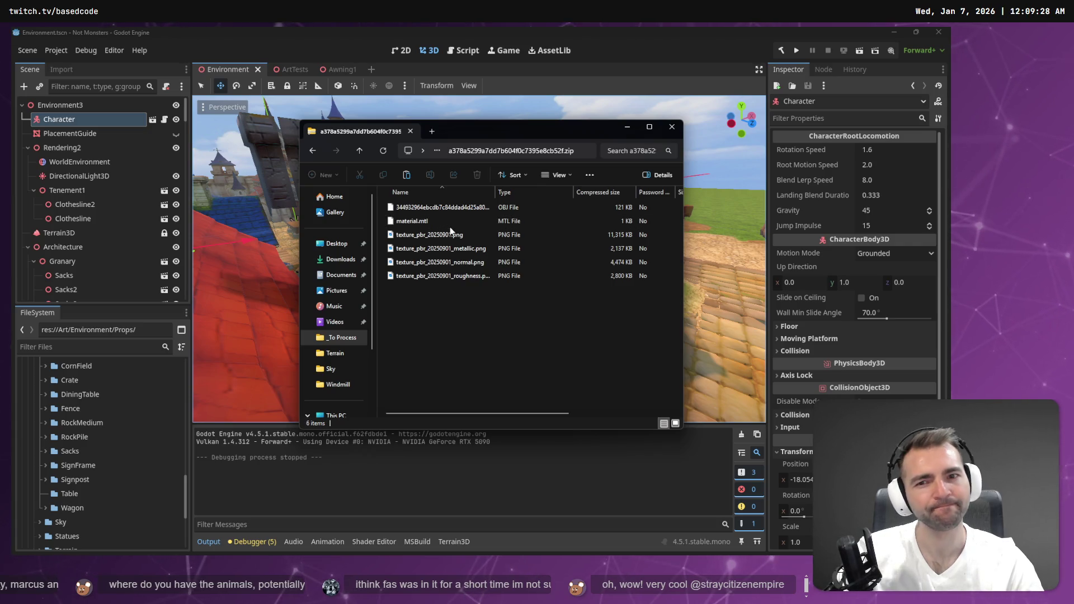
pyautogui.click(436, 238)
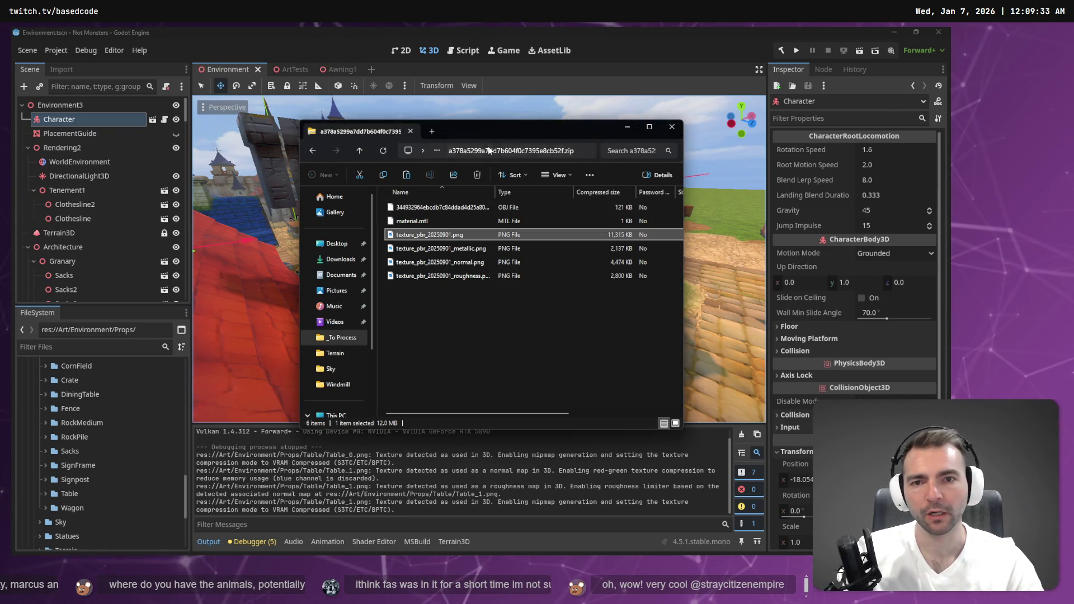
pyautogui.click(364, 150)
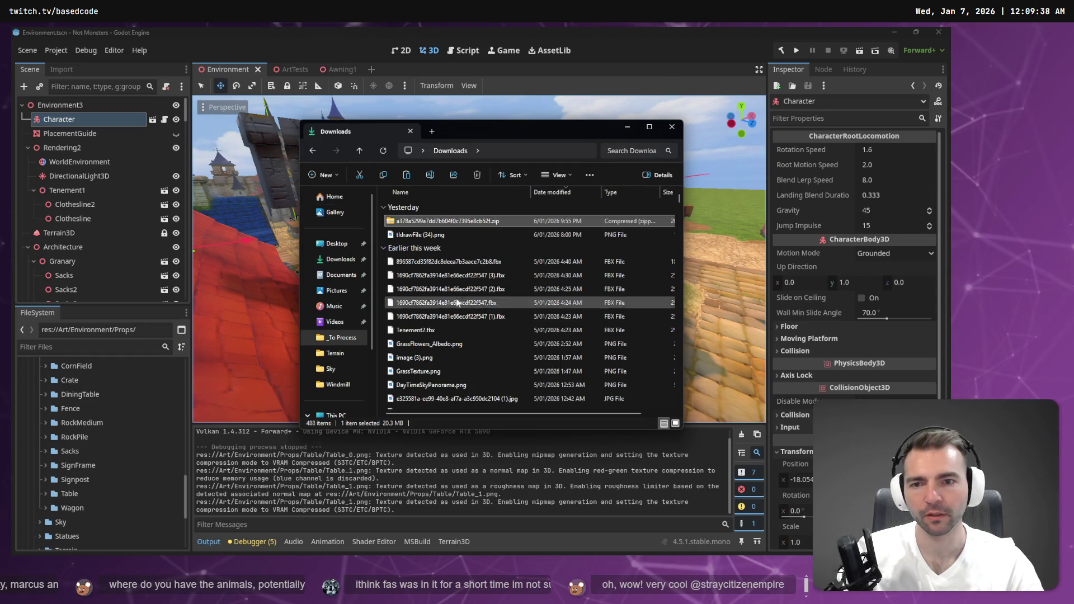
pyautogui.press('Delete')
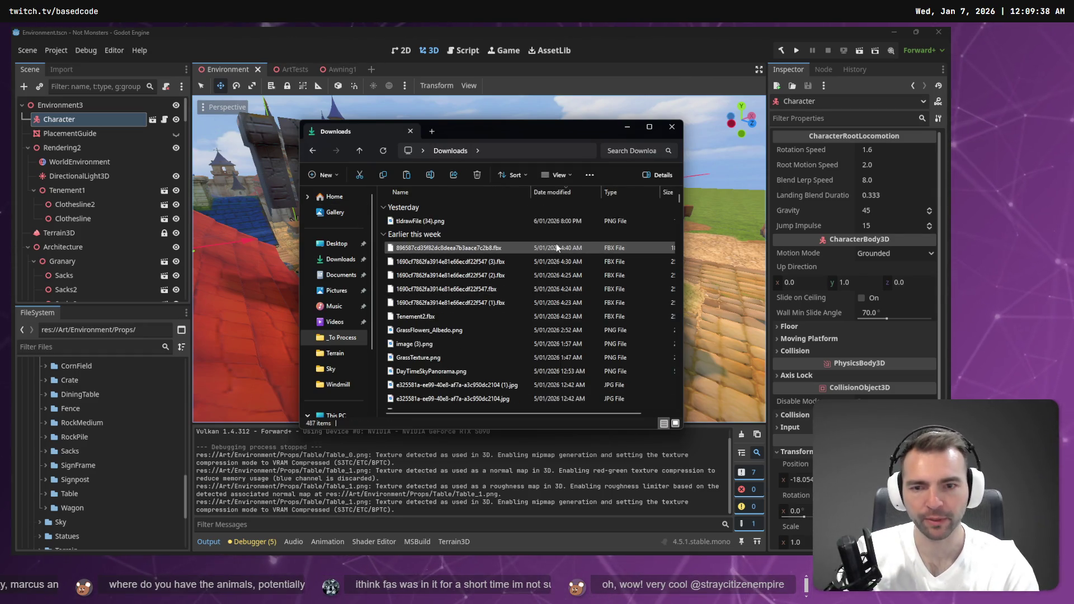
pyautogui.click(674, 125)
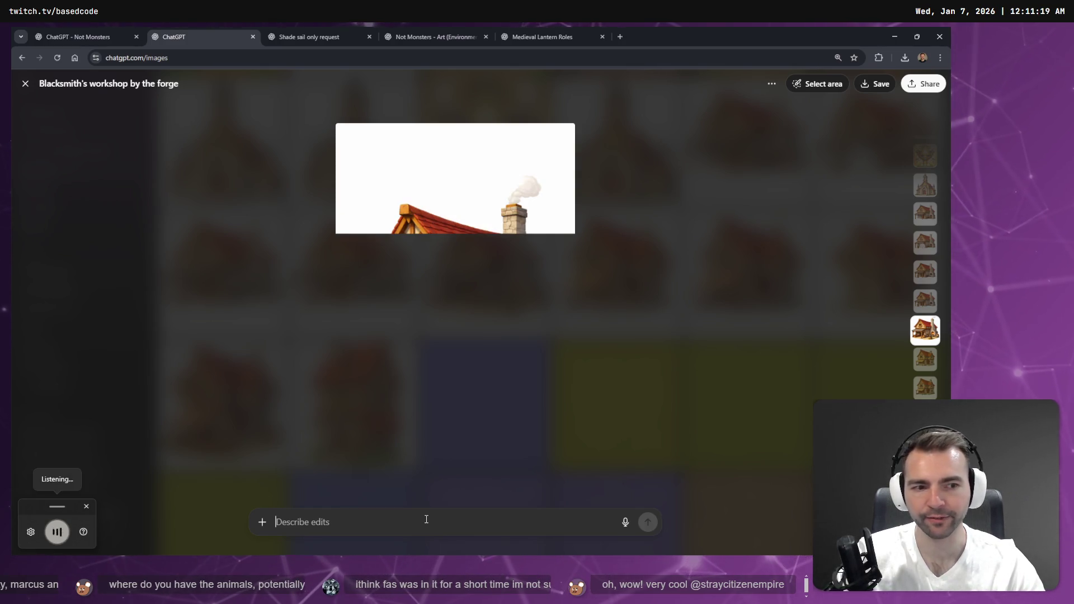
# Send 'generate just the anvil from this image in isolation.' and rearrange the ChatGPT tabs
pyautogui.write('generate just the anvil from this image in isolation')
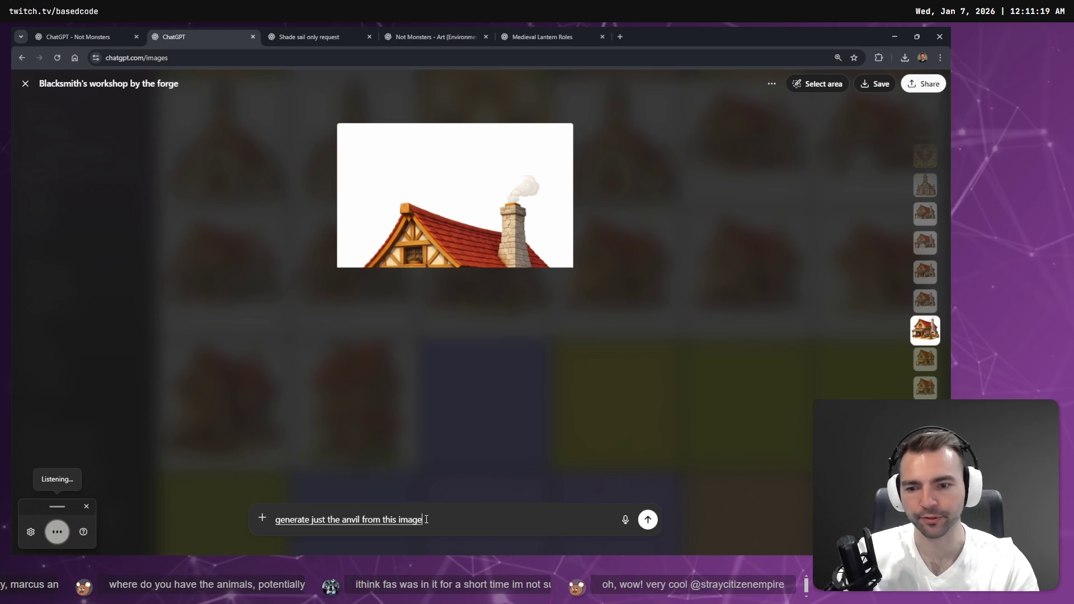
pyautogui.write('.')
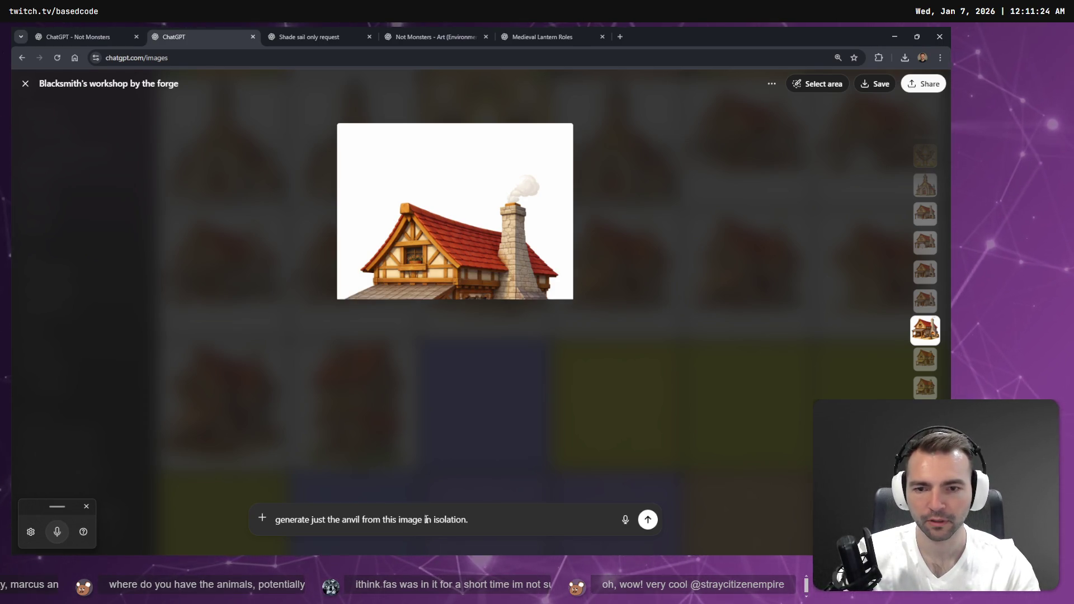
pyautogui.press('Return')
pyautogui.moveTo(207, 36)
pyautogui.mouseDown()
pyautogui.moveTo(707, 28)
pyautogui.moveTo(559, 31)
pyautogui.mouseUp()
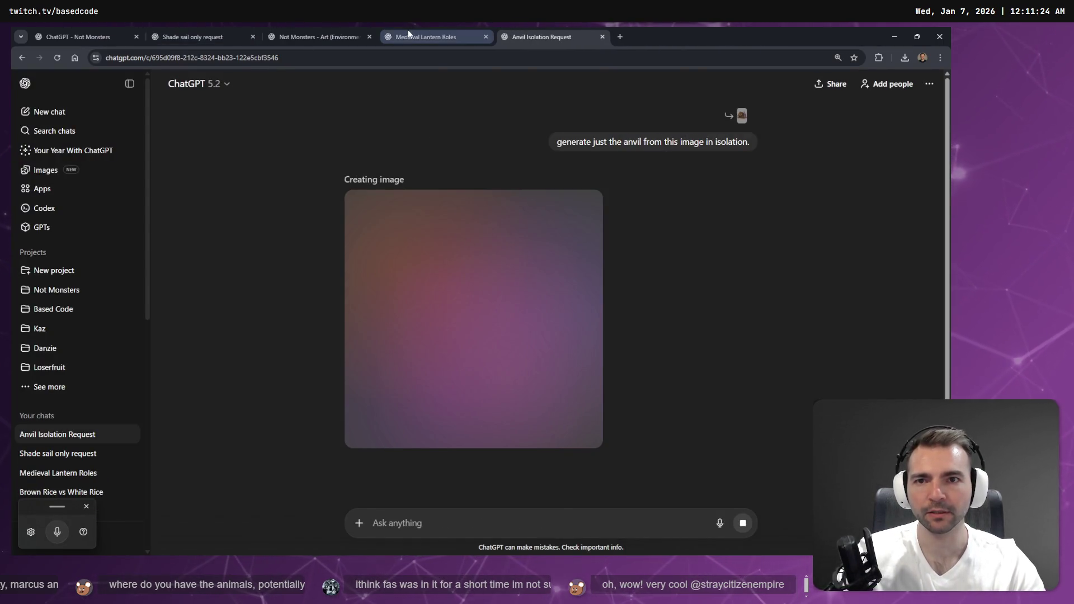
pyautogui.click(425, 36)
pyautogui.click(322, 32)
pyautogui.moveTo(322, 32)
pyautogui.mouseDown()
pyautogui.moveTo(401, 33)
pyautogui.moveTo(214, 28)
pyautogui.mouseUp()
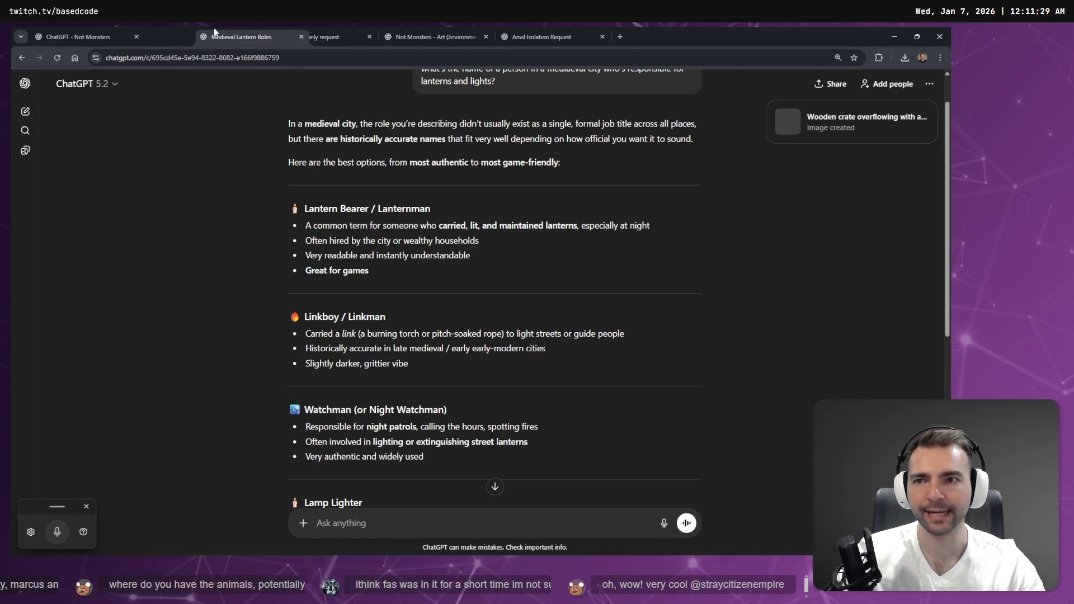
# In the apple crate chat, dictate and send a request to remove apple stems and green leaves
pyautogui.click(430, 33)
pyautogui.scroll(-4, 509, 252)
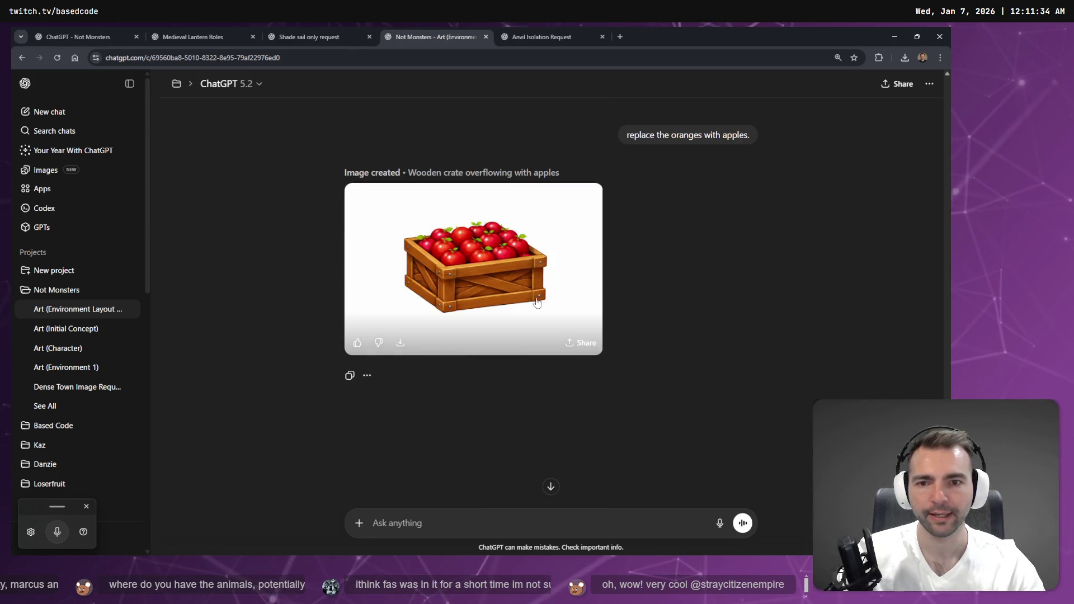
pyautogui.click(434, 523)
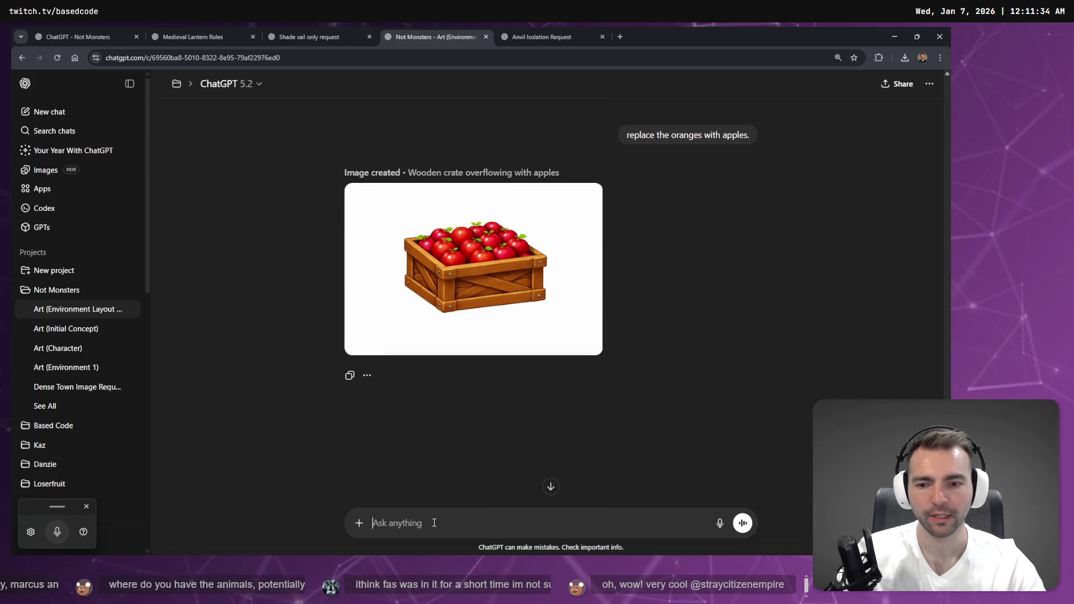
pyautogui.press('super+h')
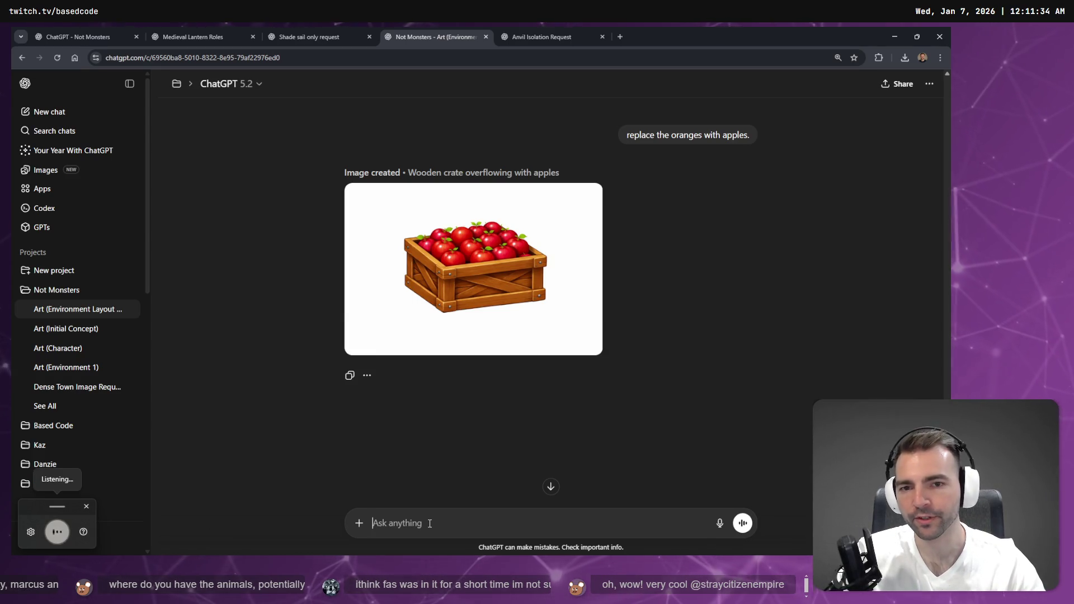
pyautogui.press('Escape')
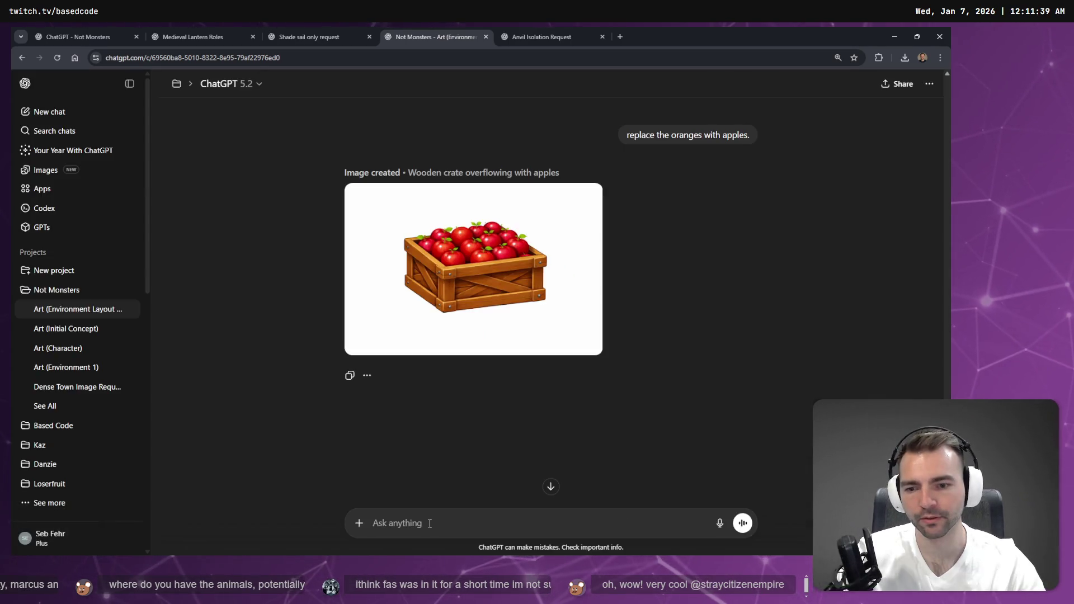
pyautogui.press('super+h')
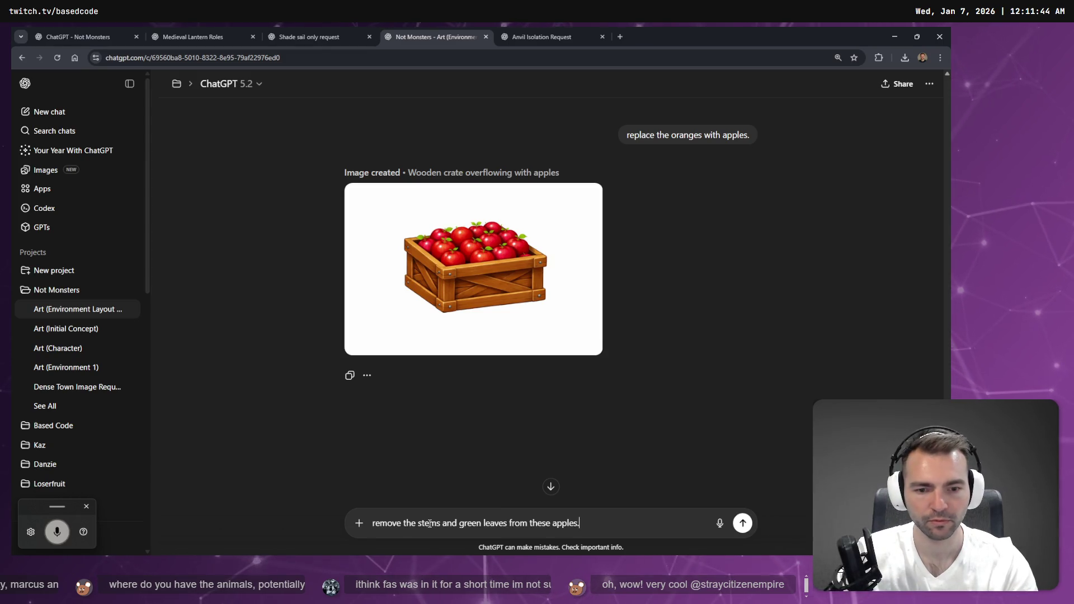
pyautogui.press('Return')
# Check the shade sail and anvil chats, ending on the shade sail chat
pyautogui.click(302, 33)
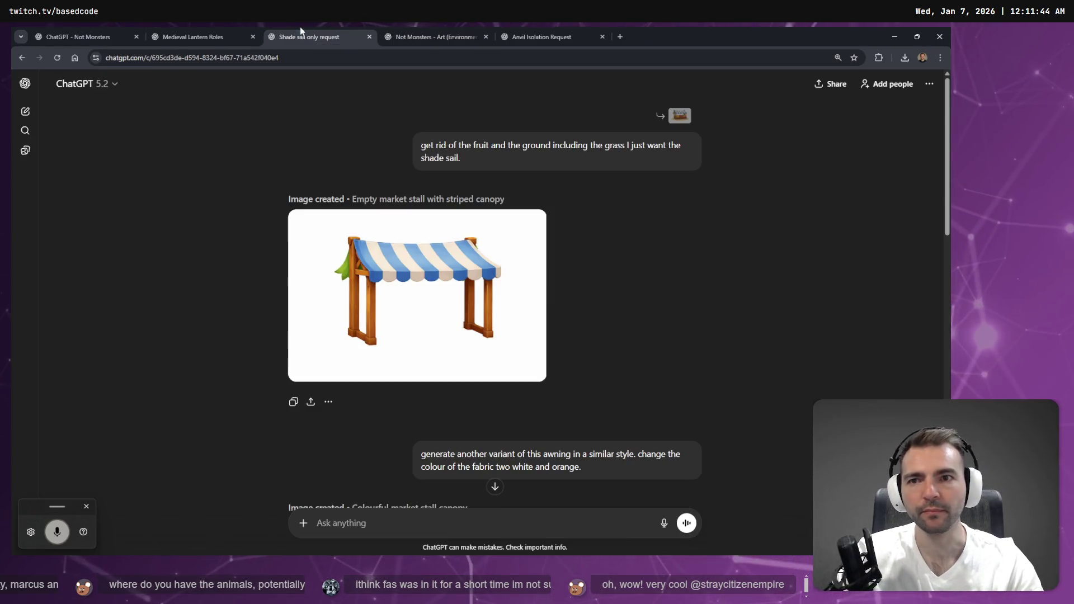
pyautogui.click(431, 37)
pyautogui.click(516, 35)
pyautogui.click(442, 35)
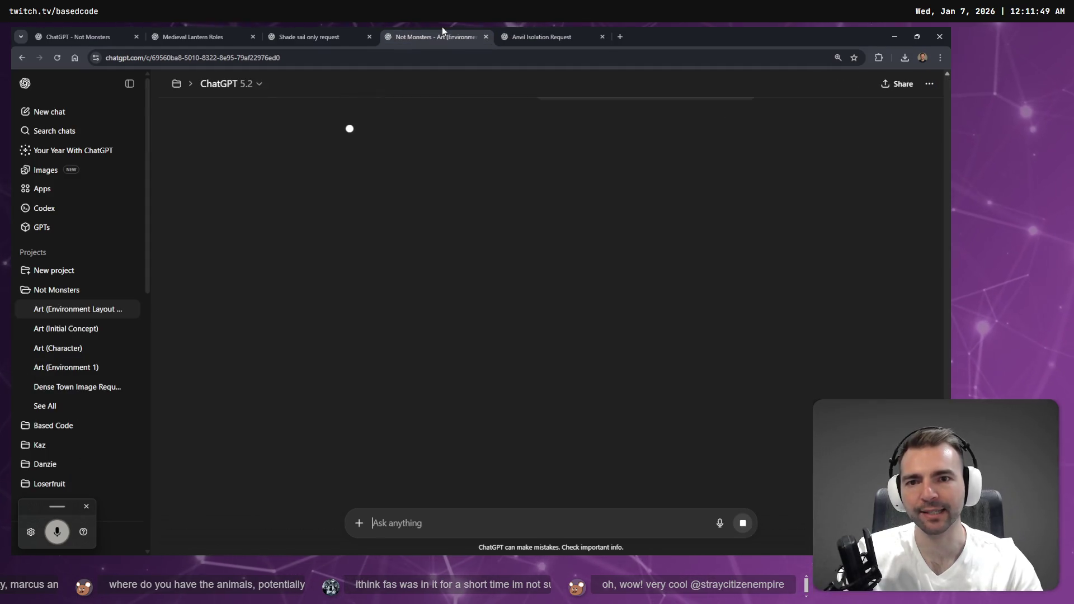
pyautogui.click(313, 37)
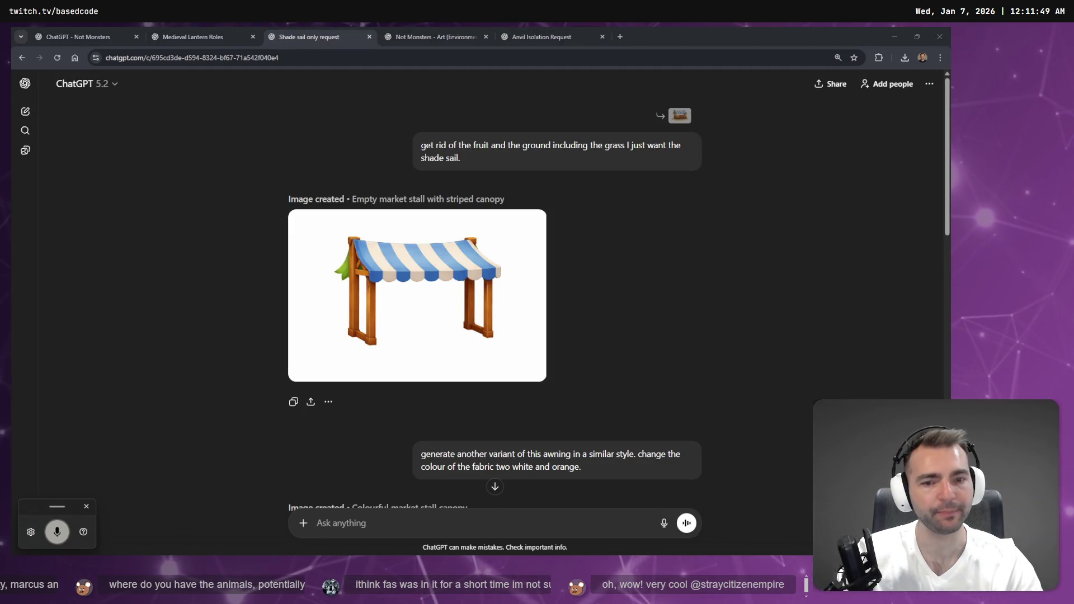